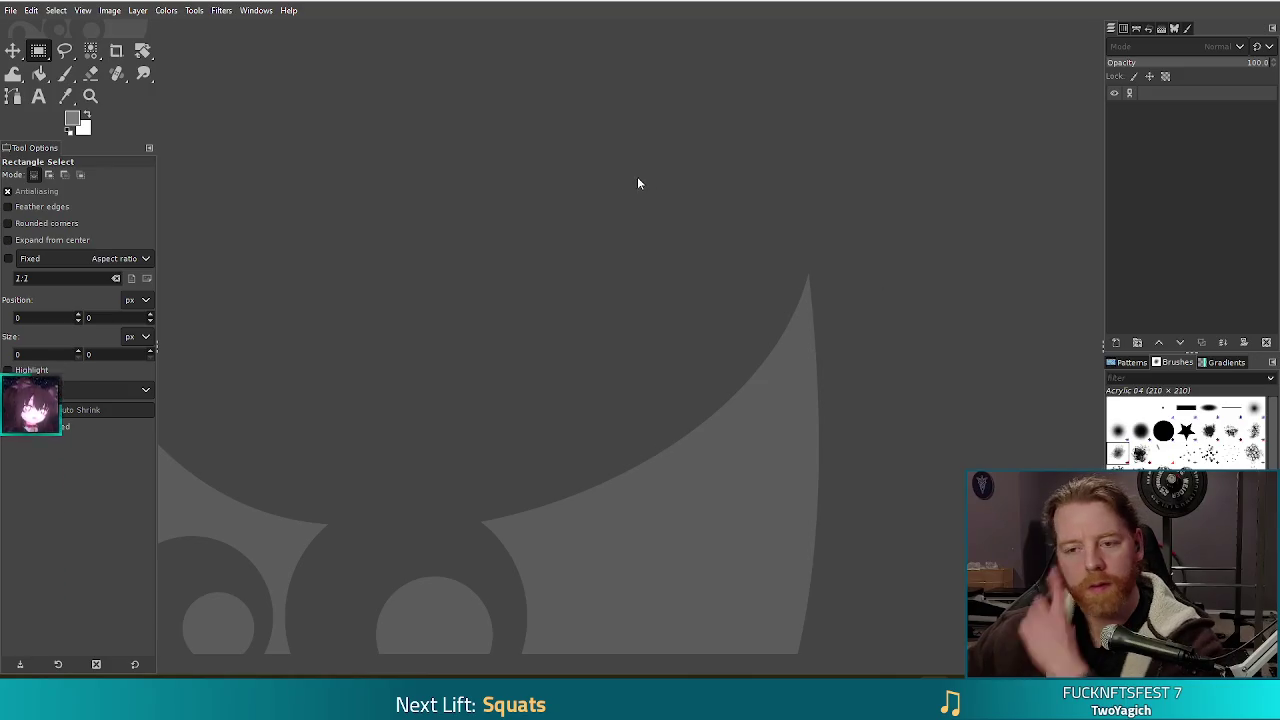
Start a new GIMP image sized 480 by 480 pixels.
left_click(10, 11)
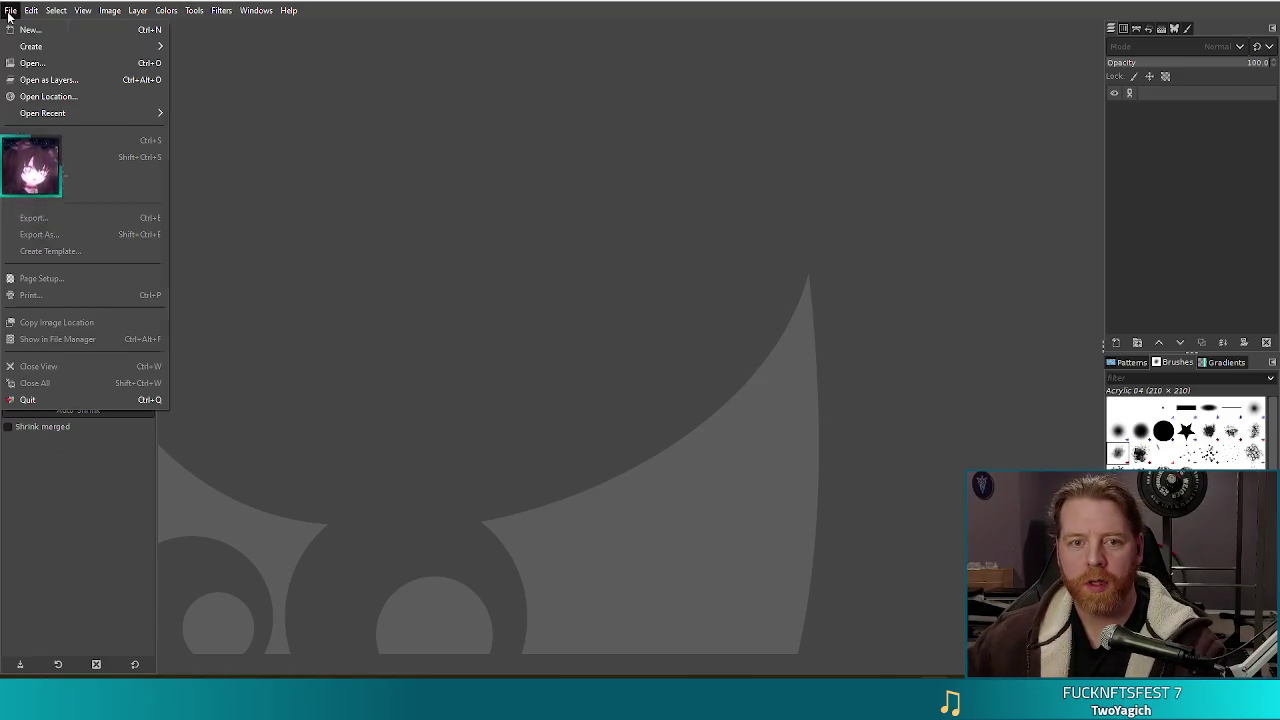
left_click(16, 31)
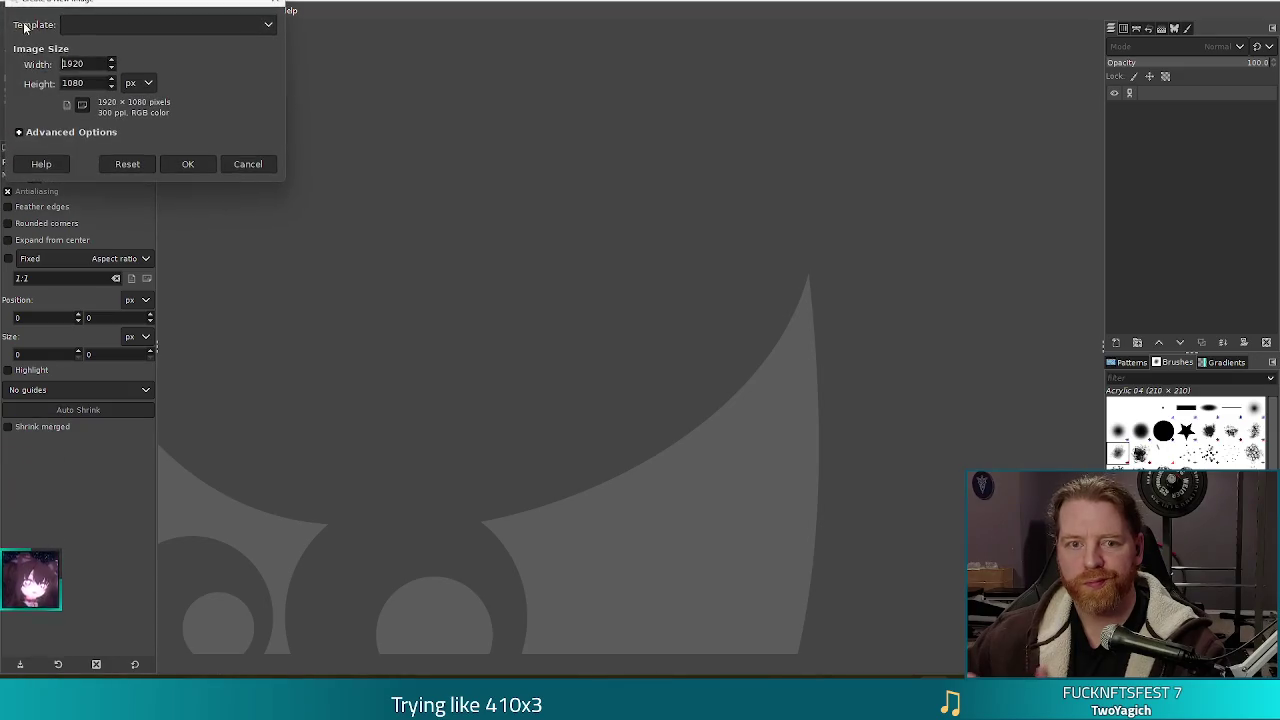
key("ctrl+a")
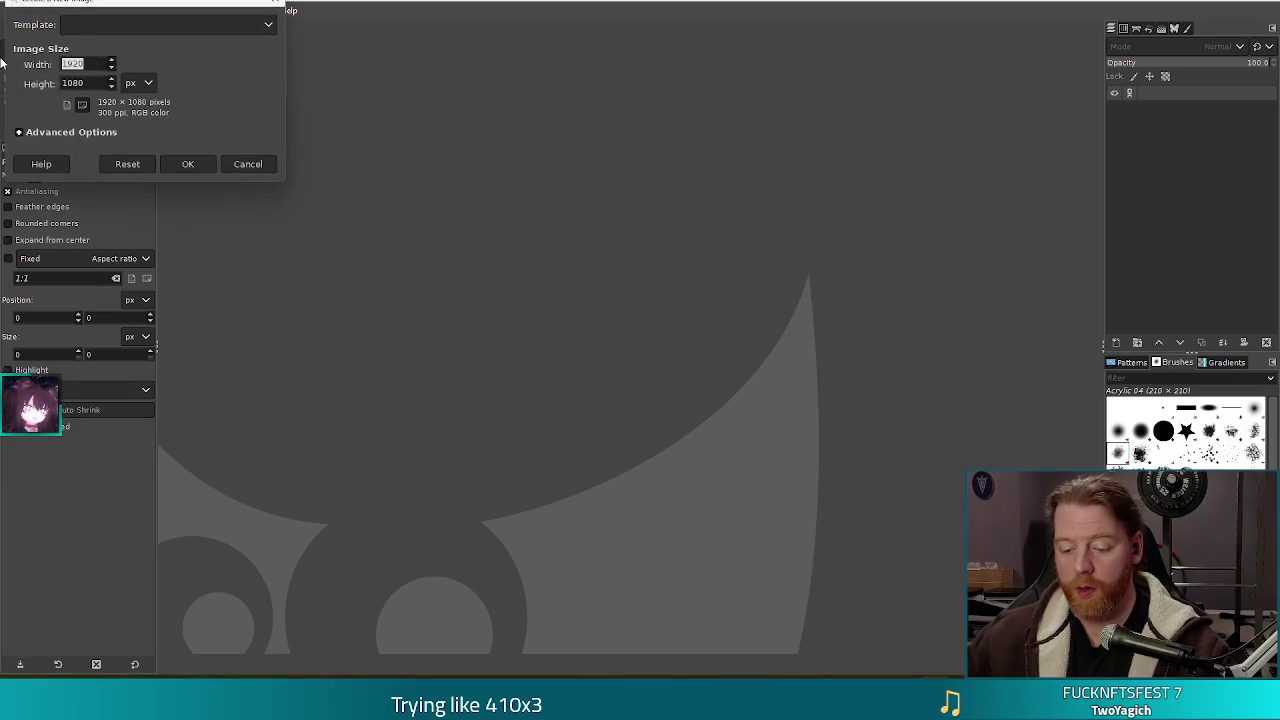
type("480")
key("Tab")
type("480")
left_click(190, 165)
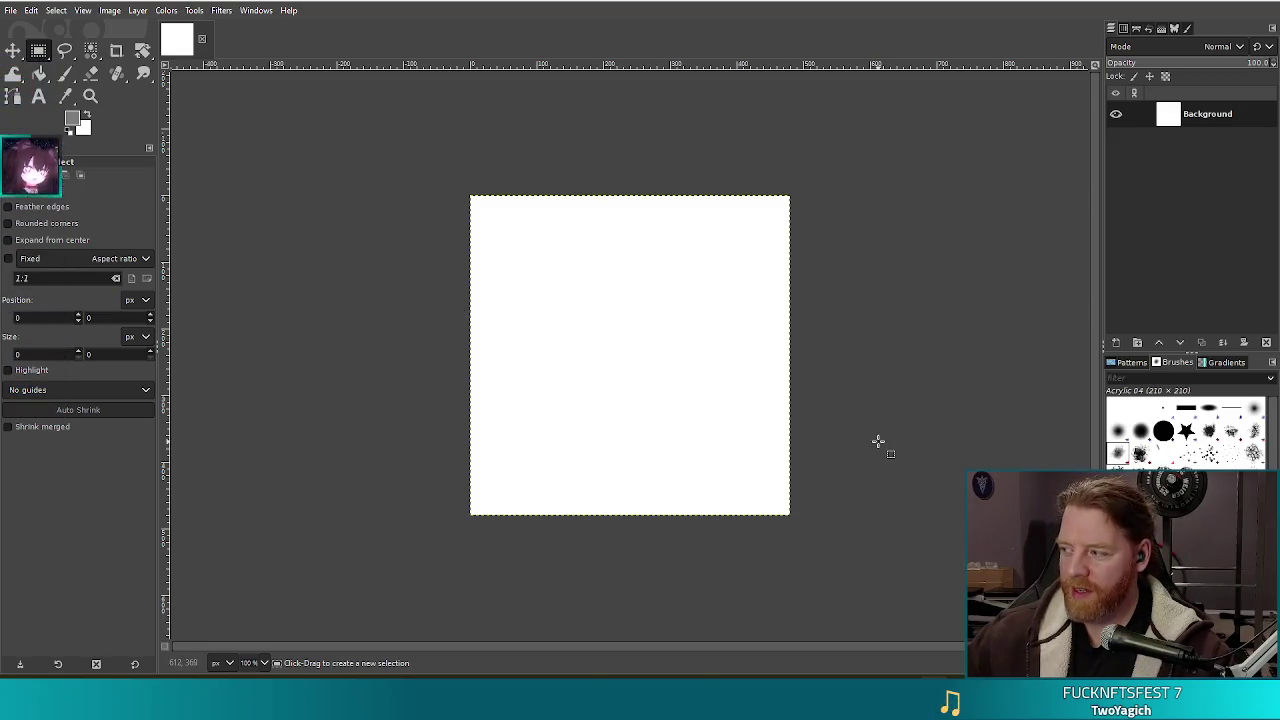
Replace the white Background layer with a new transparent layer.
left_click(1266, 342)
left_click(1116, 342)
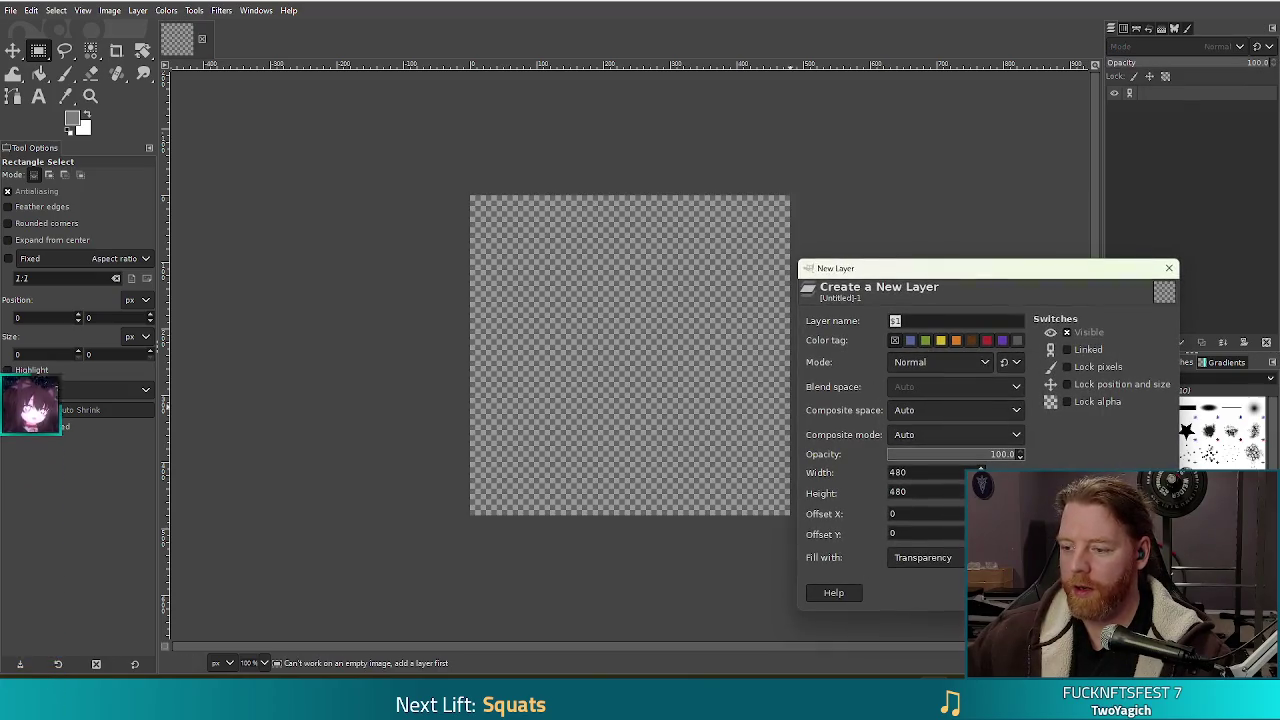
key("Return")
Add a text layer reading 'tot parp' and select all of its text.
key("t")
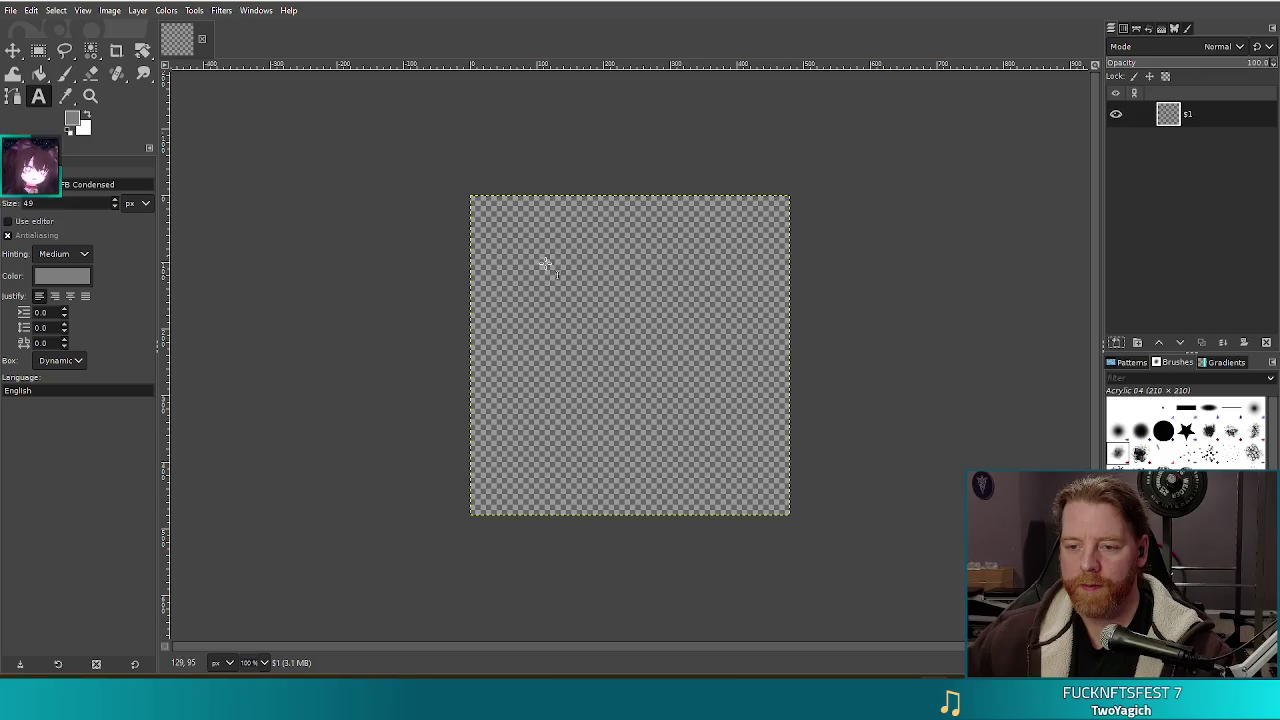
left_click(497, 276)
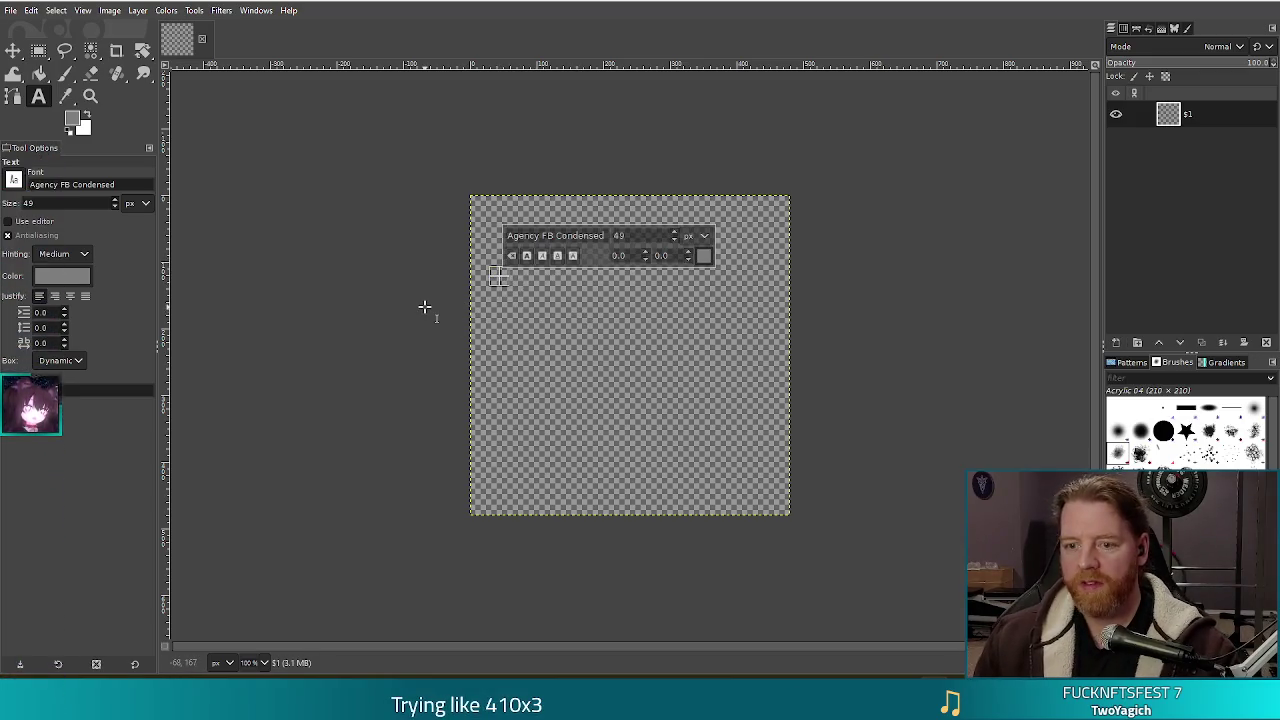
type("tot")
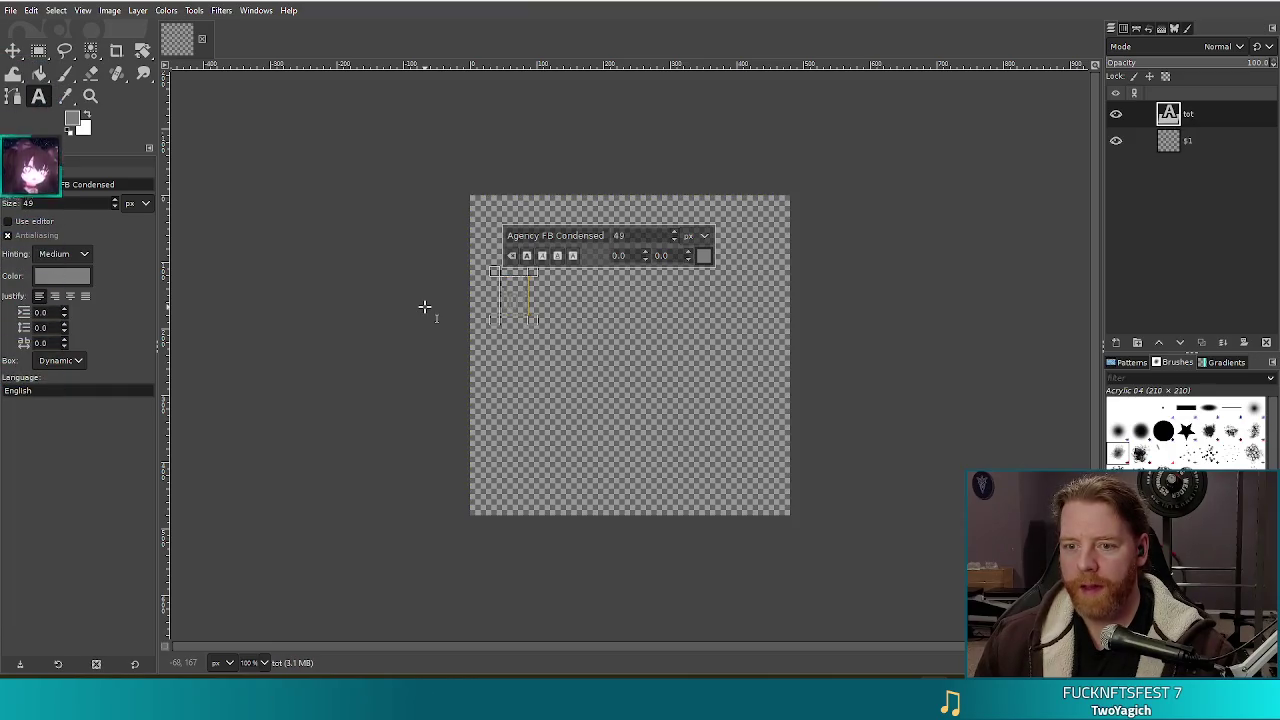
type(" parp")
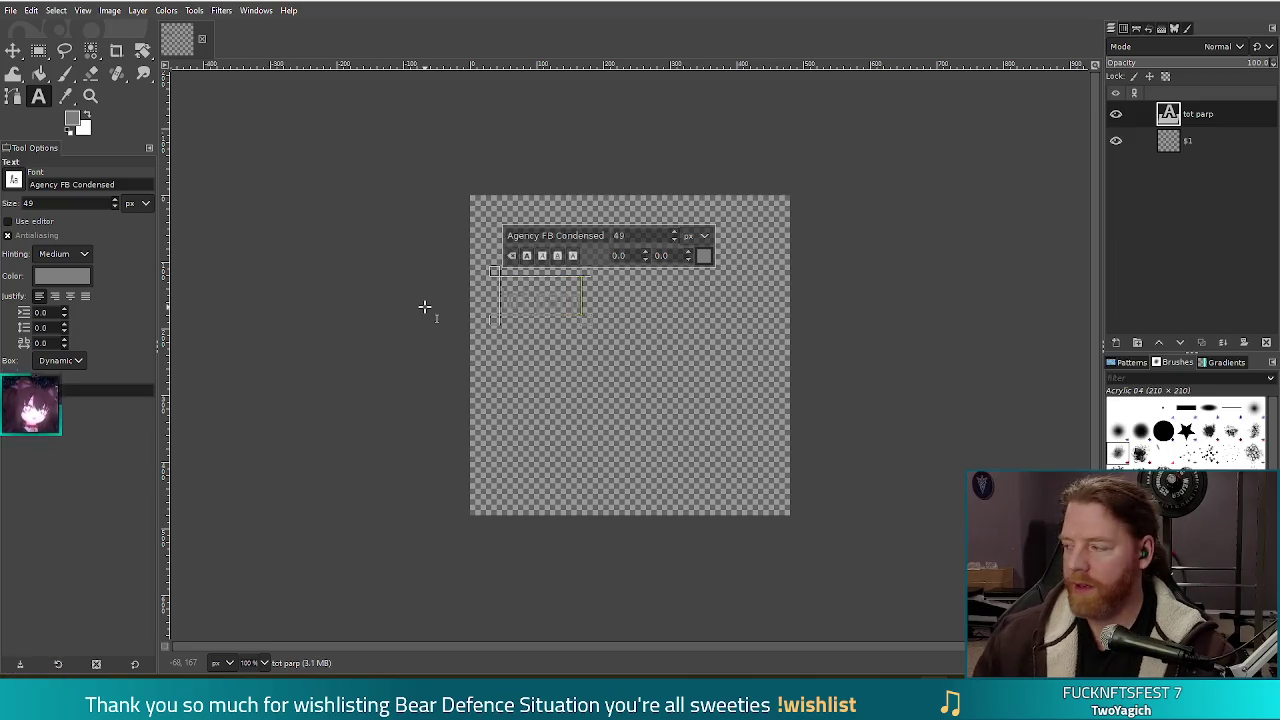
key("ctrl+a")
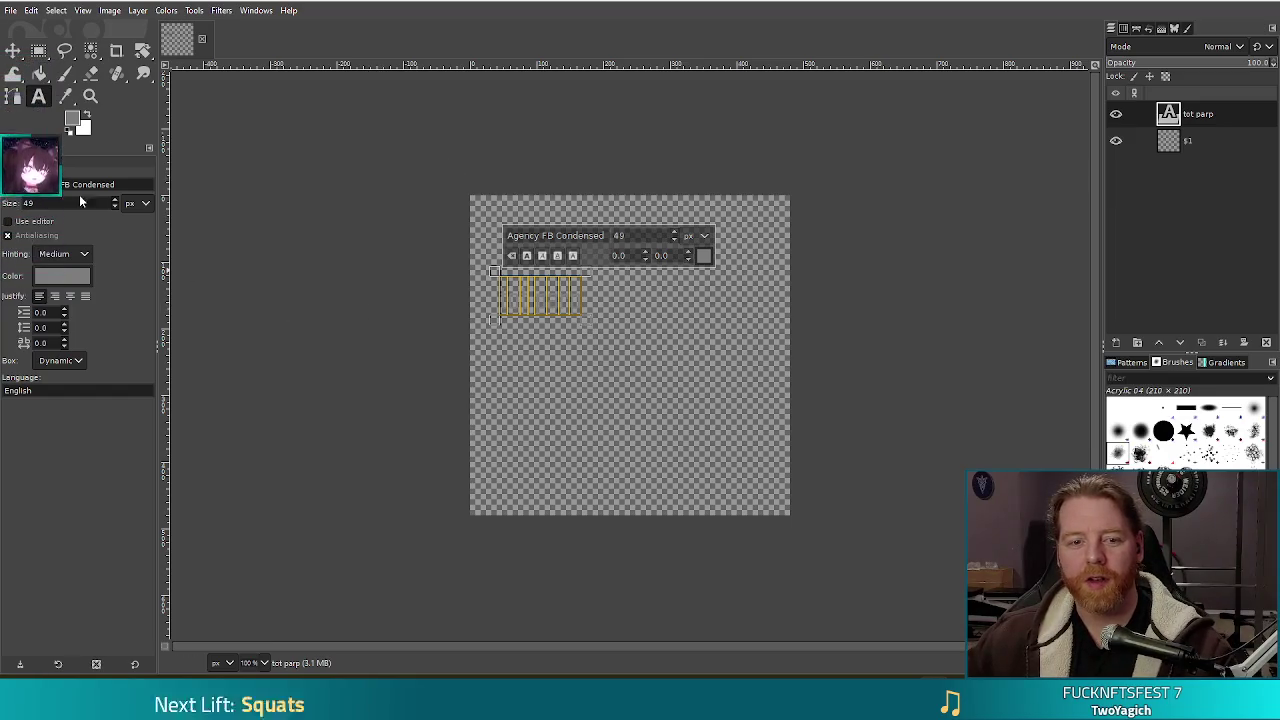
Colour the selected tot parp text bright cyan, HTML 00fbff.
left_click(62, 276)
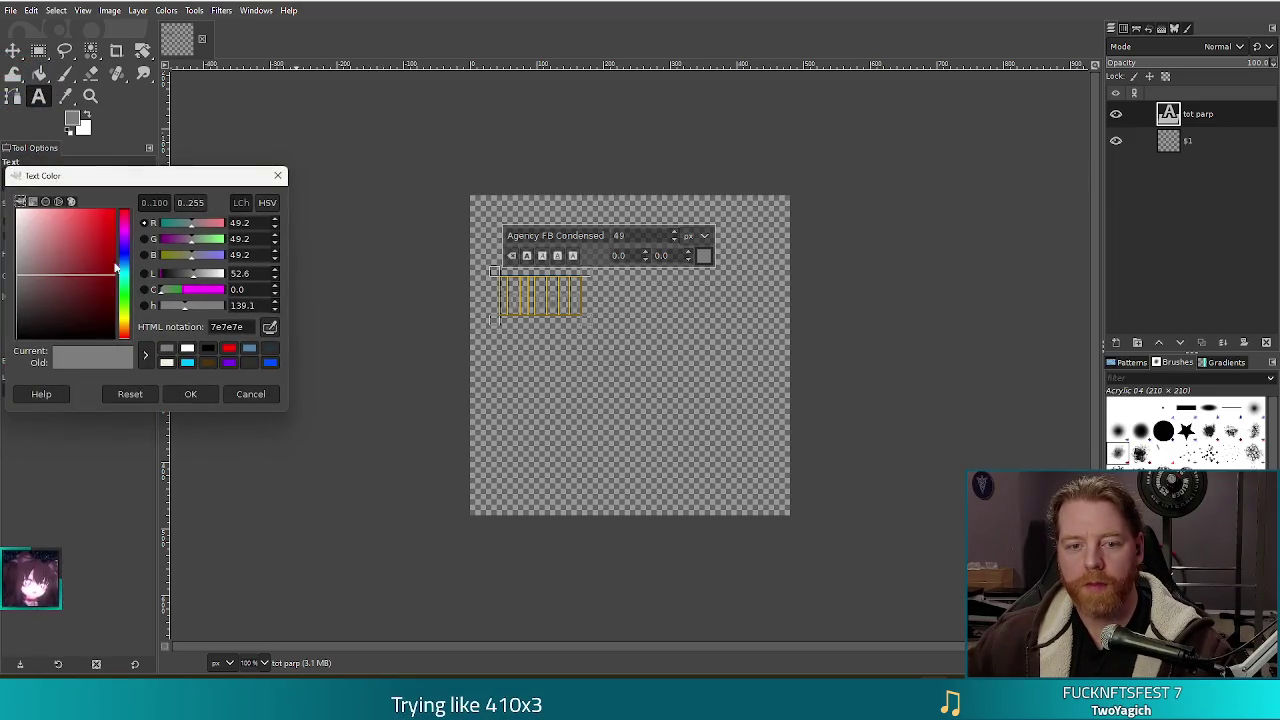
left_click(124, 275)
left_click(114, 212)
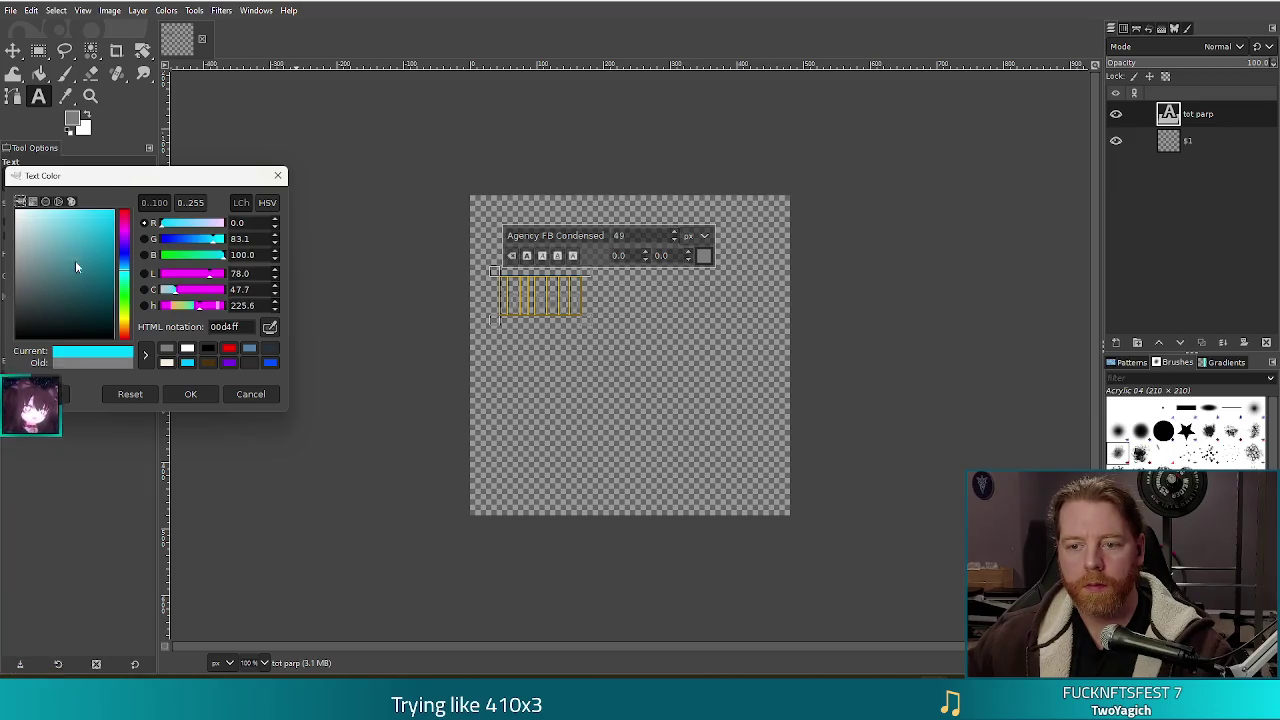
left_click(250, 394)
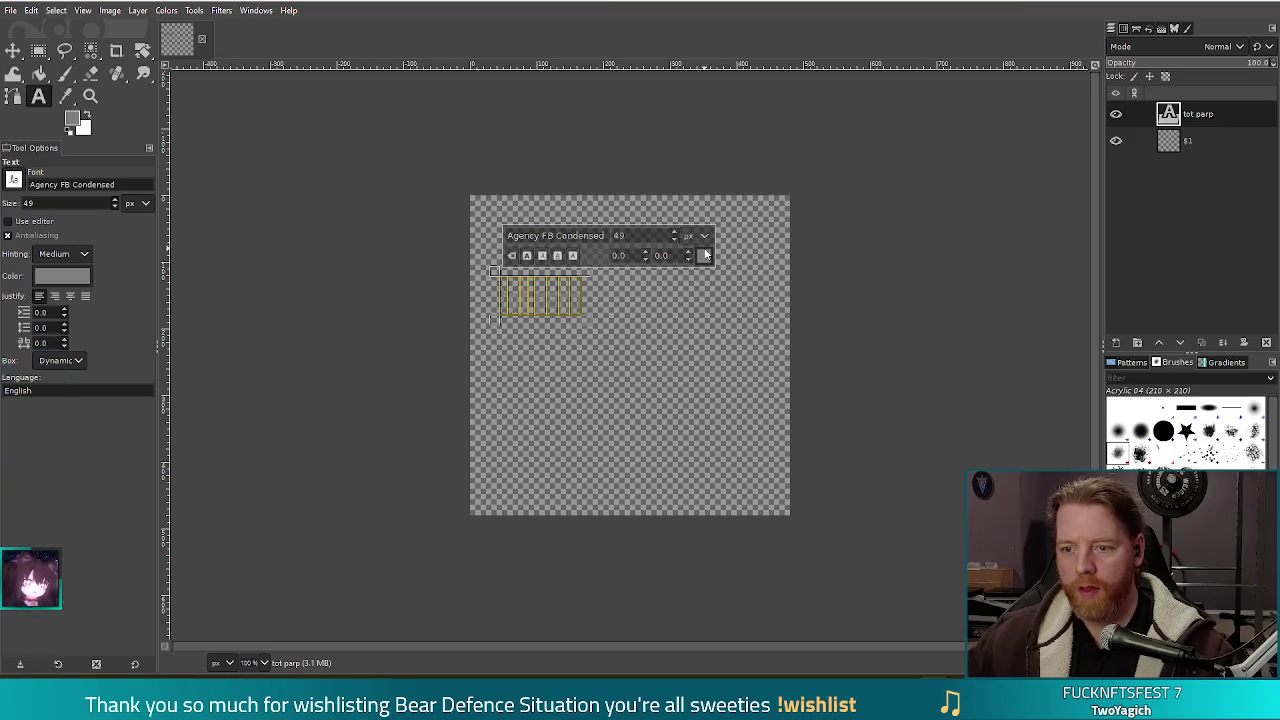
left_click(705, 257)
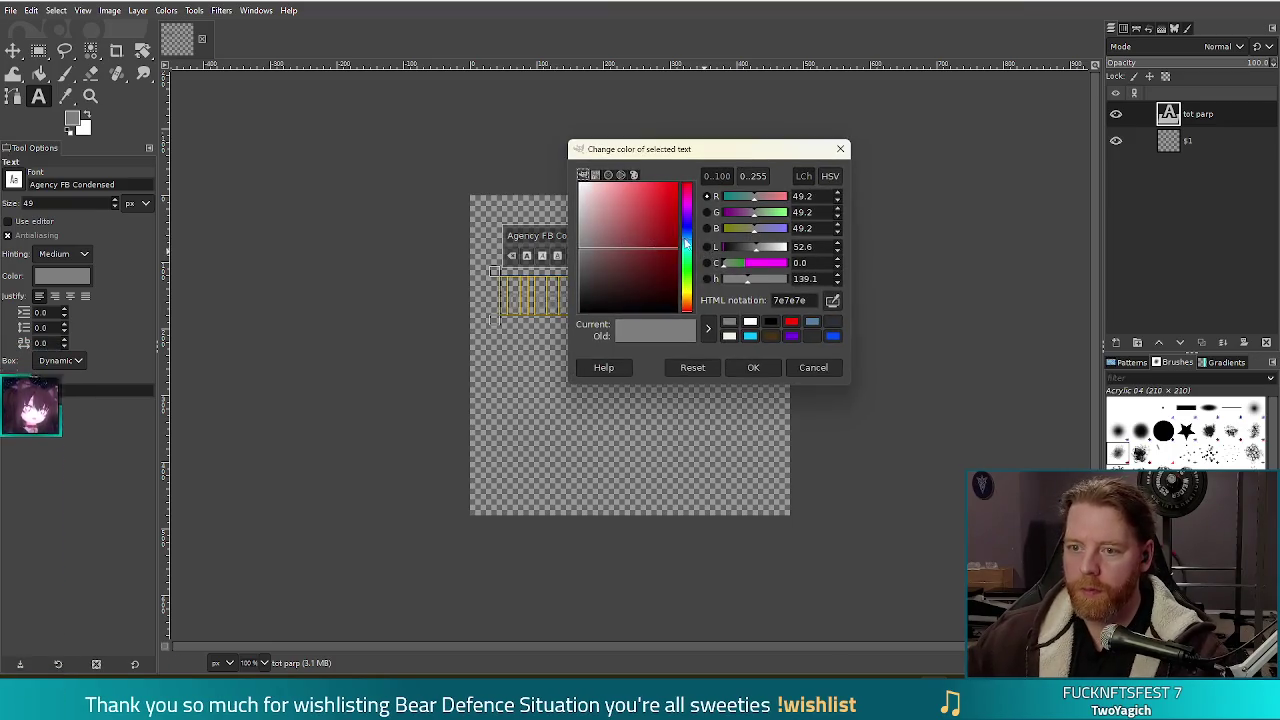
left_click(689, 252)
left_click_drag(655, 238, 679, 156)
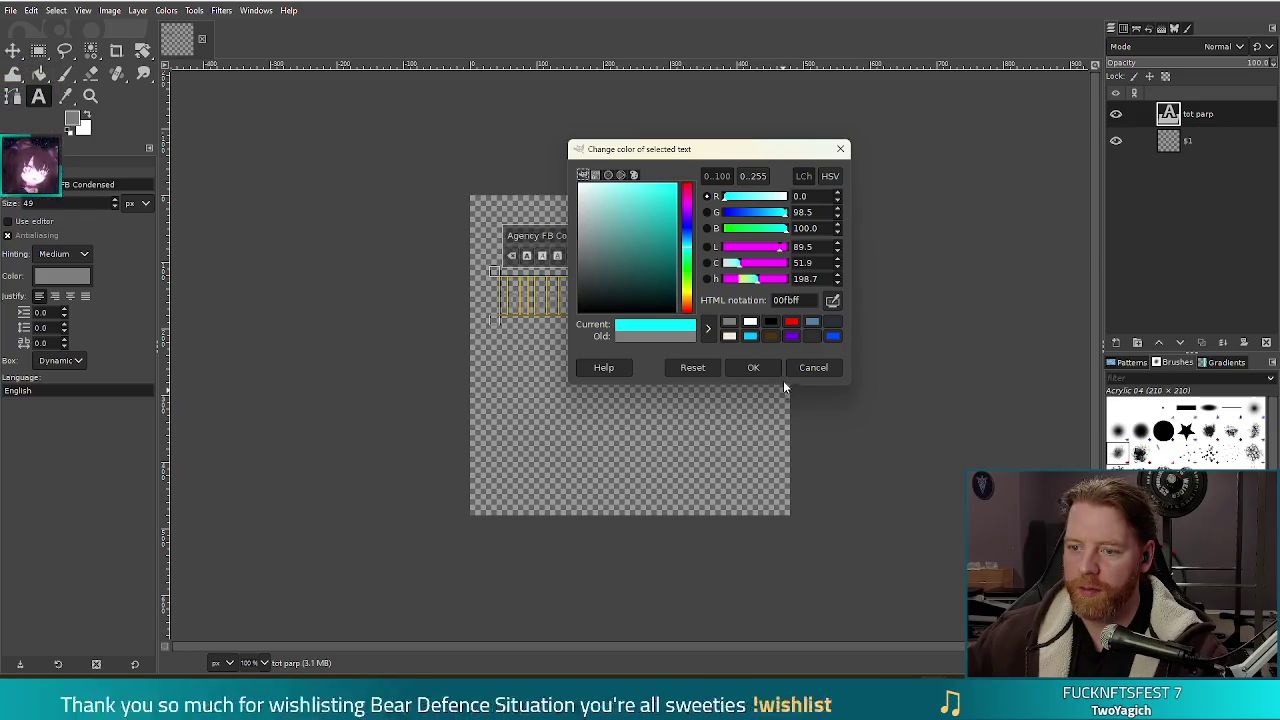
left_click(757, 367)
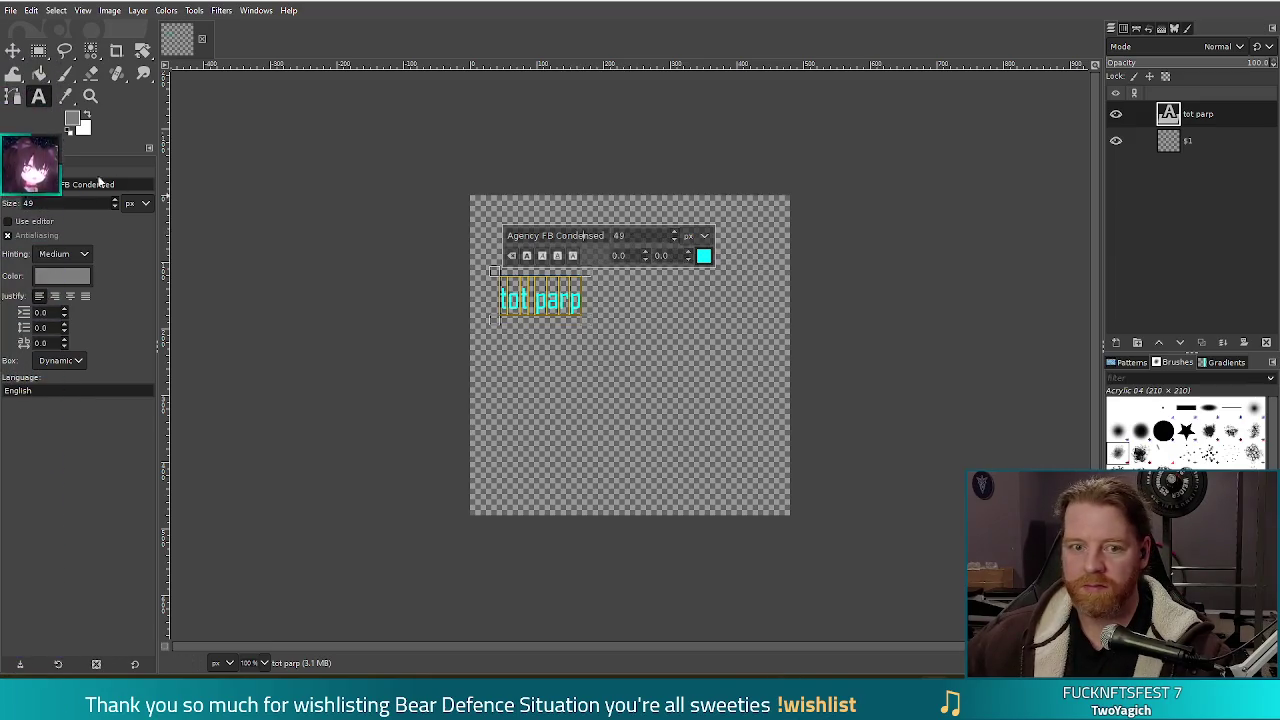
left_click(14, 179)
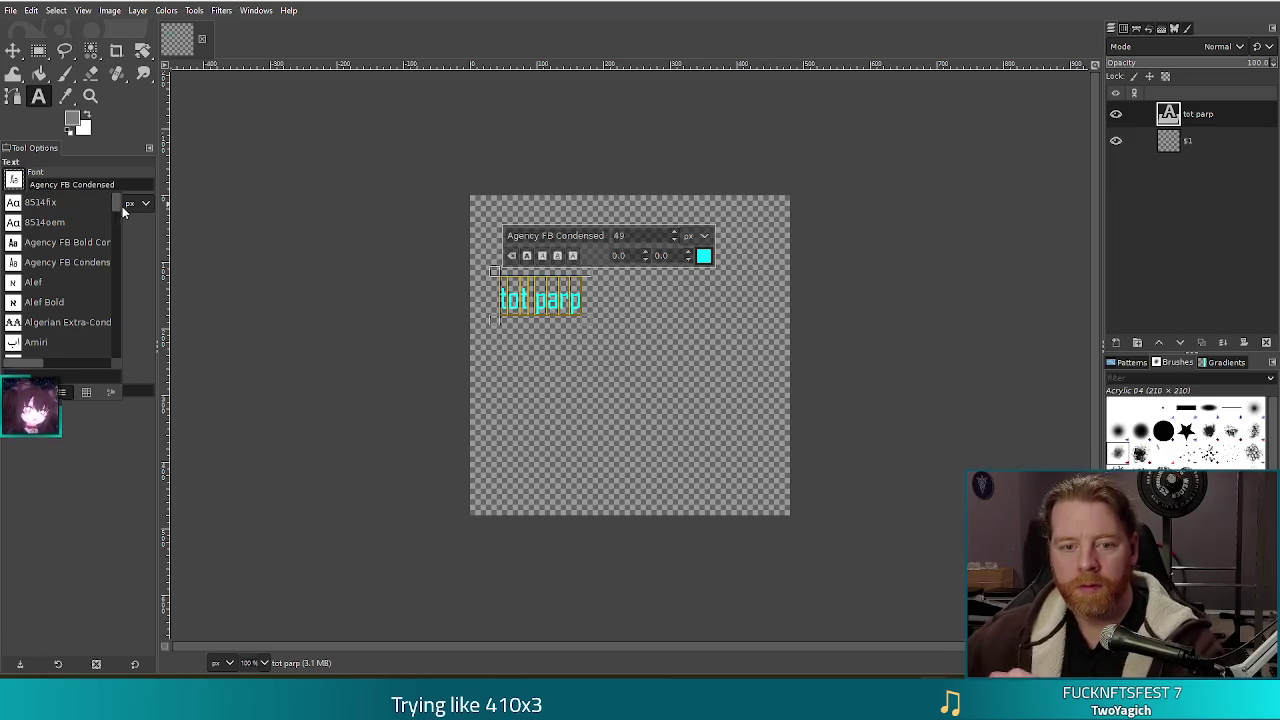
Switch the text font to Nirmala UI Bold and break it into two lines.
left_click_drag(118, 206, 117, 282)
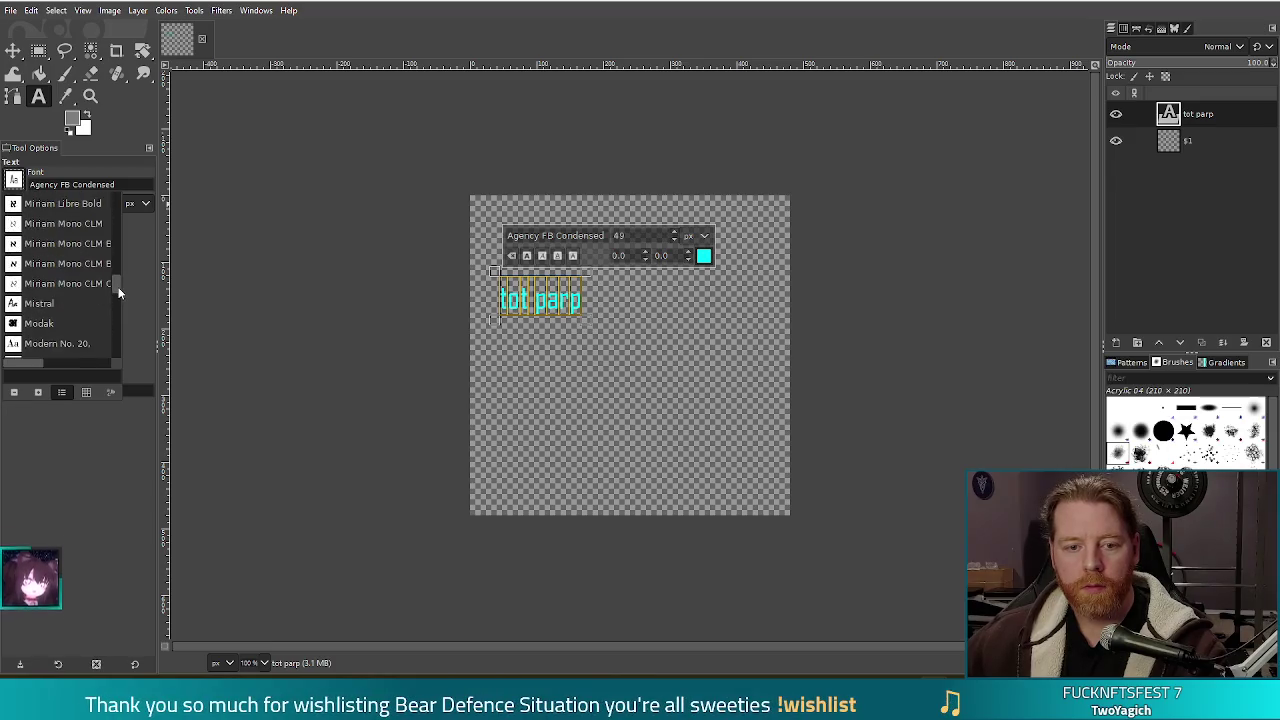
left_click_drag(117, 282, 120, 295)
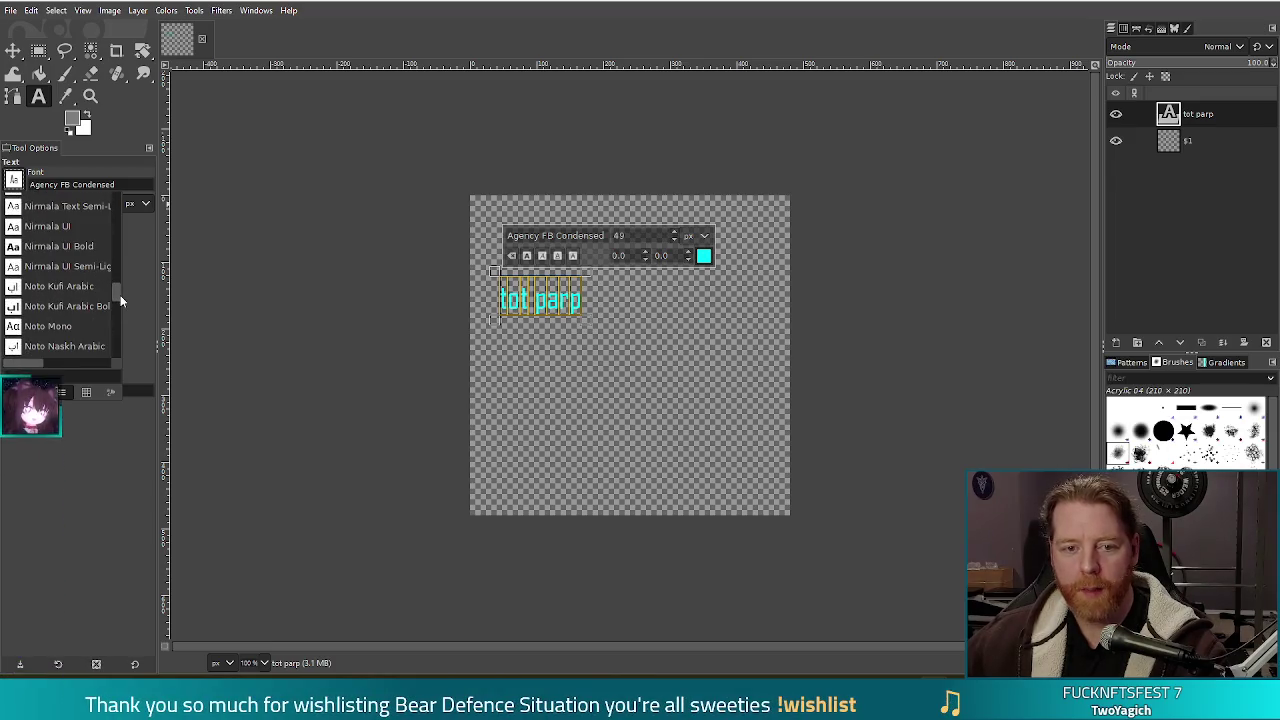
left_click(58, 246)
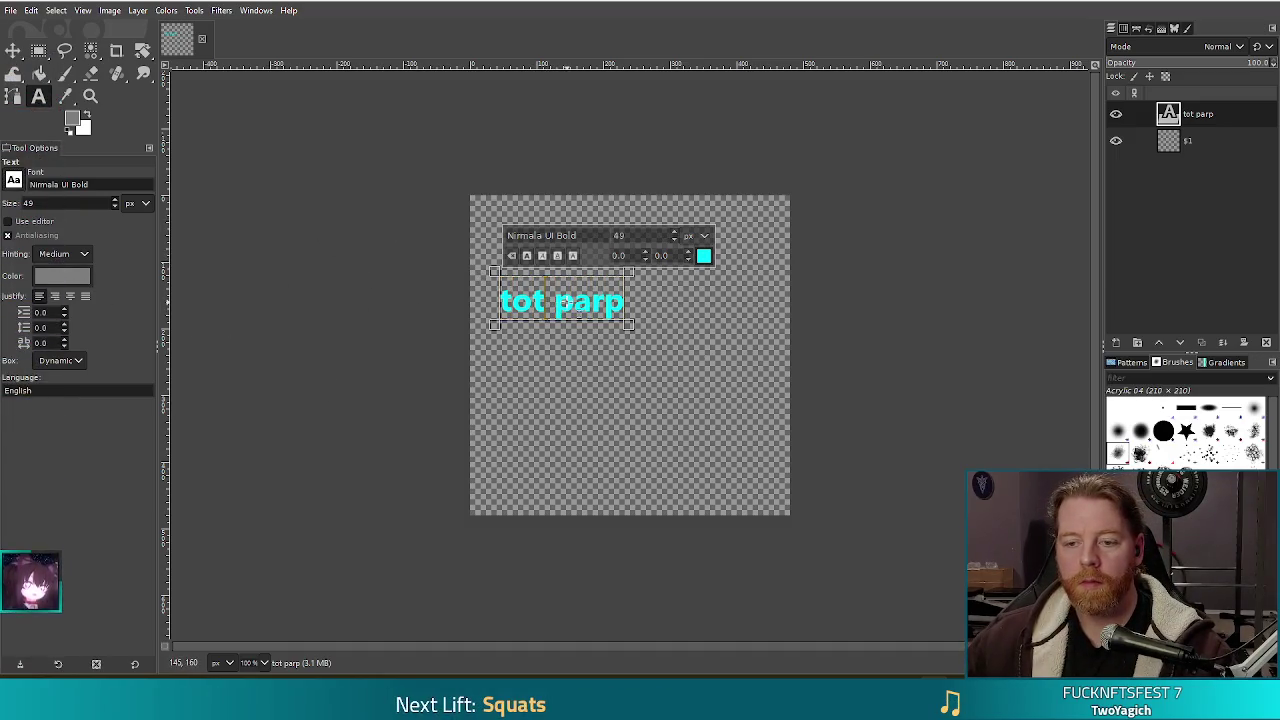
key("Return")
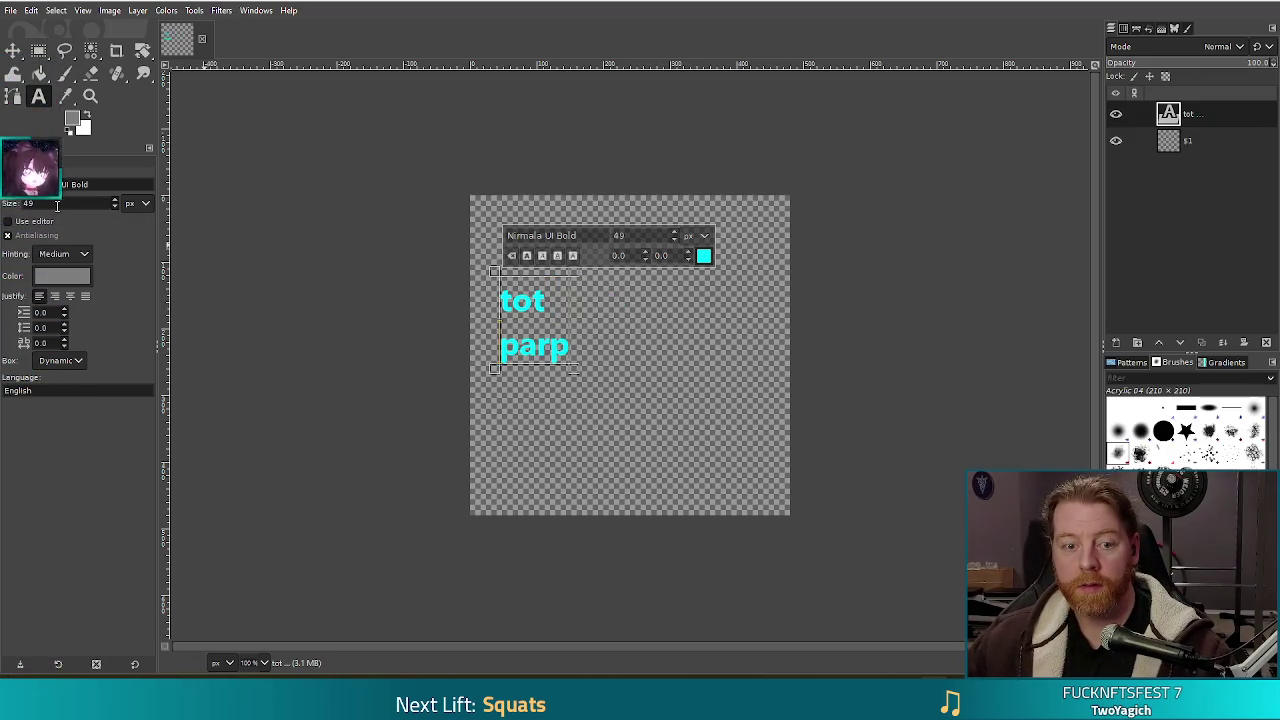
Centre the two text lines and preview a darker teal colour without keeping it.
left_click(70, 296)
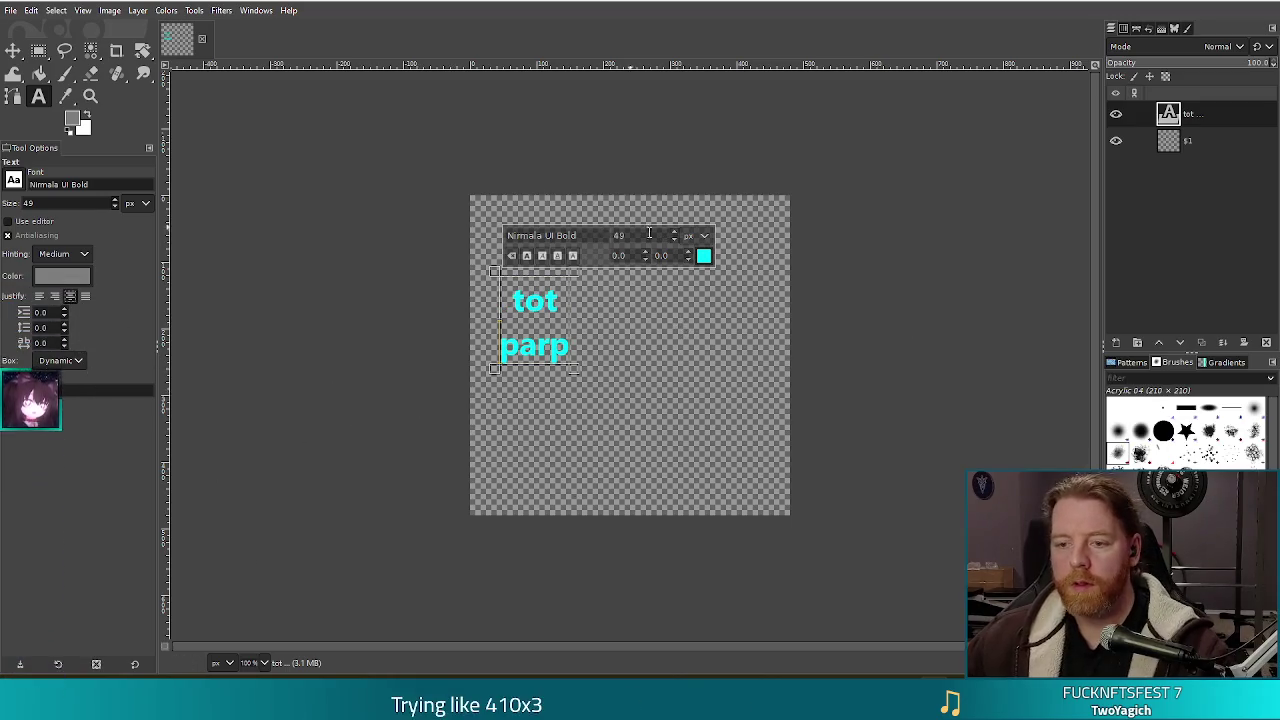
left_click(704, 255)
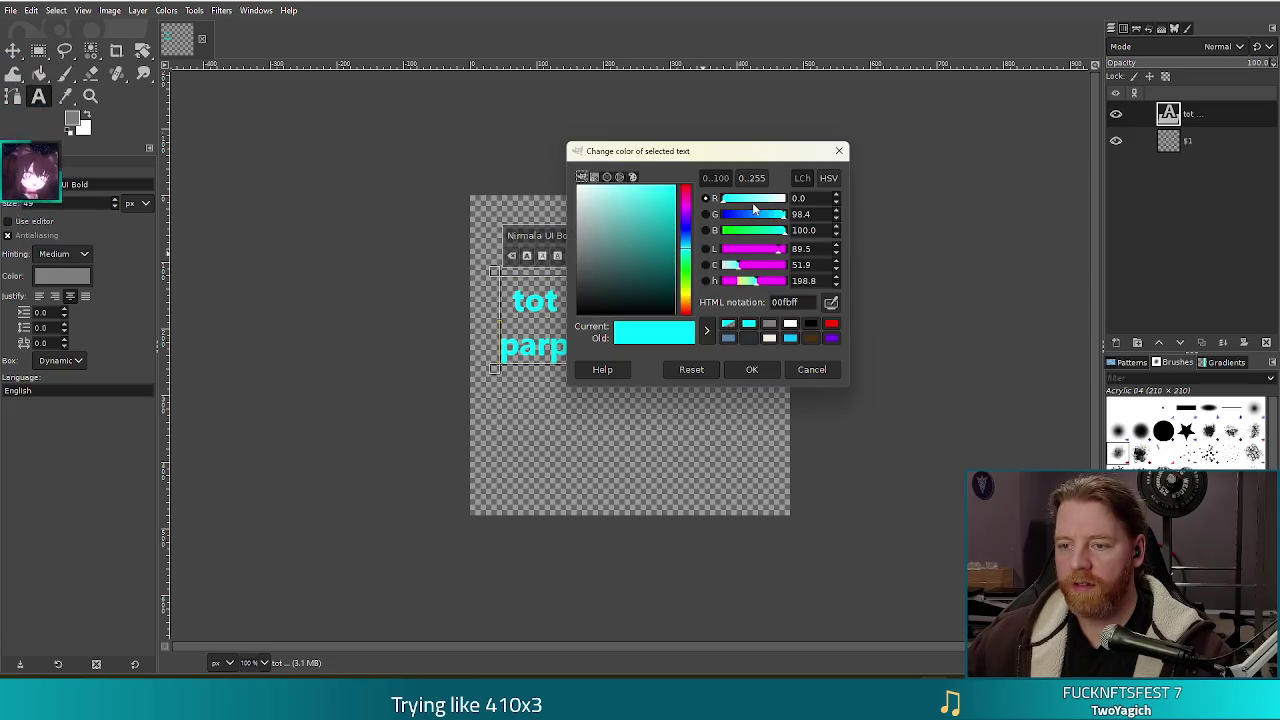
left_click_drag(655, 258, 707, 268)
left_click(629, 271)
left_click(815, 370)
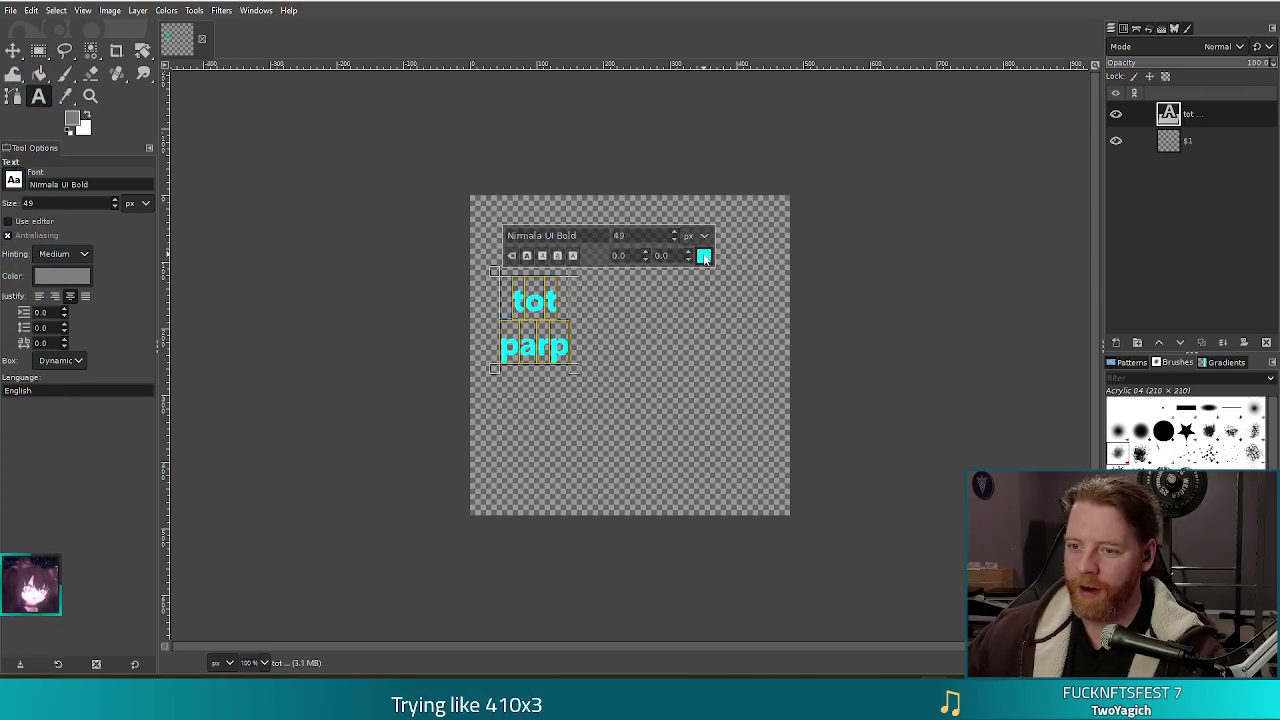
Recolour the text to a softer cyan, HTML 00e2e7.
left_click(705, 257)
mouse_move(685, 212)
left_mouse_down()
mouse_move(587, 262)
mouse_move(690, 250)
left_mouse_up()
left_click(628, 284)
left_click(750, 371)
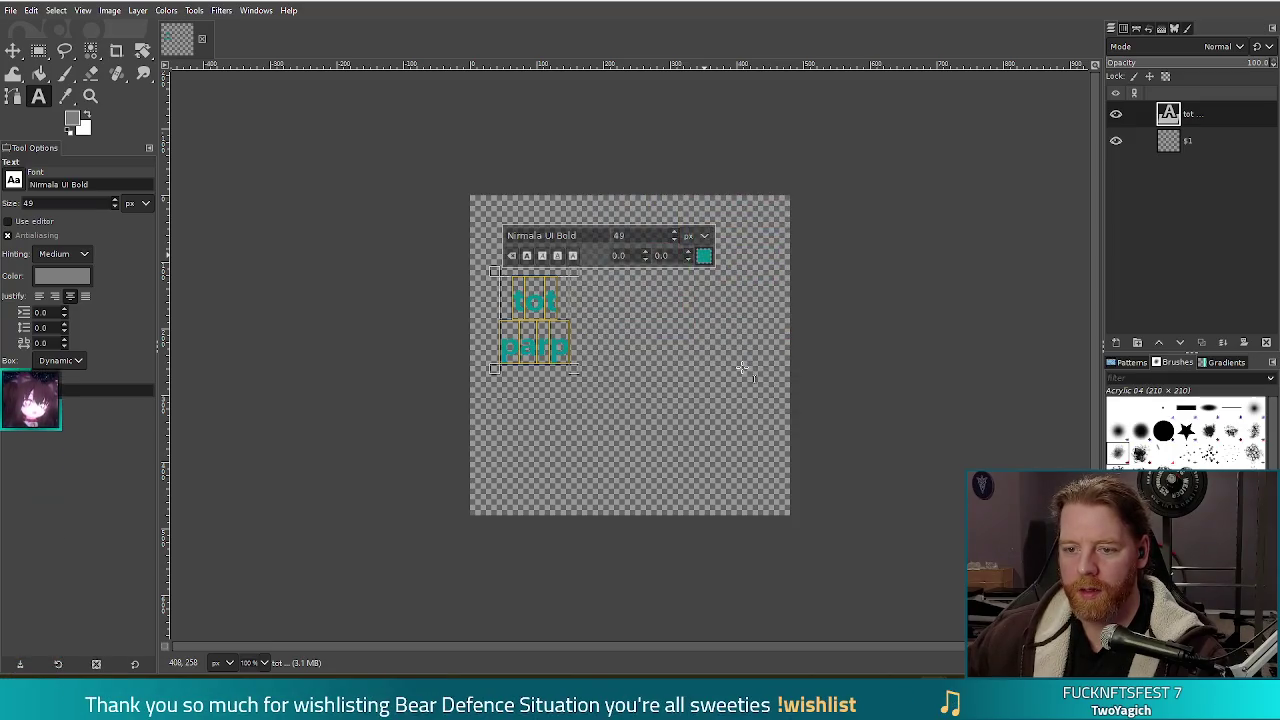
left_click(704, 256)
left_click_drag(677, 263, 693, 215)
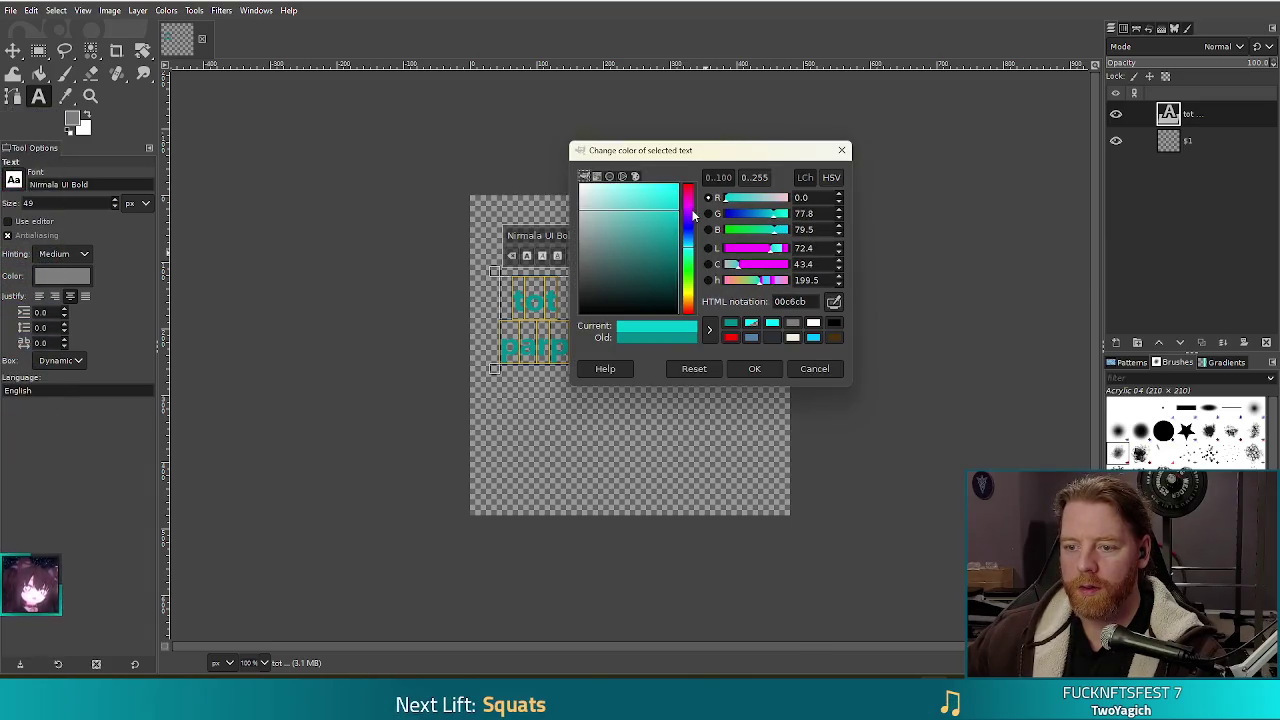
left_click(756, 369)
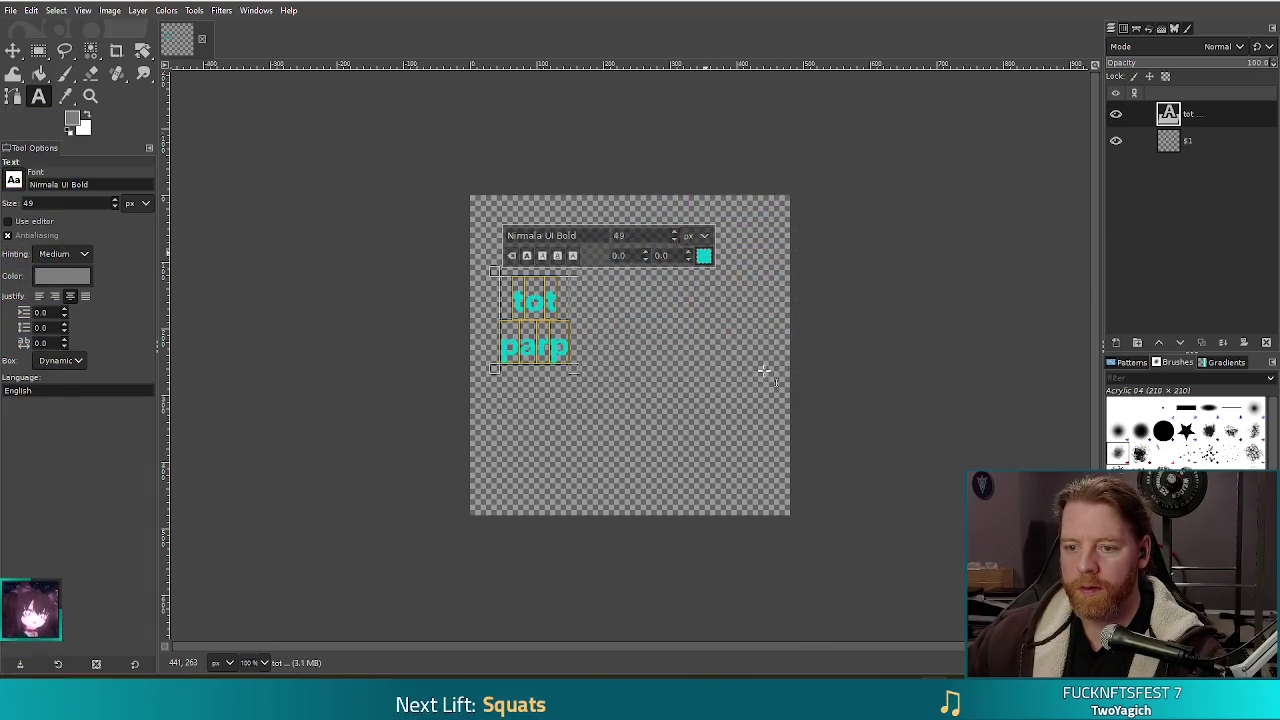
left_click(704, 256)
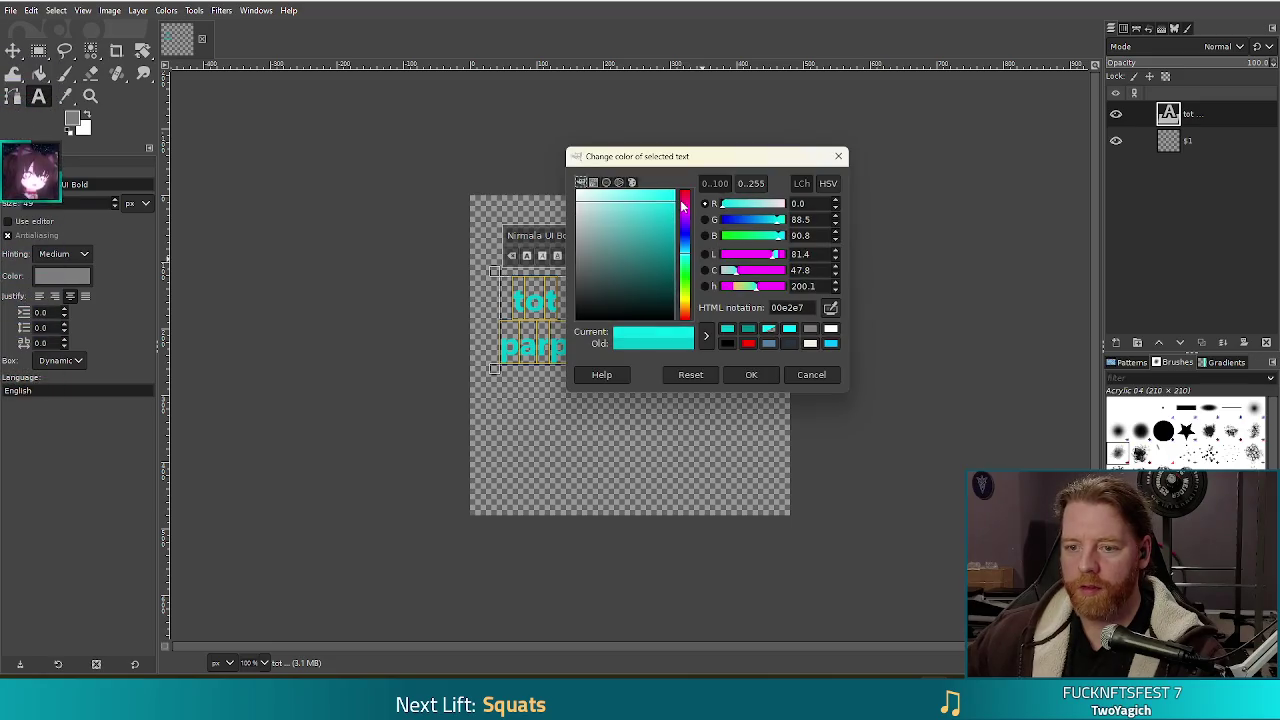
left_click(811, 374)
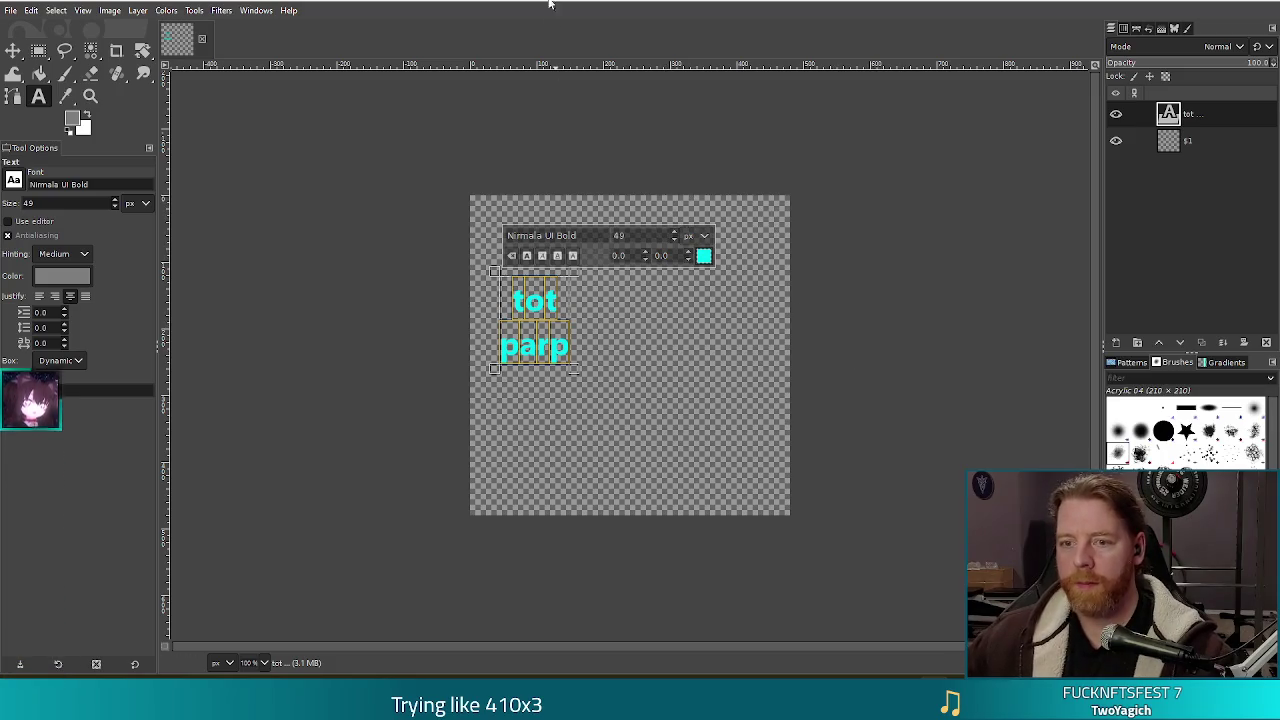
Stretch the text box across the canvas and raise the font size to 164 px.
left_click_drag(490, 265, 465, 192)
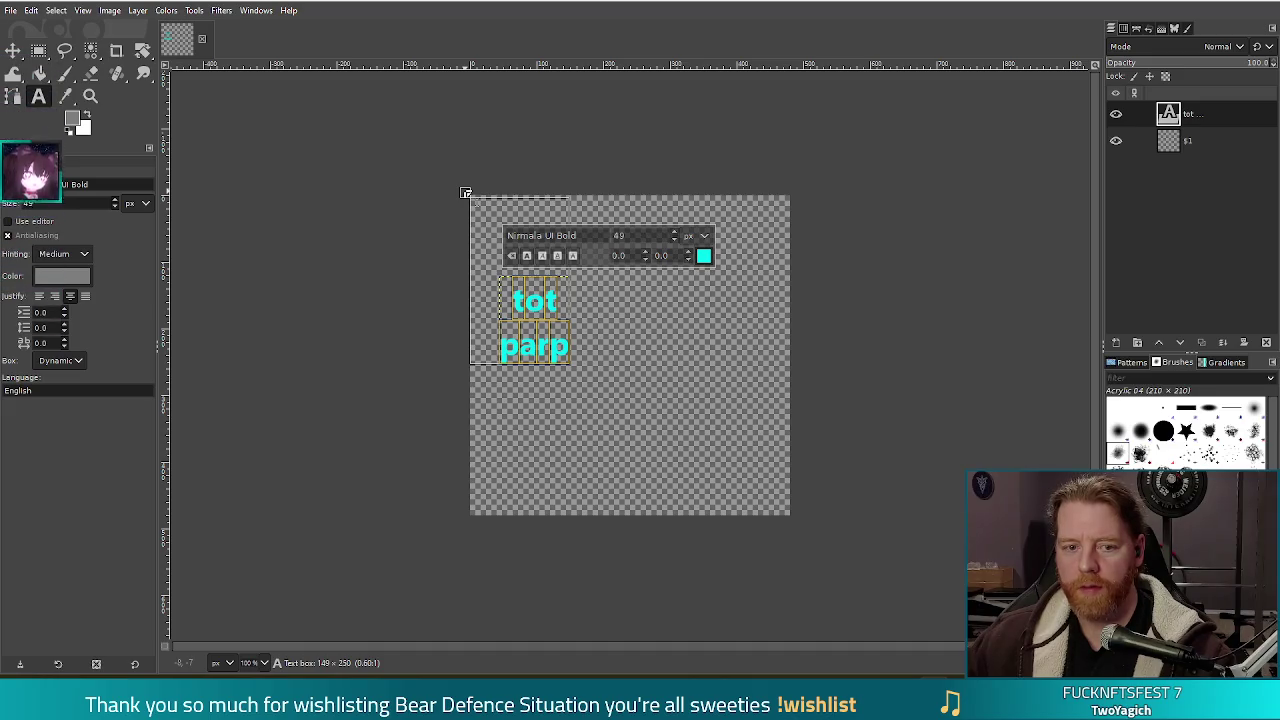
left_click_drag(583, 366, 794, 519)
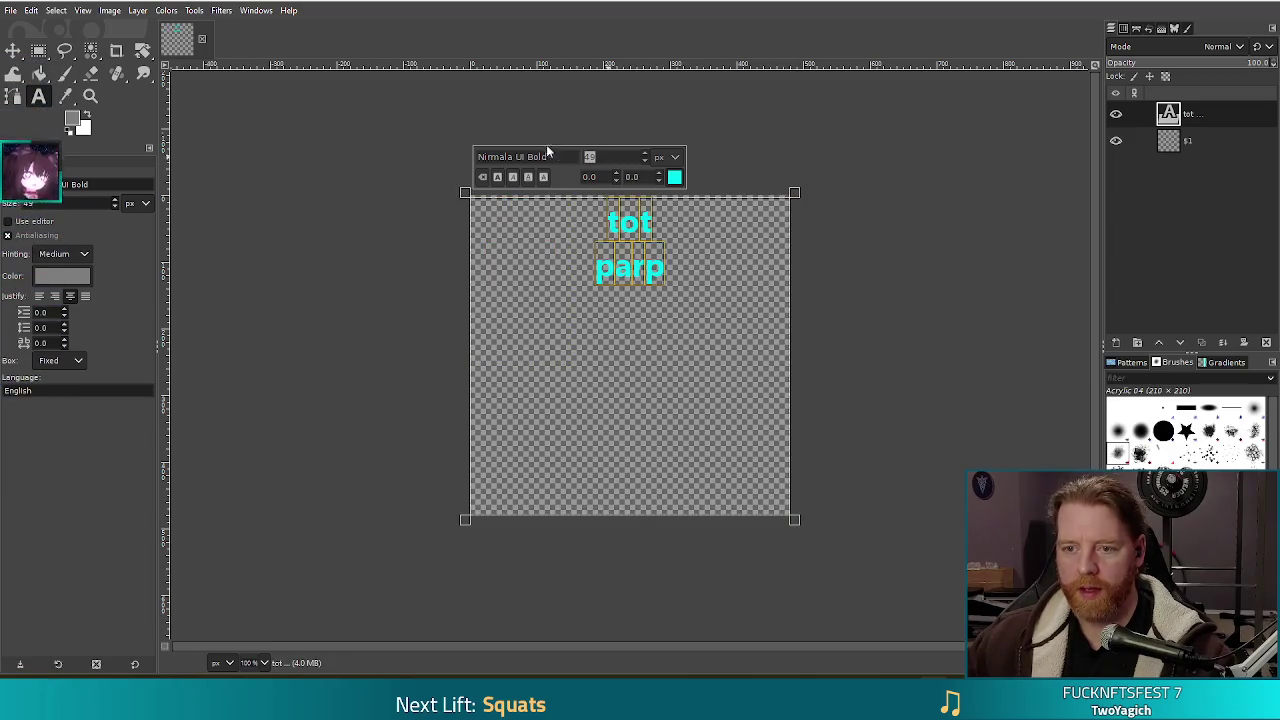
type("128")
key("Return")
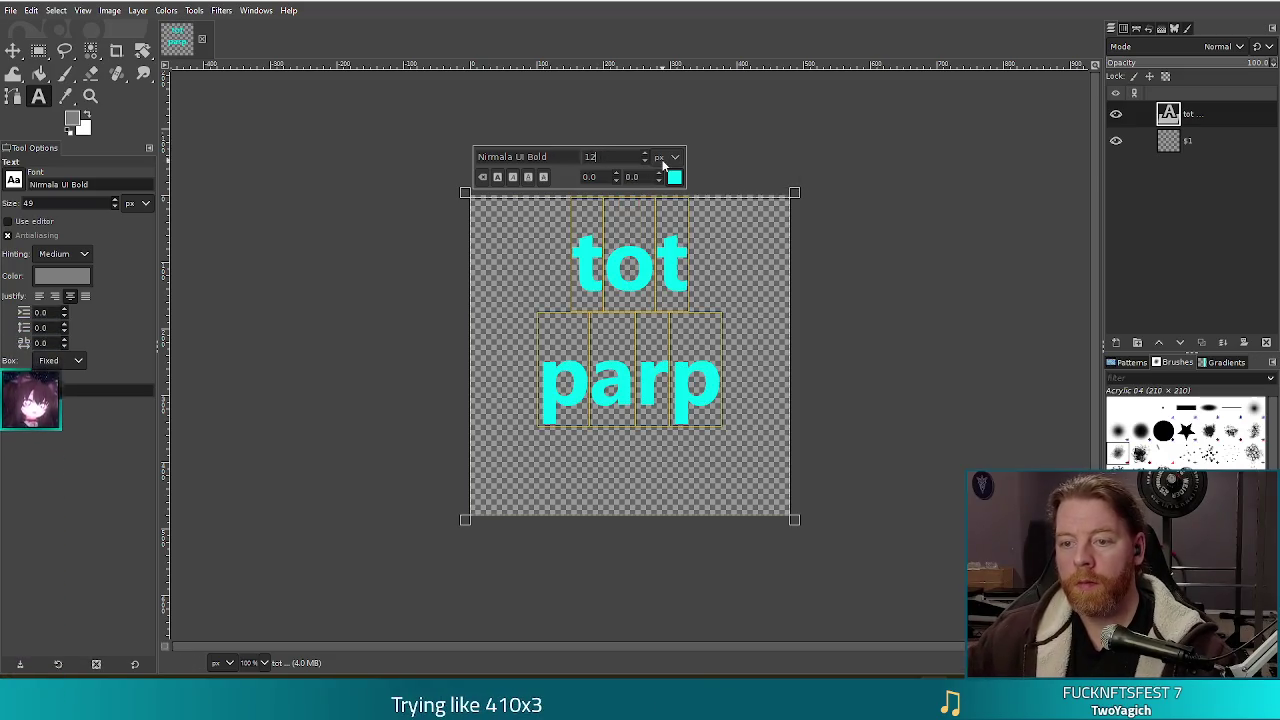
type("6")
key("Return")
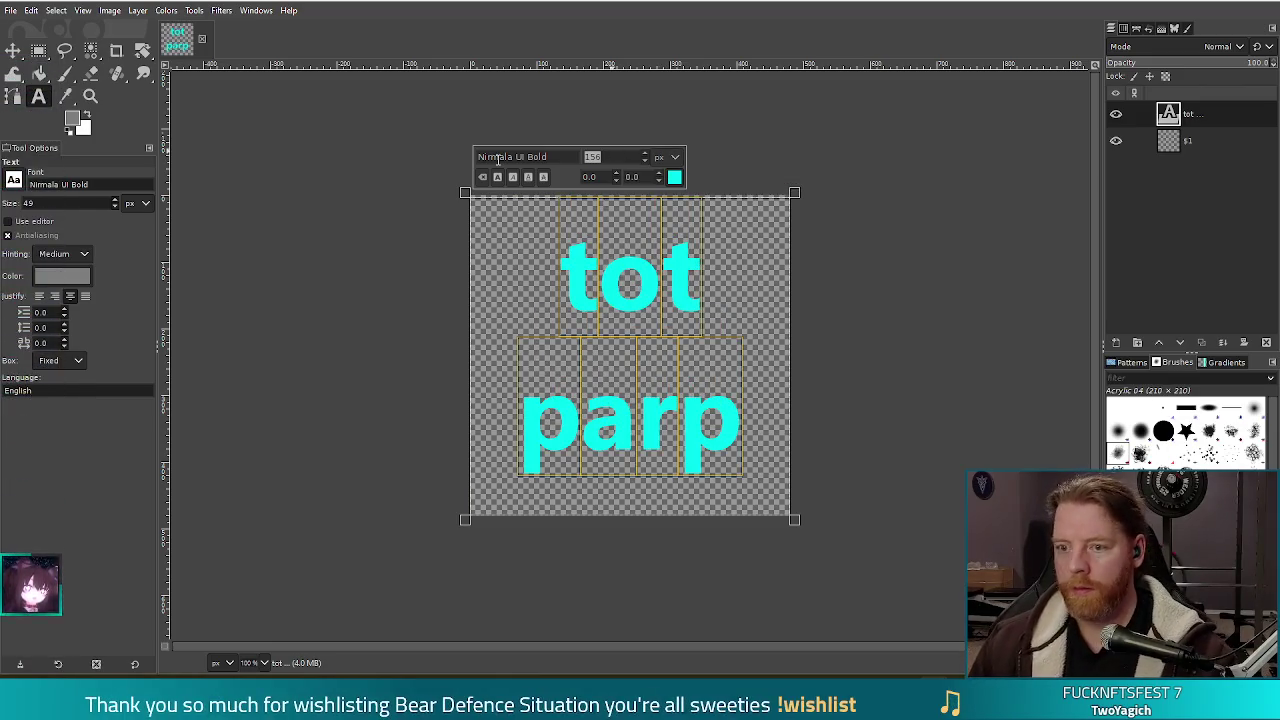
type("4")
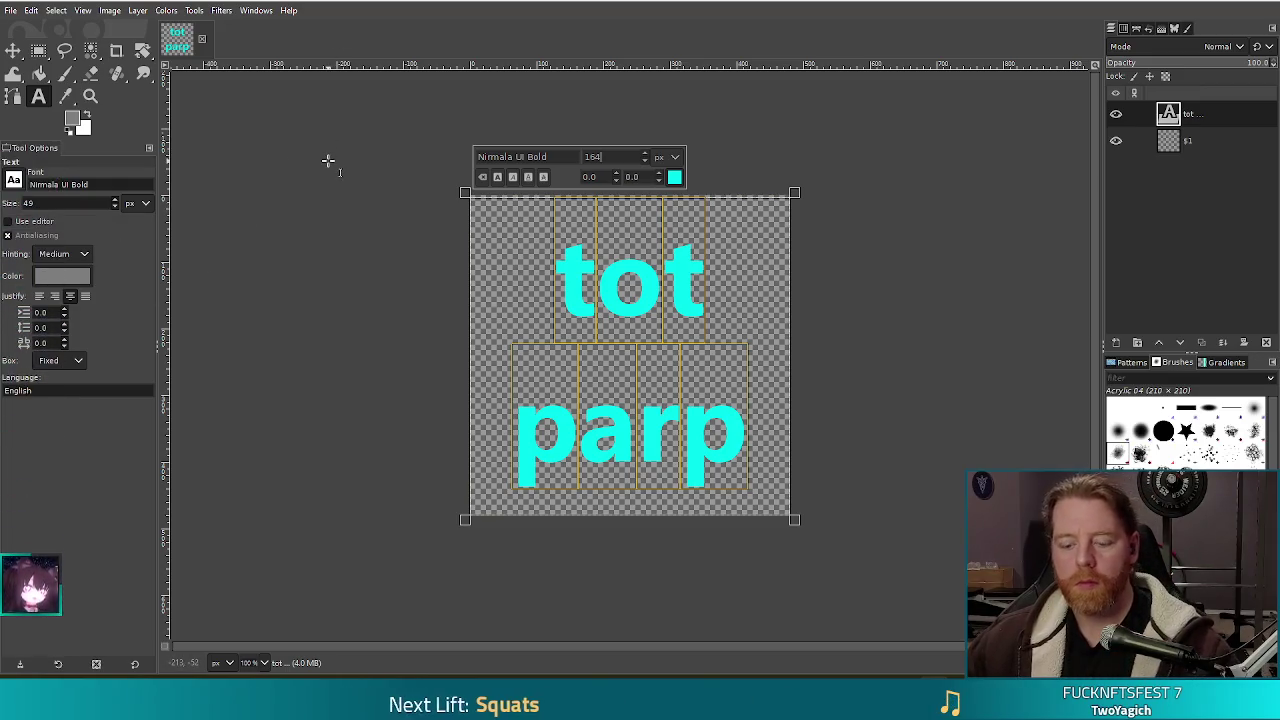
Commit the text and merge the text layer down into the transparent layer.
key("ctrl+shift+e")
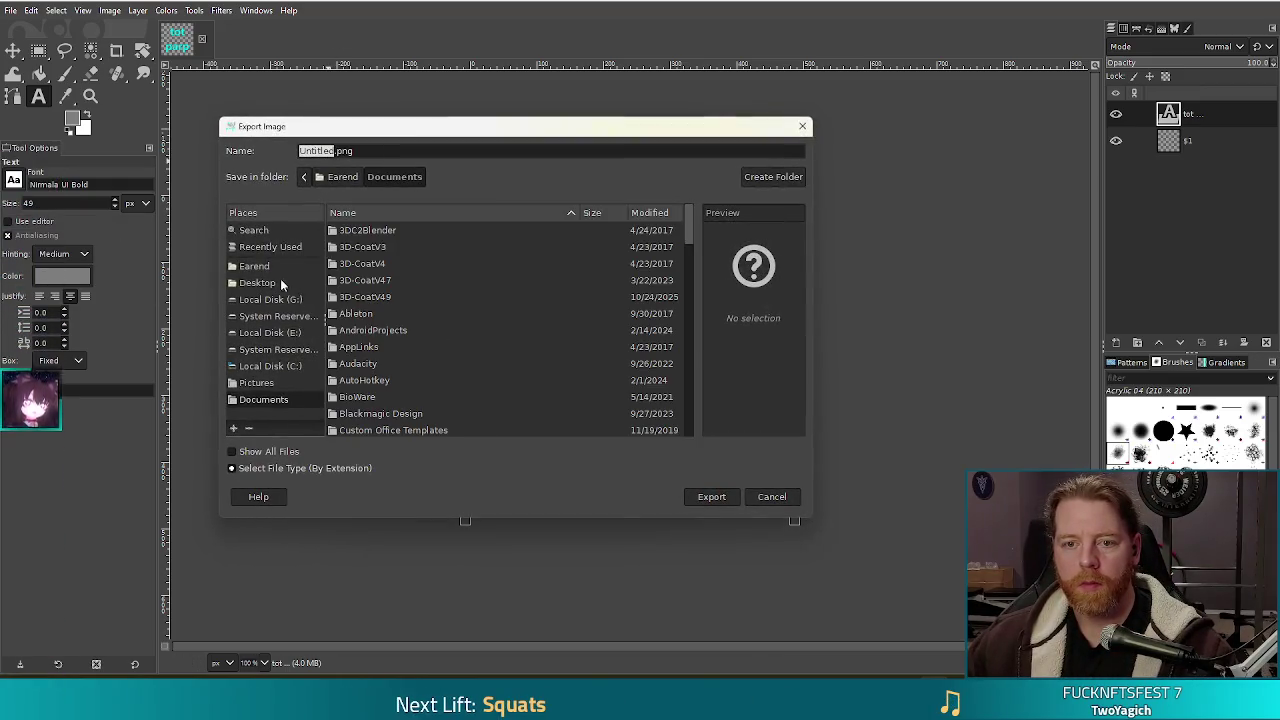
left_click(771, 501)
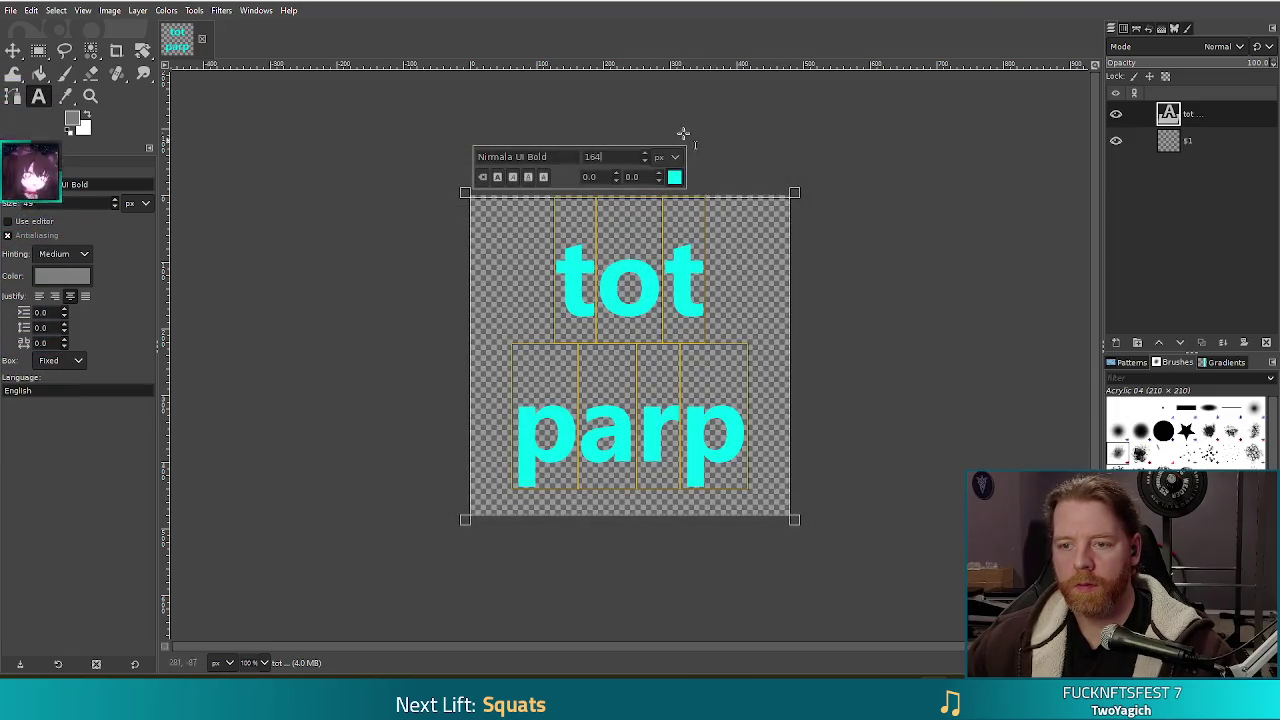
left_click(908, 235)
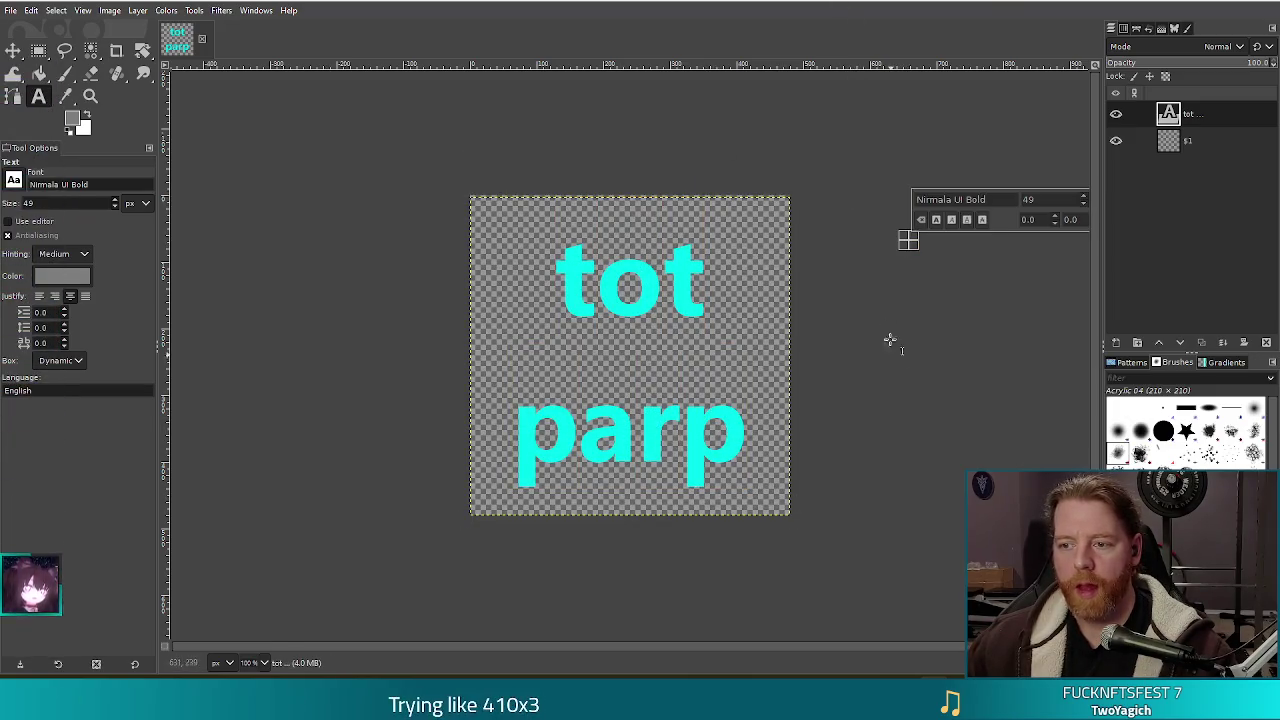
key("Escape")
key("r")
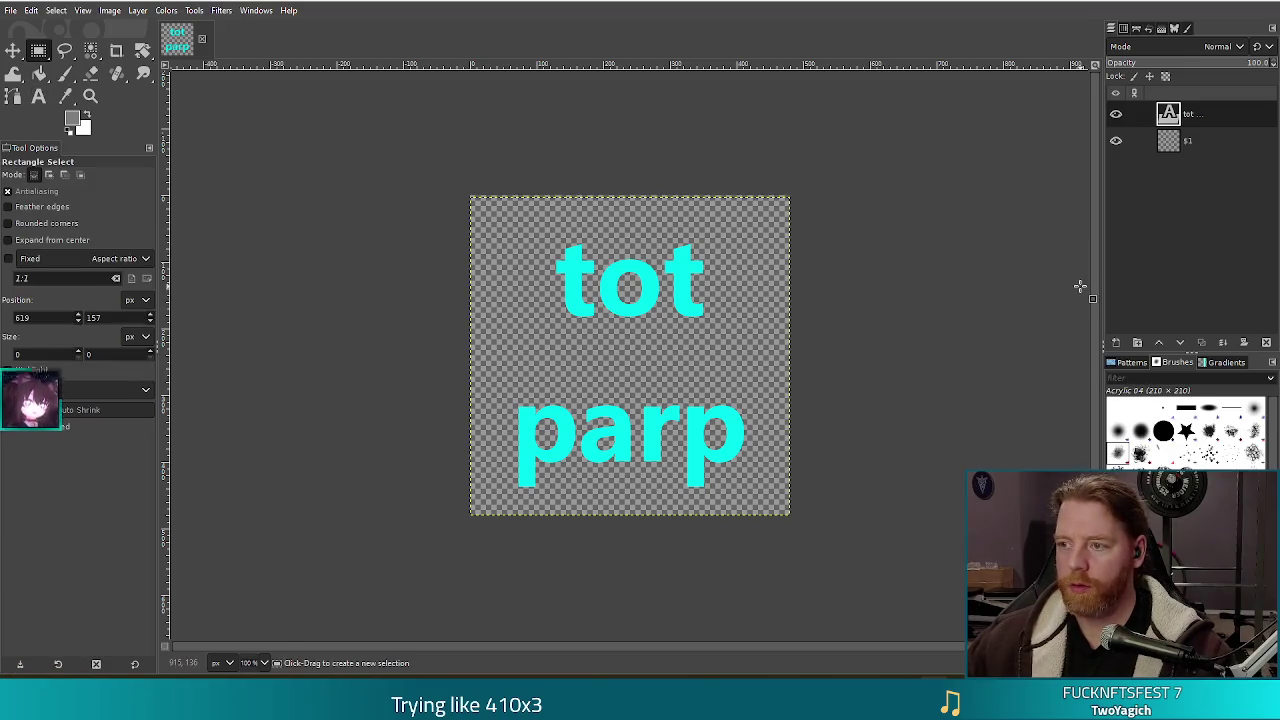
right_click(1125, 114)
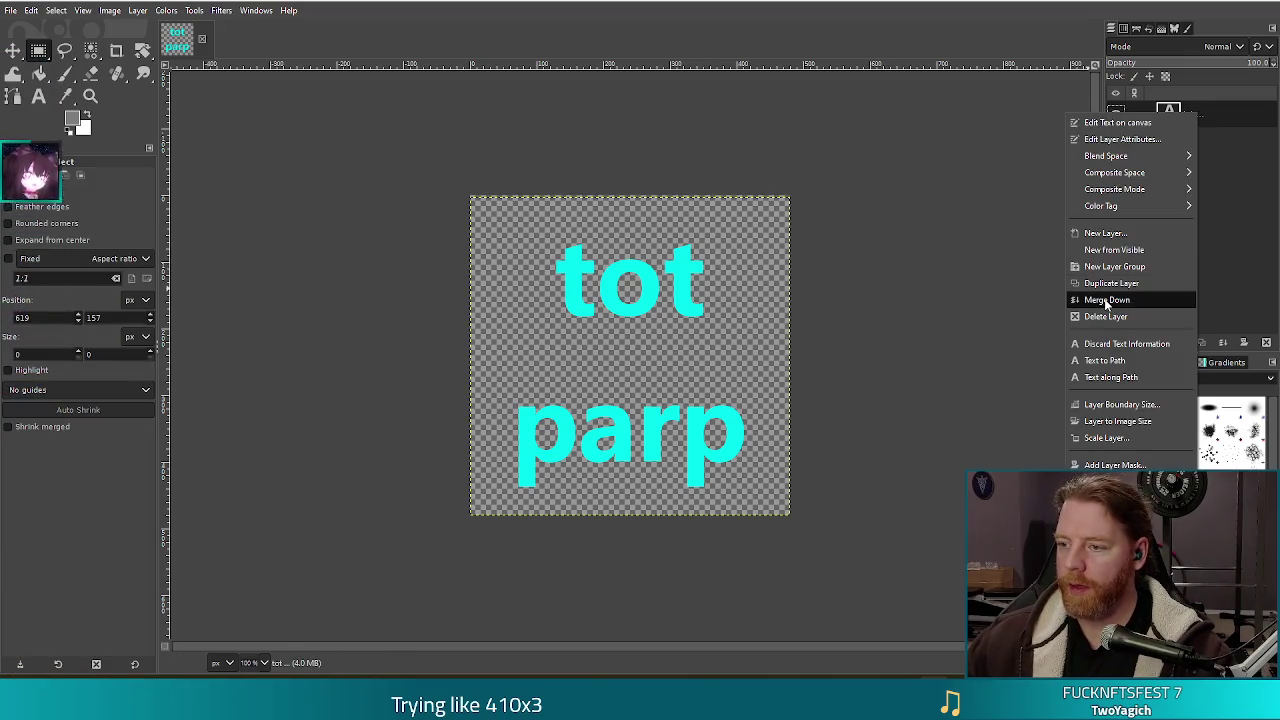
left_click(1107, 300)
Move 'tot' down closer to 'parp', then shift both words up to centre them.
left_click_drag(530, 230, 729, 321)
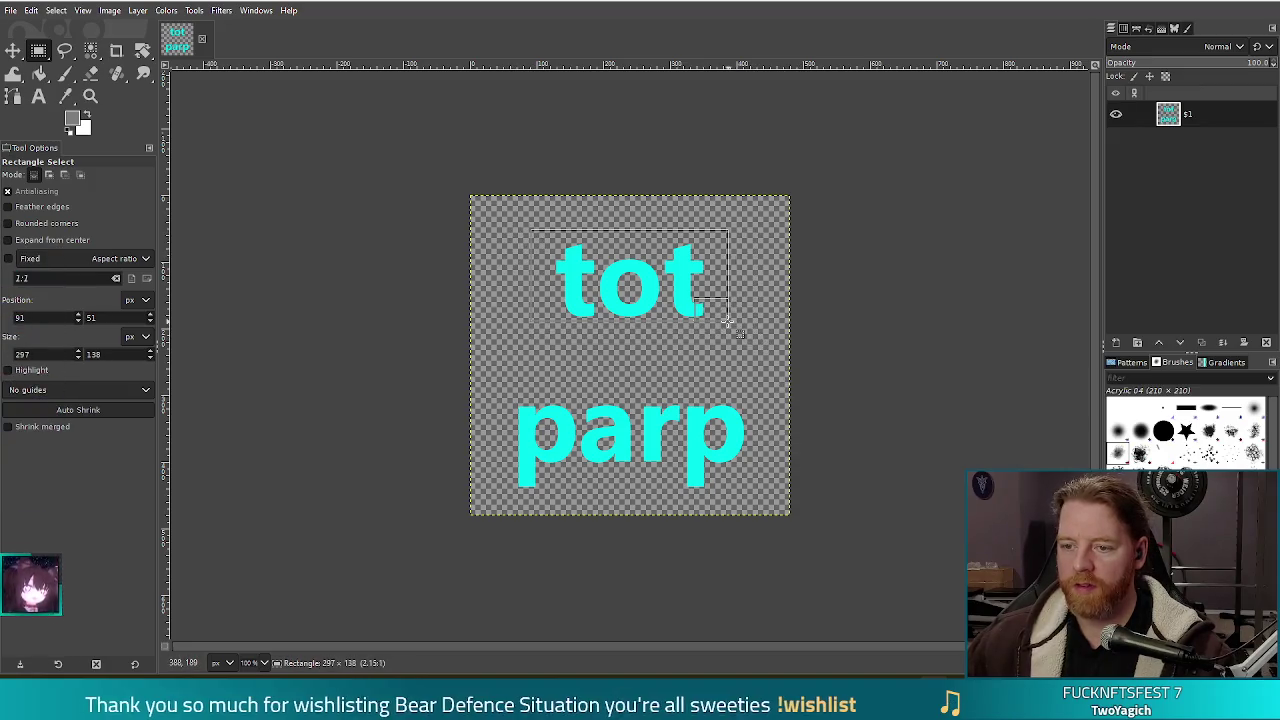
left_click_drag(631, 285, 628, 340, "ctrl+alt")
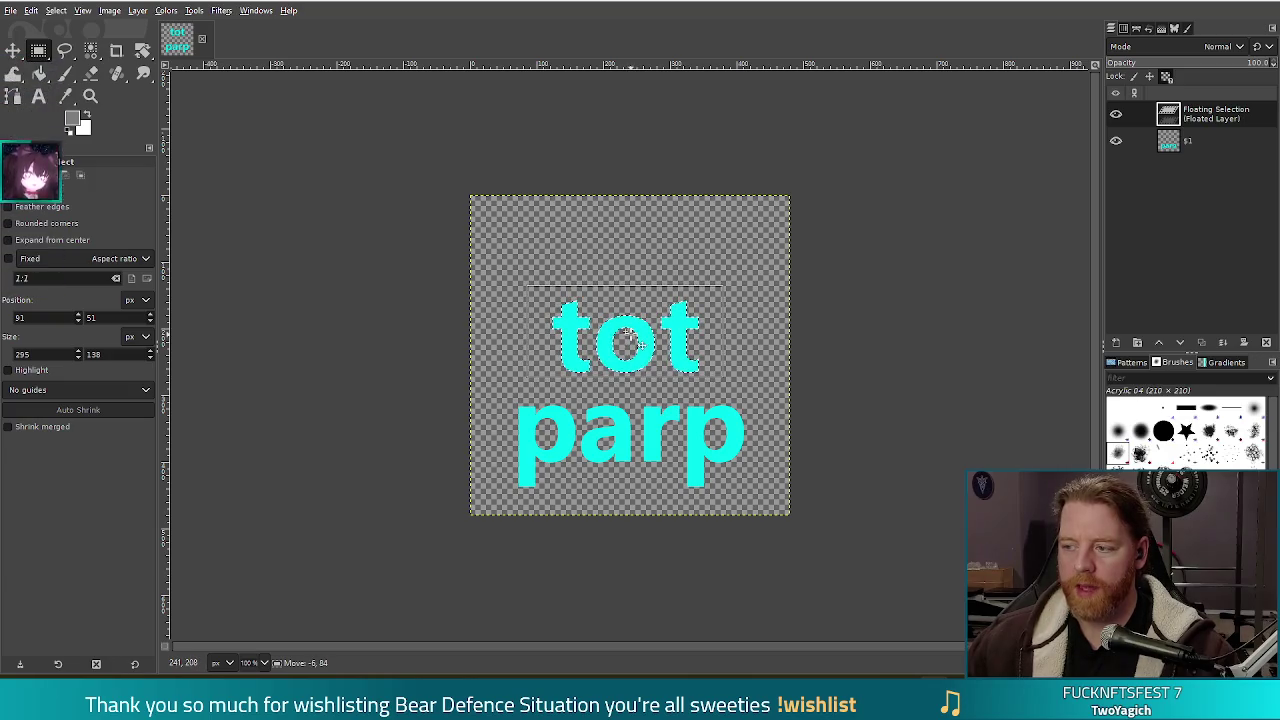
left_click(880, 431)
left_click_drag(417, 273, 793, 521)
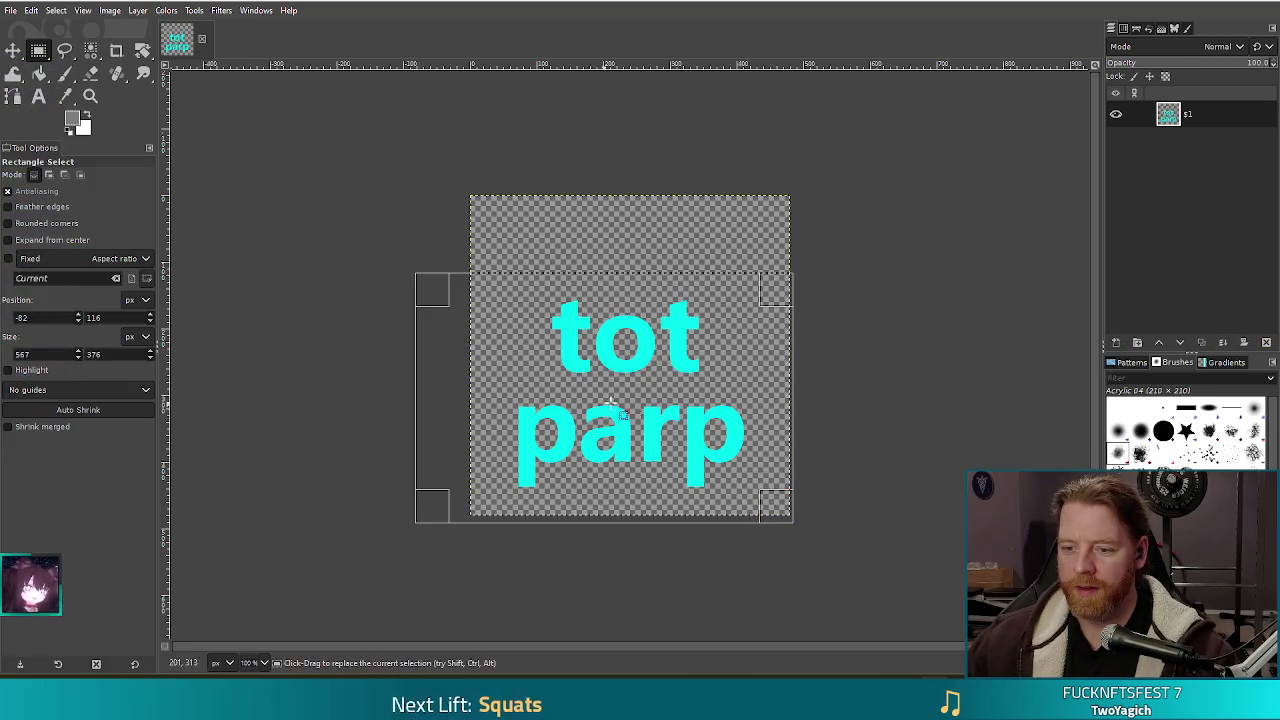
left_click_drag(632, 415, 639, 387, "ctrl+alt")
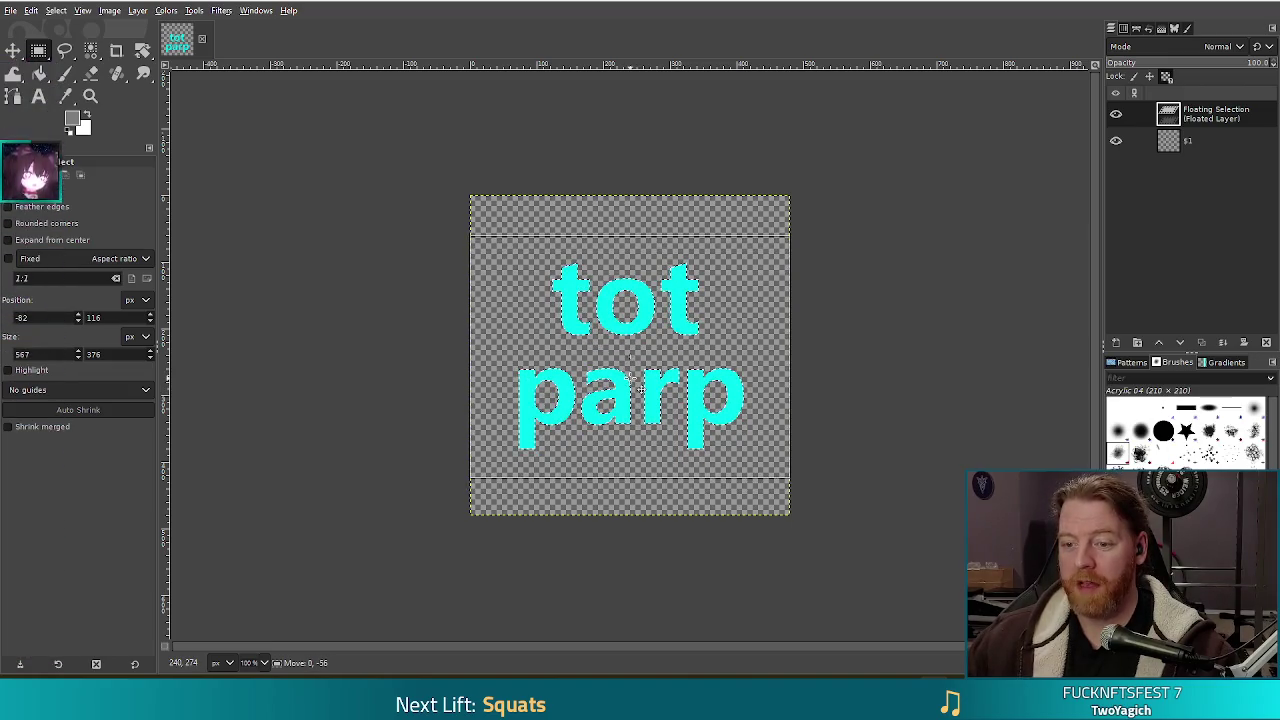
left_click(890, 365)
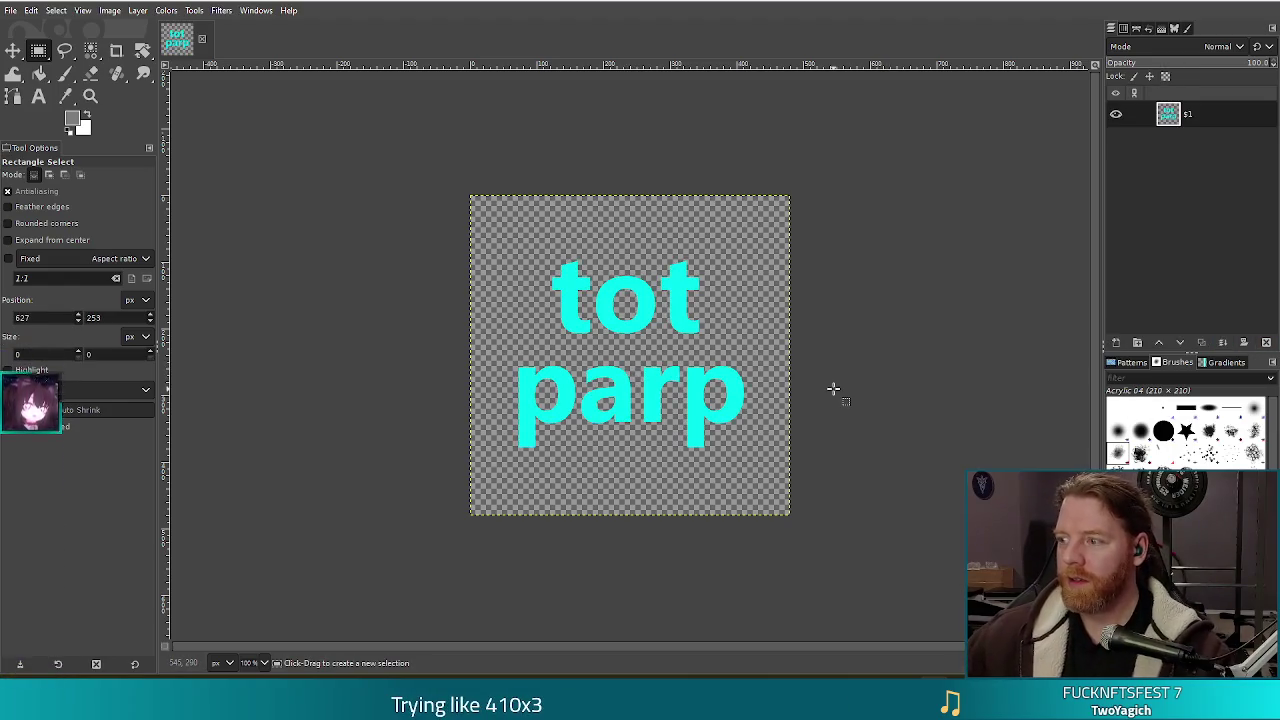
Export the image as tot_parp_text.png into Projects/Bear Petting Simulator 2024/blender.
key("ctrl+s")
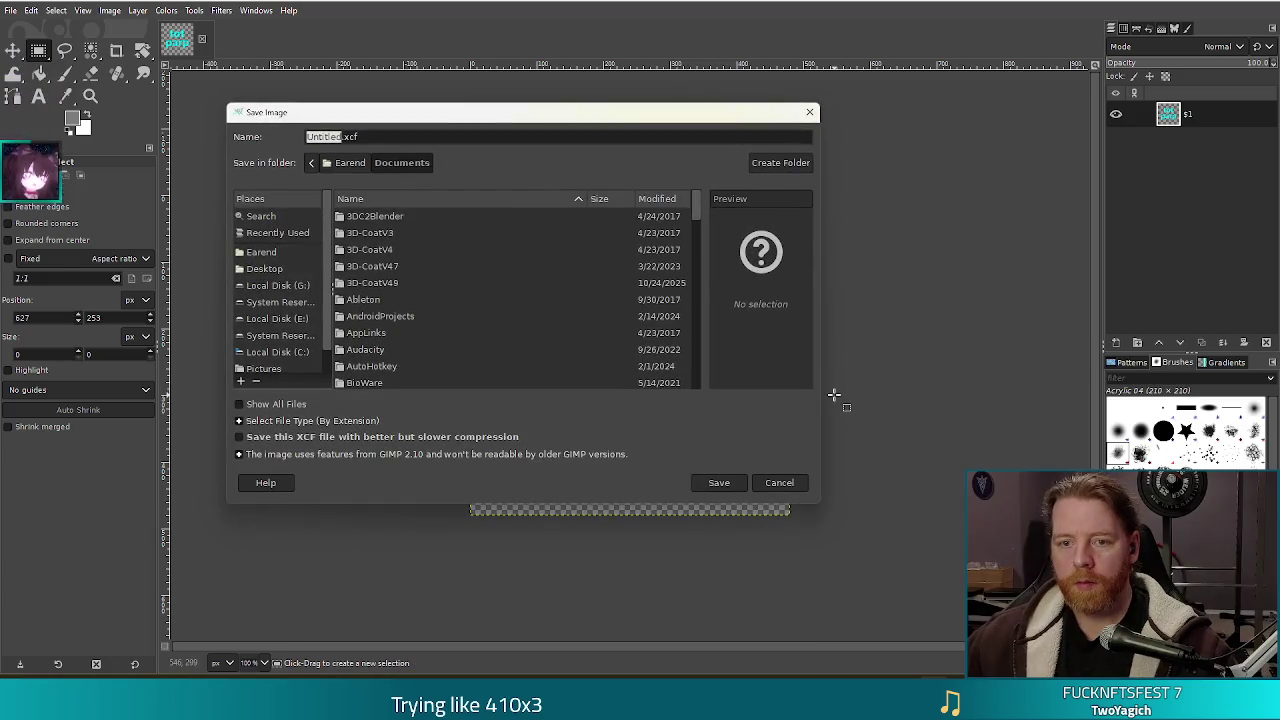
key("Escape")
key("ctrl+shift+e")
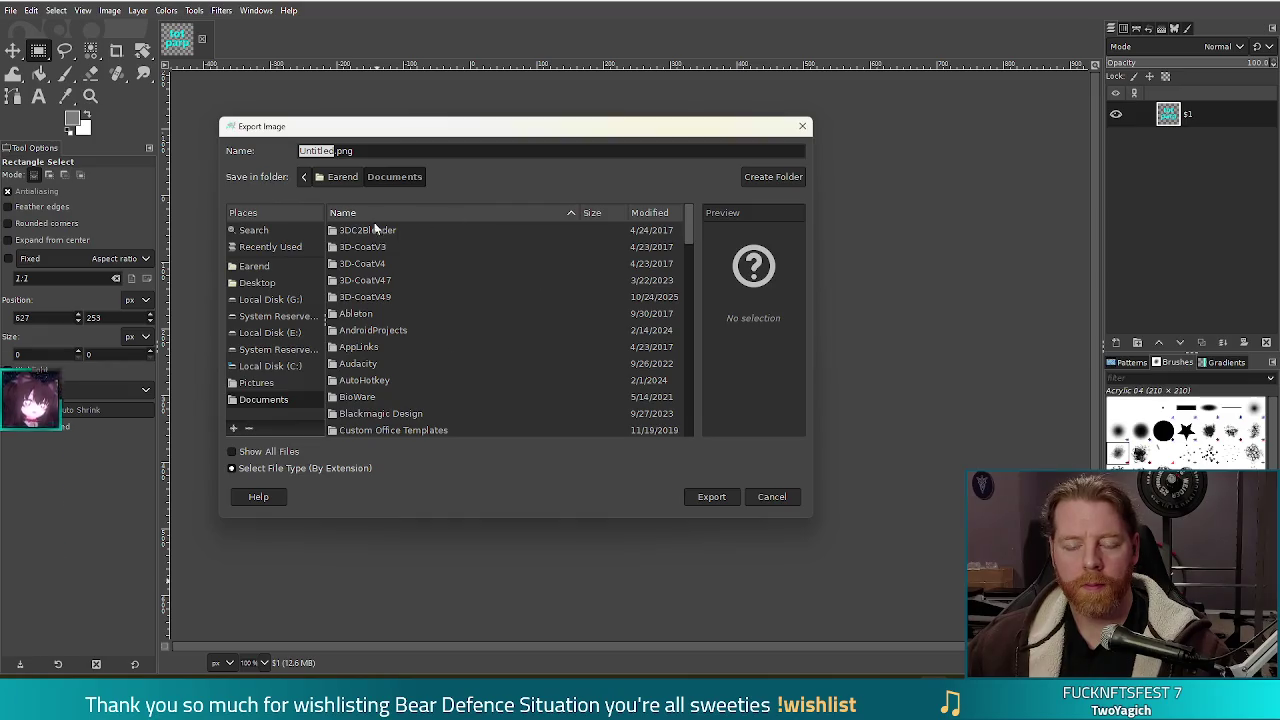
scroll(445, 332, "down", 3)
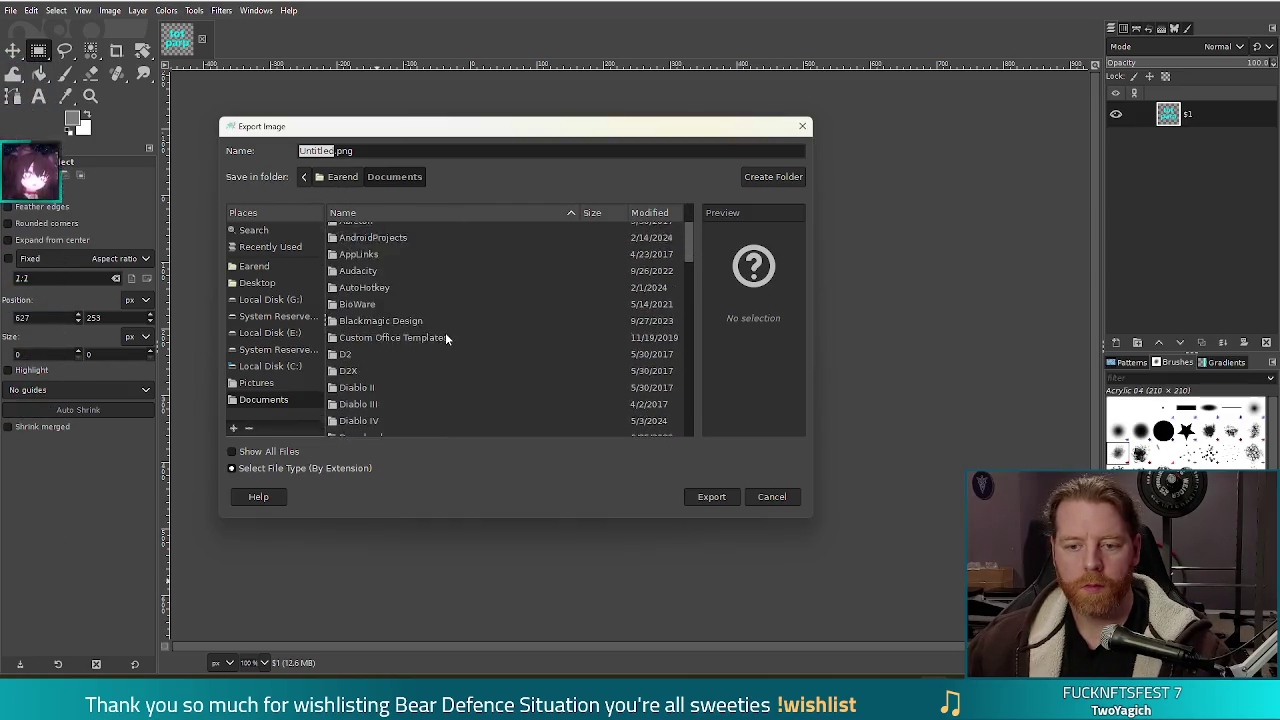
left_click_drag(686, 252, 685, 324)
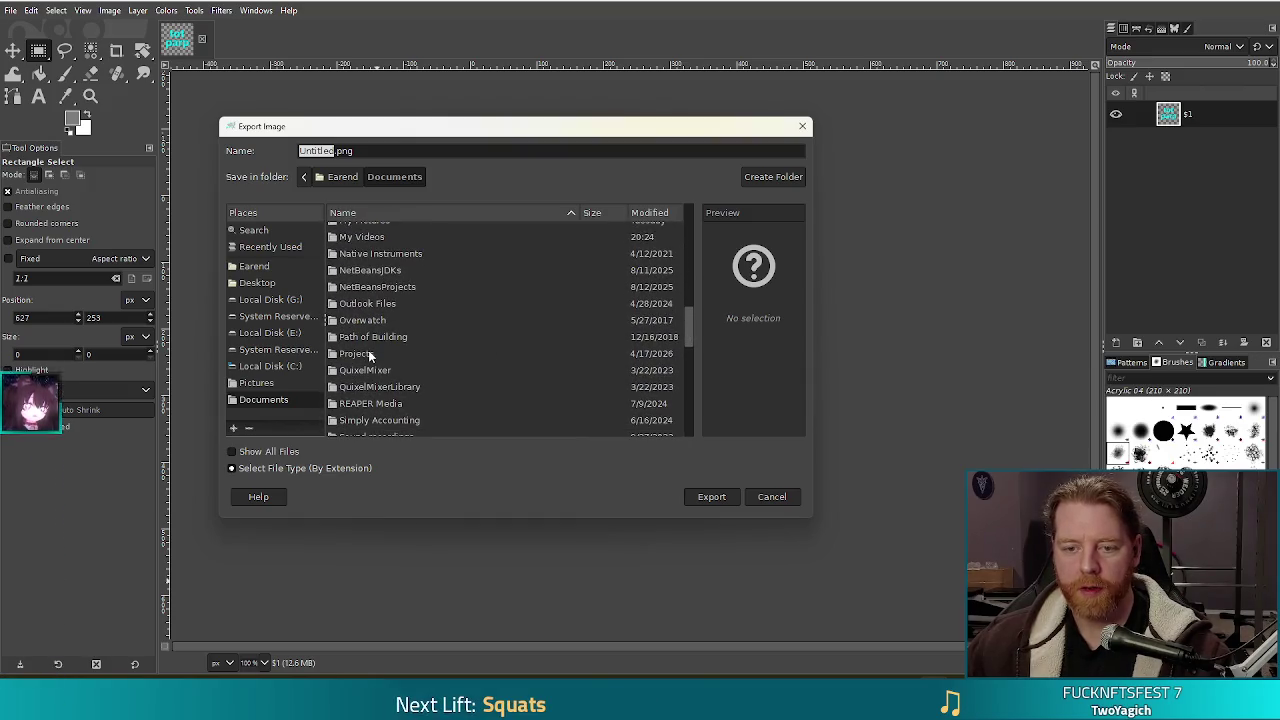
double_click(357, 354)
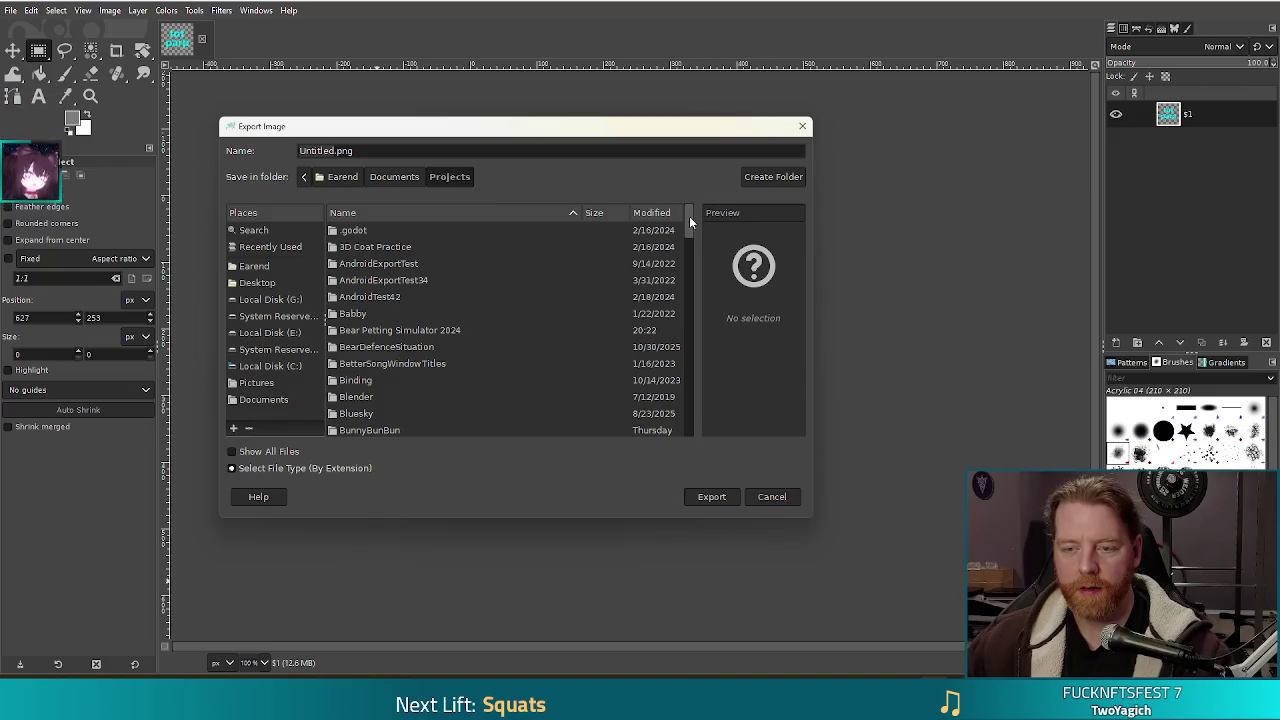
double_click(384, 331)
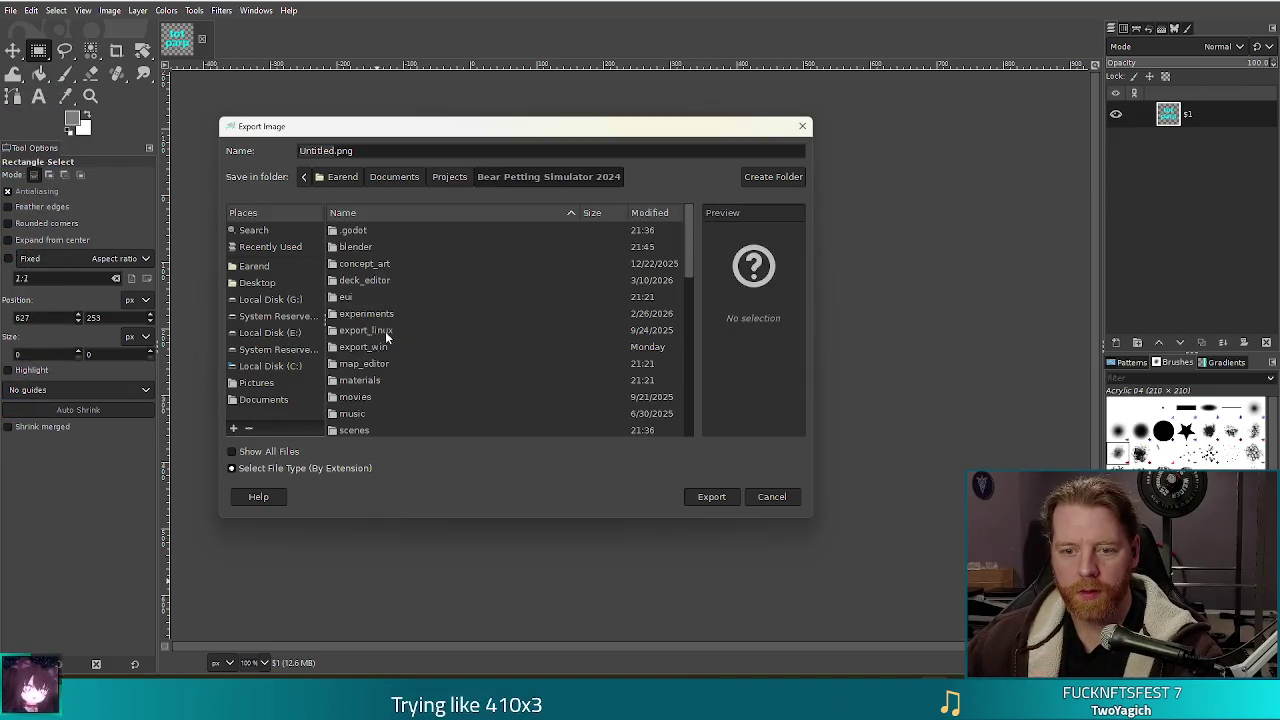
double_click(369, 247)
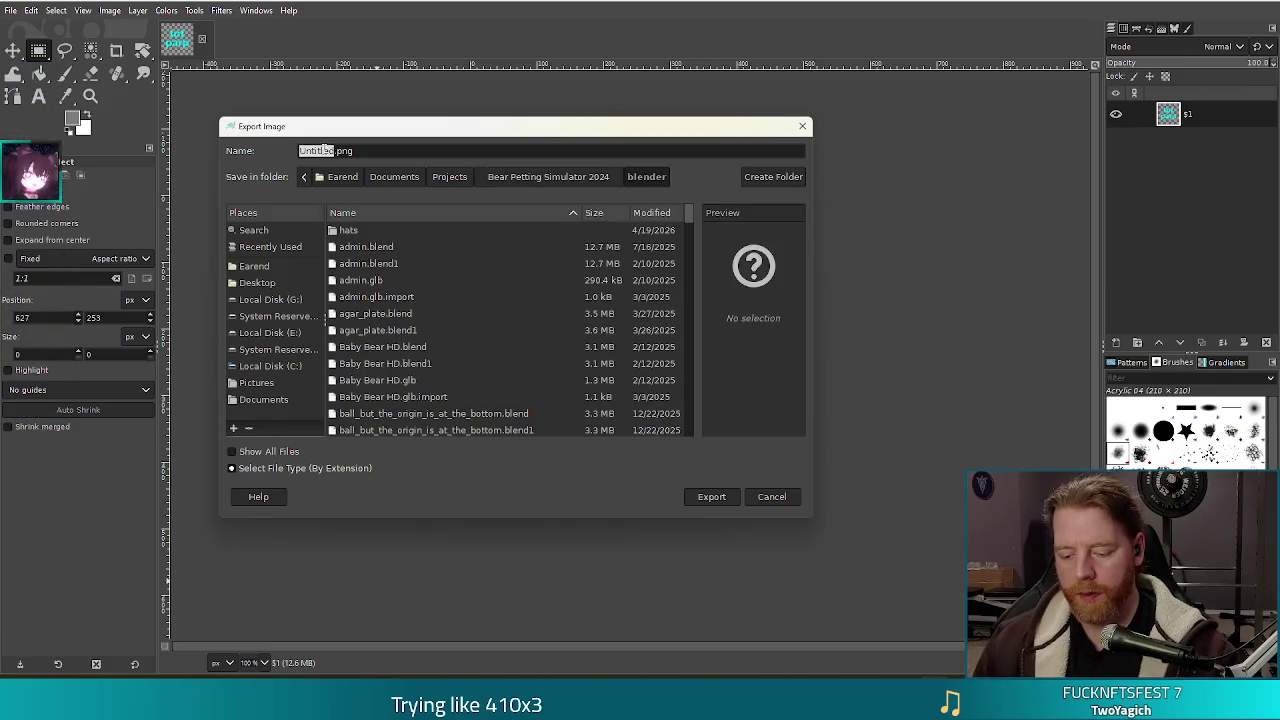
type("tot")
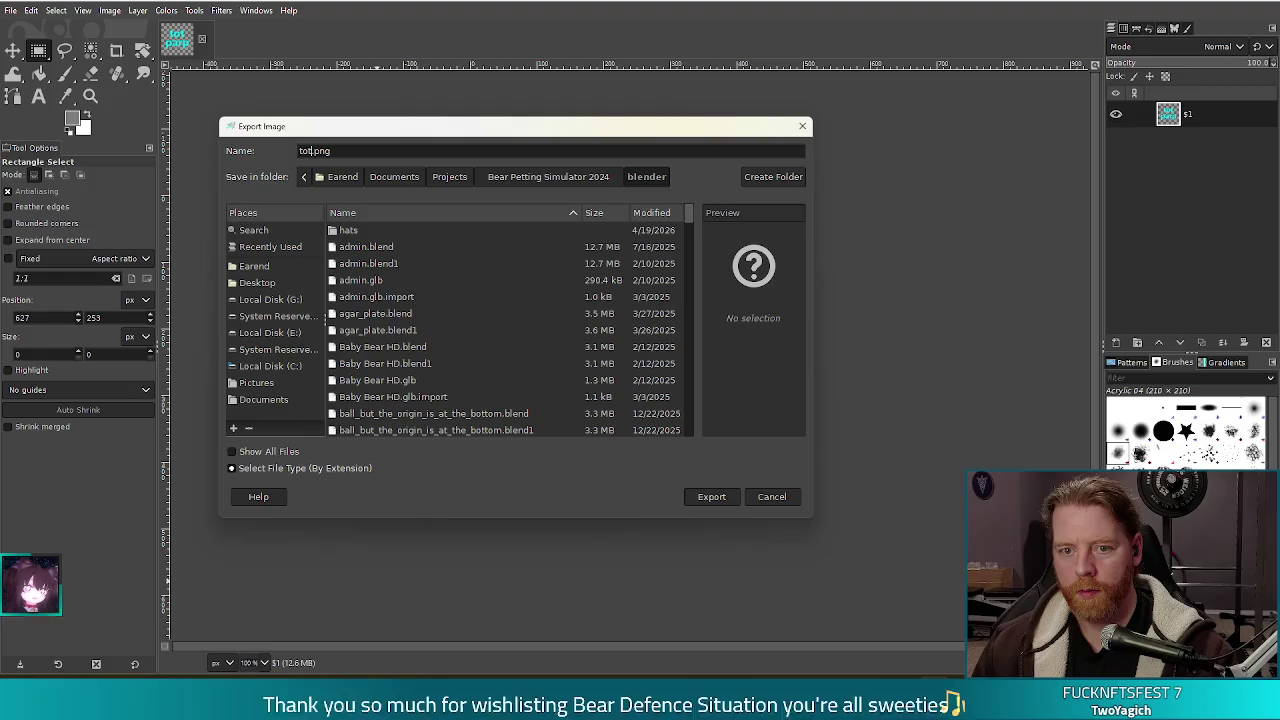
type("_parp_tex")
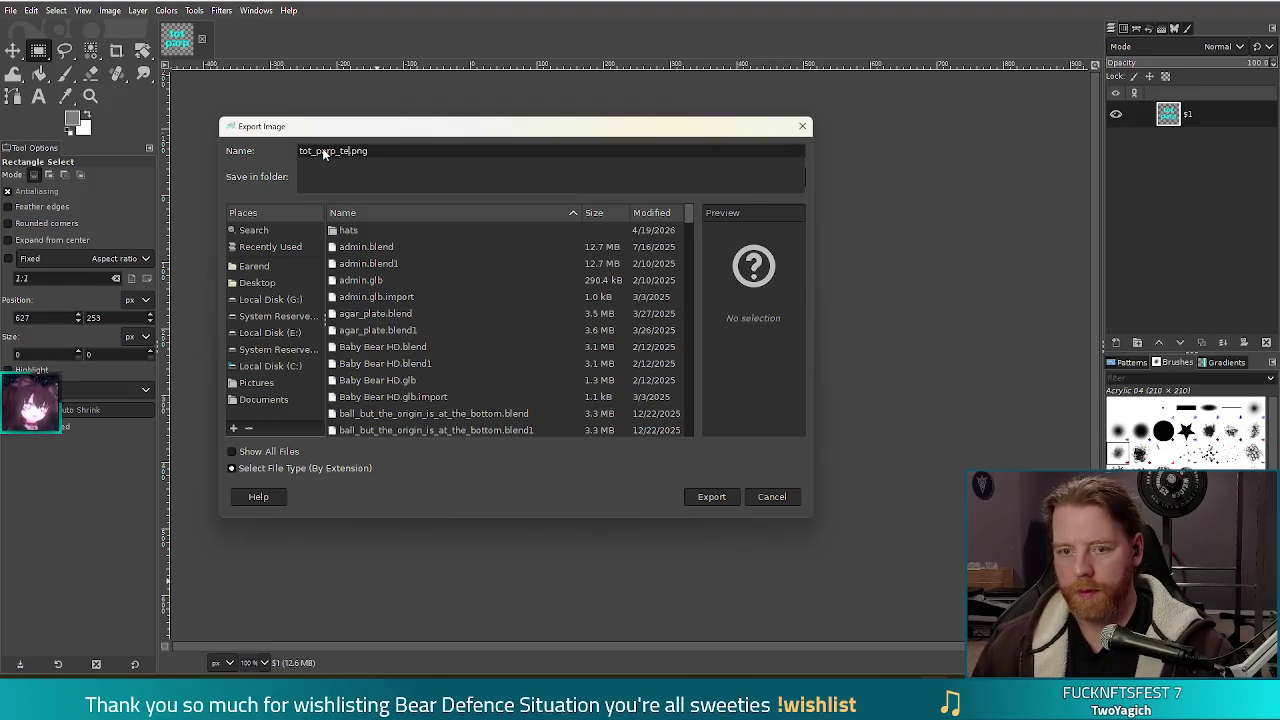
left_click(700, 502)
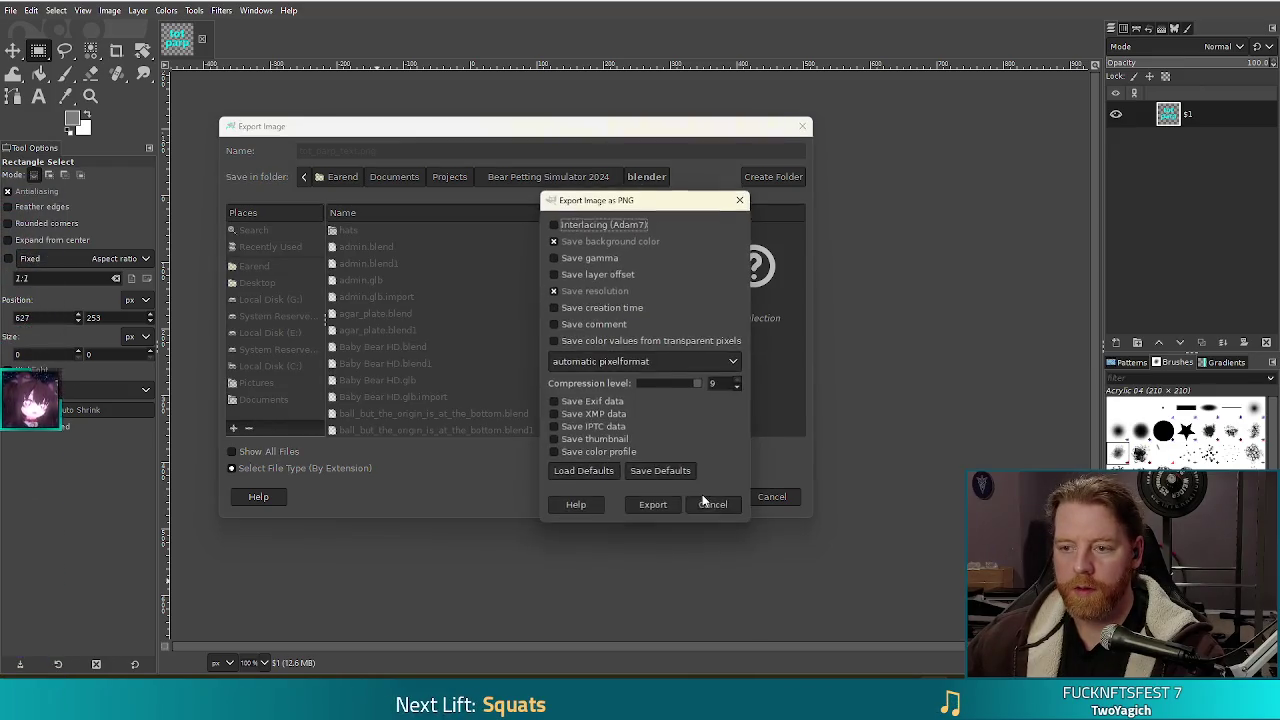
left_click(655, 505)
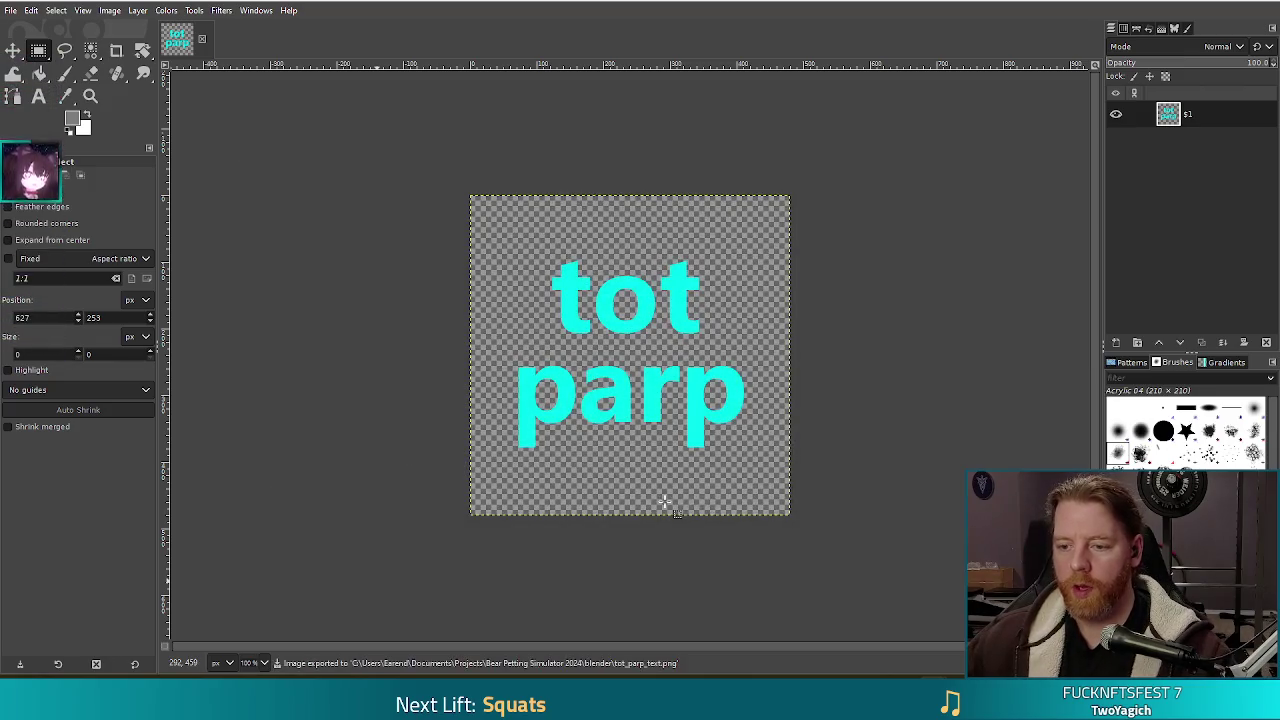
Back in Blender, drop tot_parp_text.png into the viewport as an image empty.
left_click(418, 690)
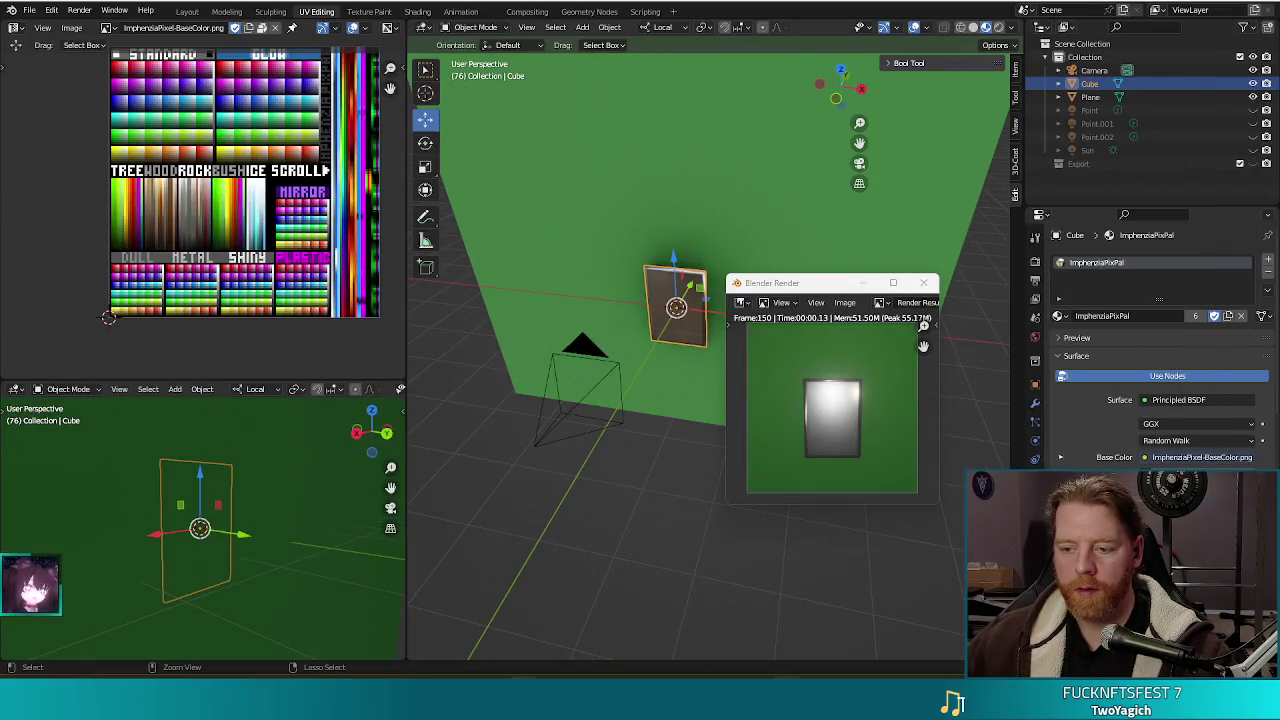
left_click(923, 282)
mouse_move(760, 125)
middle_mouse_down()
mouse_move(733, 392)
mouse_move(700, 397)
middle_mouse_up()
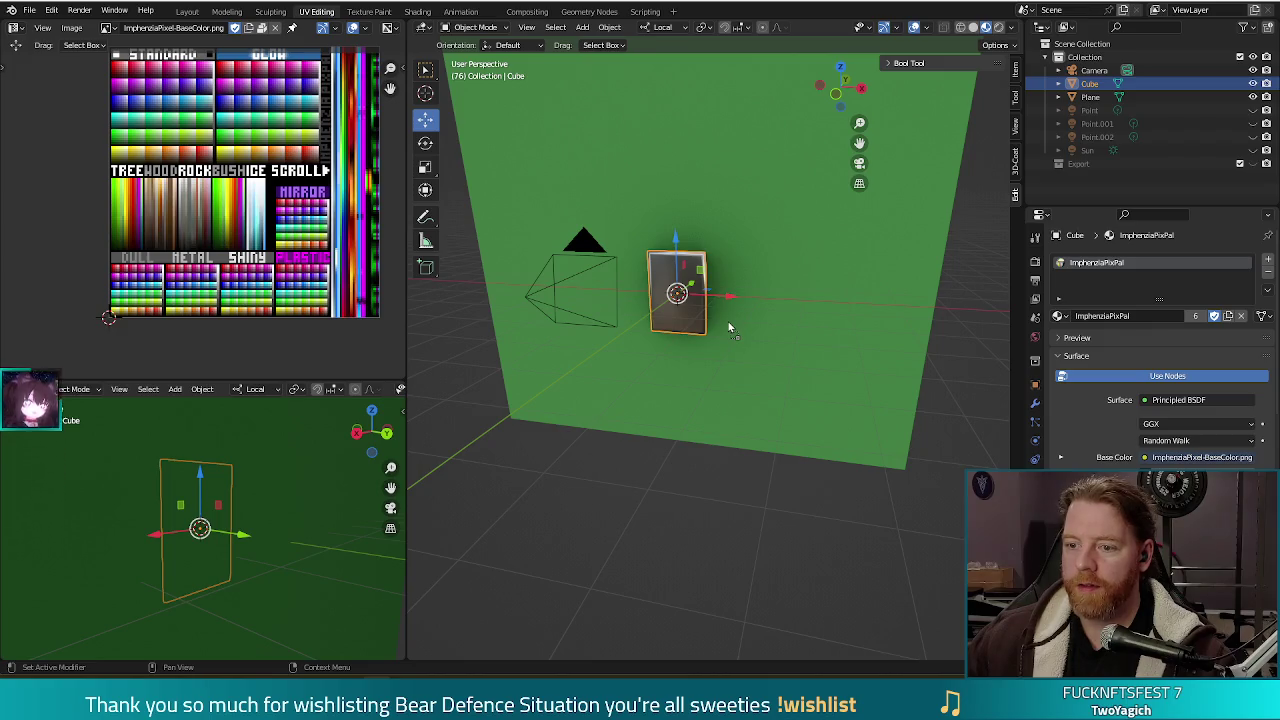
left_click_drag(828, 350, 700, 440)
mouse_move(700, 440)
middle_mouse_down()
mouse_move(866, 407)
mouse_move(815, 388)
middle_mouse_up()
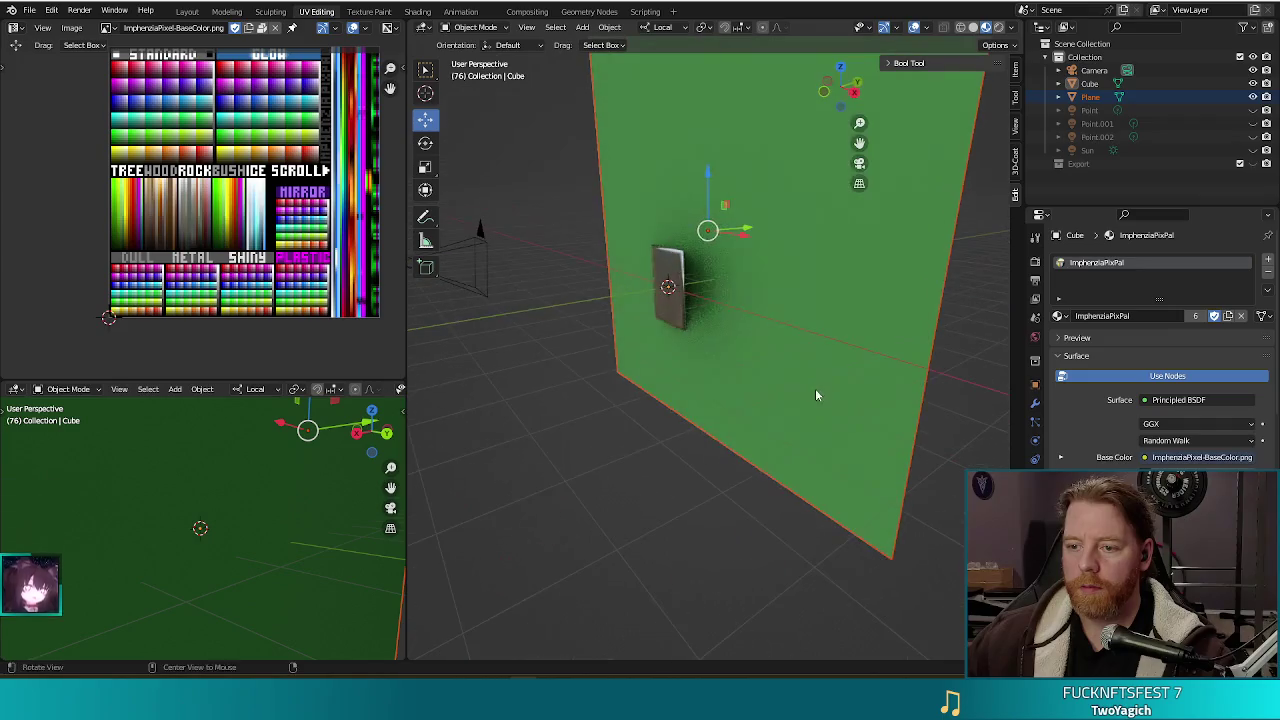
left_click(596, 501)
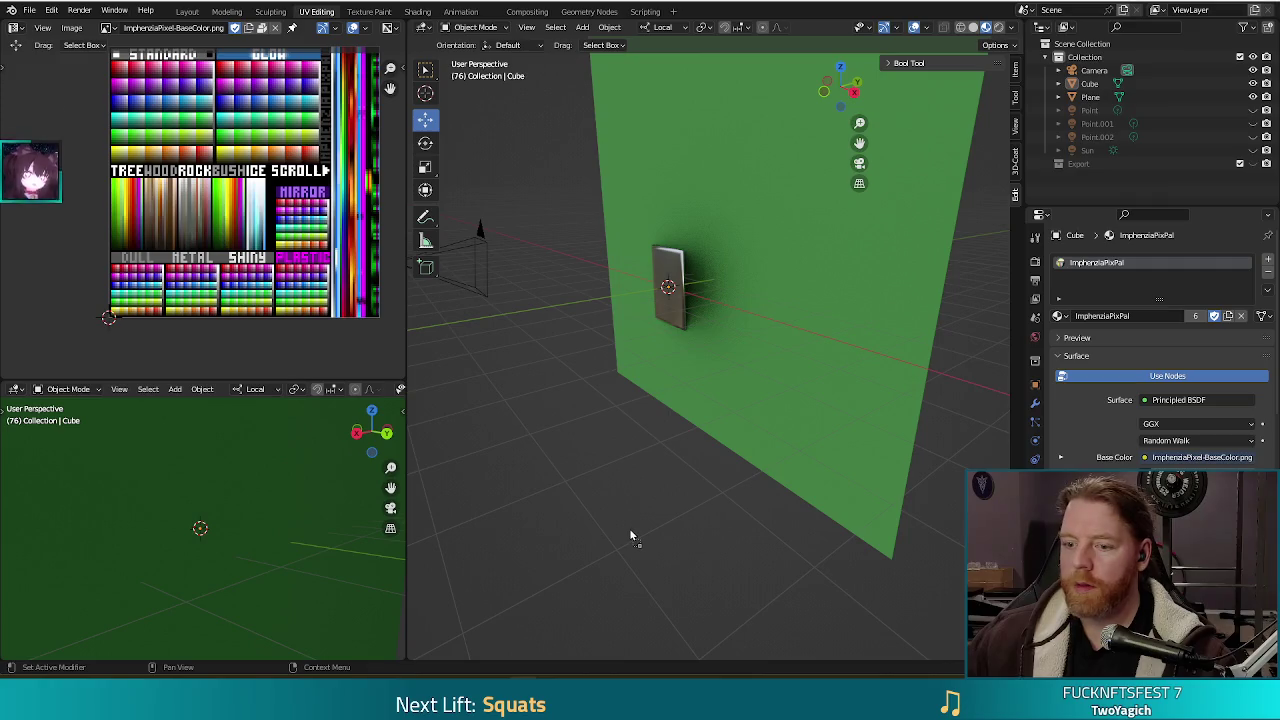
left_click_drag(631, 536, 629, 529)
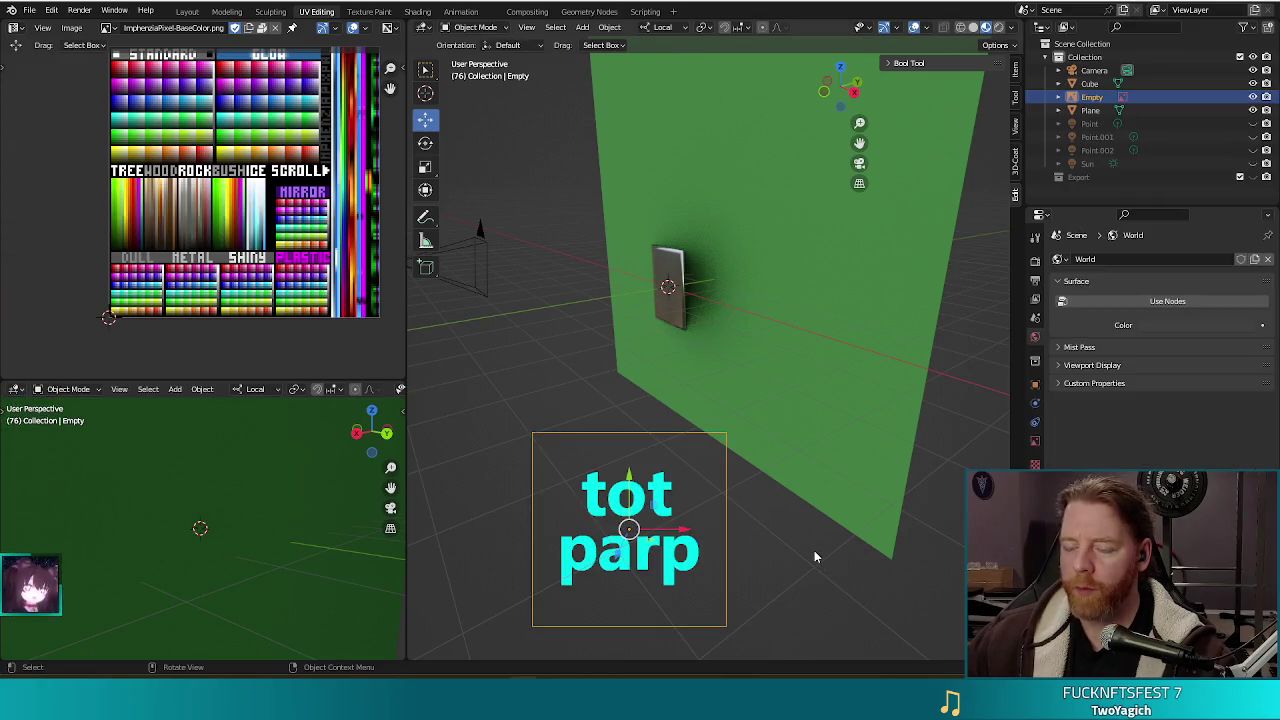
Clear the image empty's rotation, location and scale with Alt+R, Alt+G and Alt+S.
mouse_move(775, 558)
middle_mouse_down()
mouse_move(741, 465)
mouse_move(766, 508)
mouse_move(755, 518)
middle_mouse_up()
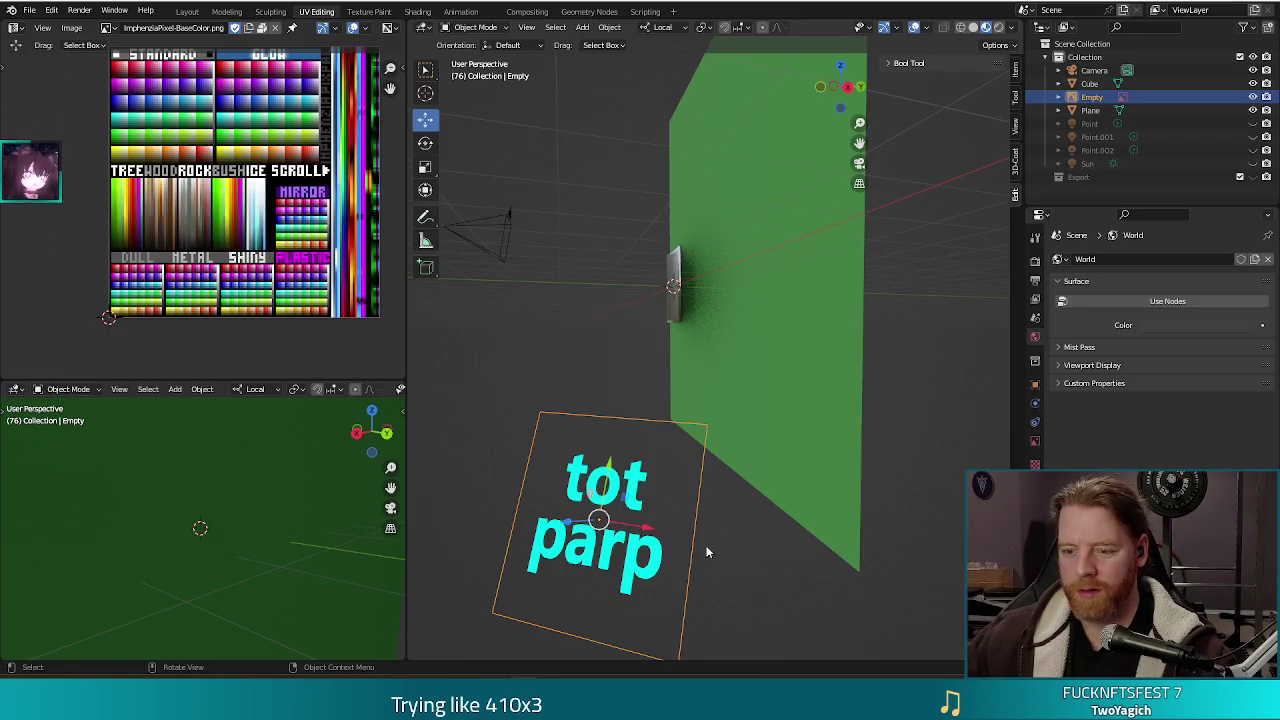
key("alt+r")
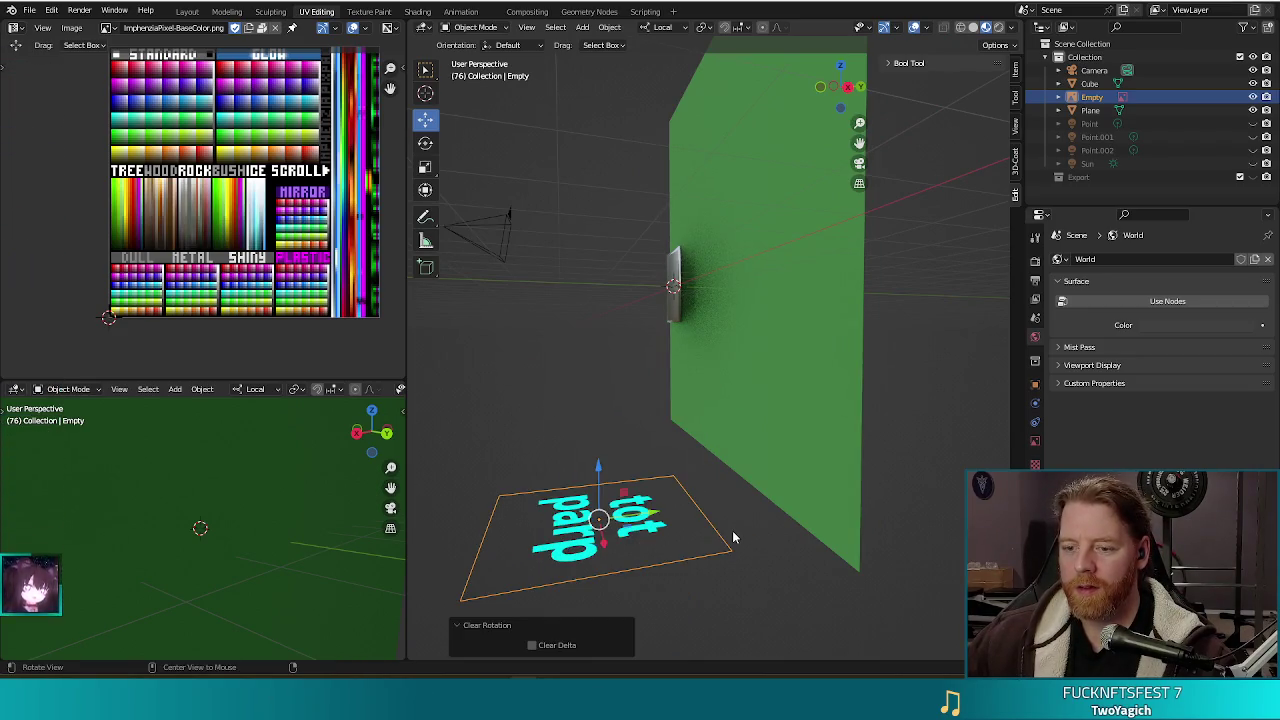
mouse_move(732, 529)
middle_mouse_down()
mouse_move(757, 528)
mouse_move(759, 553)
middle_mouse_up()
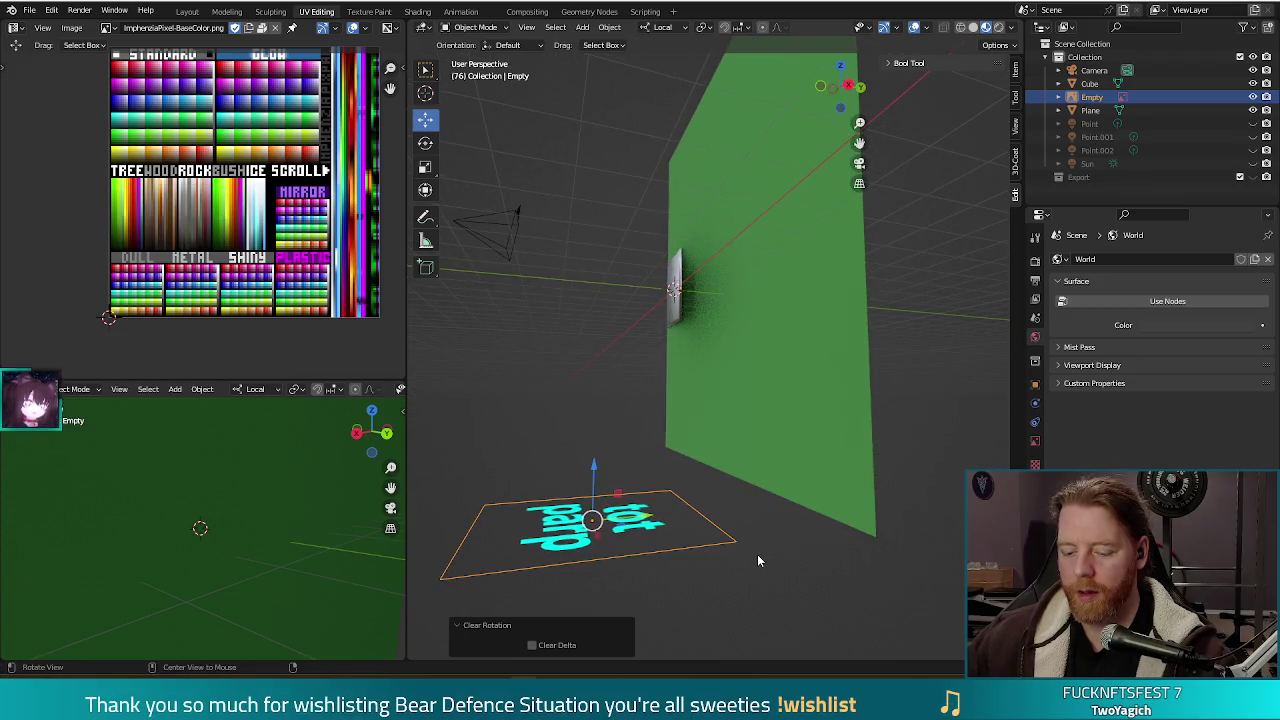
key("alt+g")
key("alt+s")
mouse_move(628, 387)
middle_mouse_down()
mouse_move(664, 474)
mouse_move(666, 446)
middle_mouse_up()
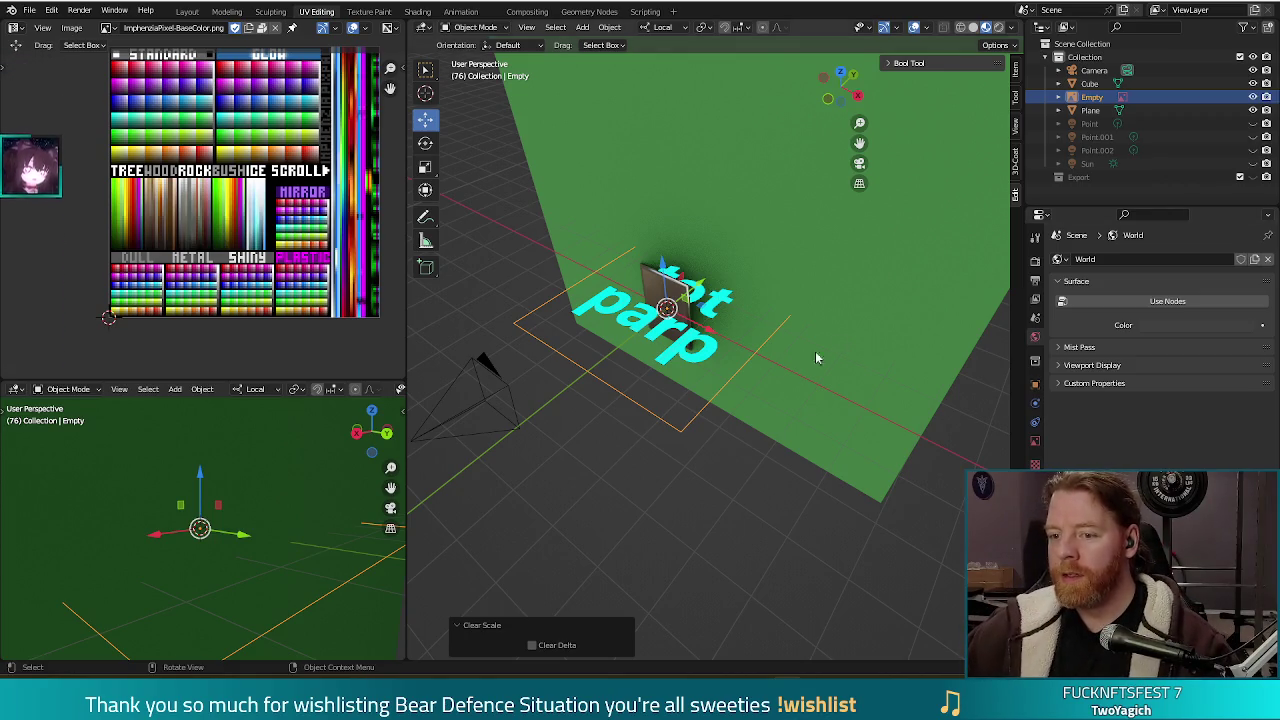
Select the tot parp image empty and view it edge-on in Right Orthographic view.
left_click(763, 430)
left_click(669, 357)
mouse_move(669, 357)
middle_mouse_down()
mouse_move(786, 521)
mouse_move(774, 505)
middle_mouse_up()
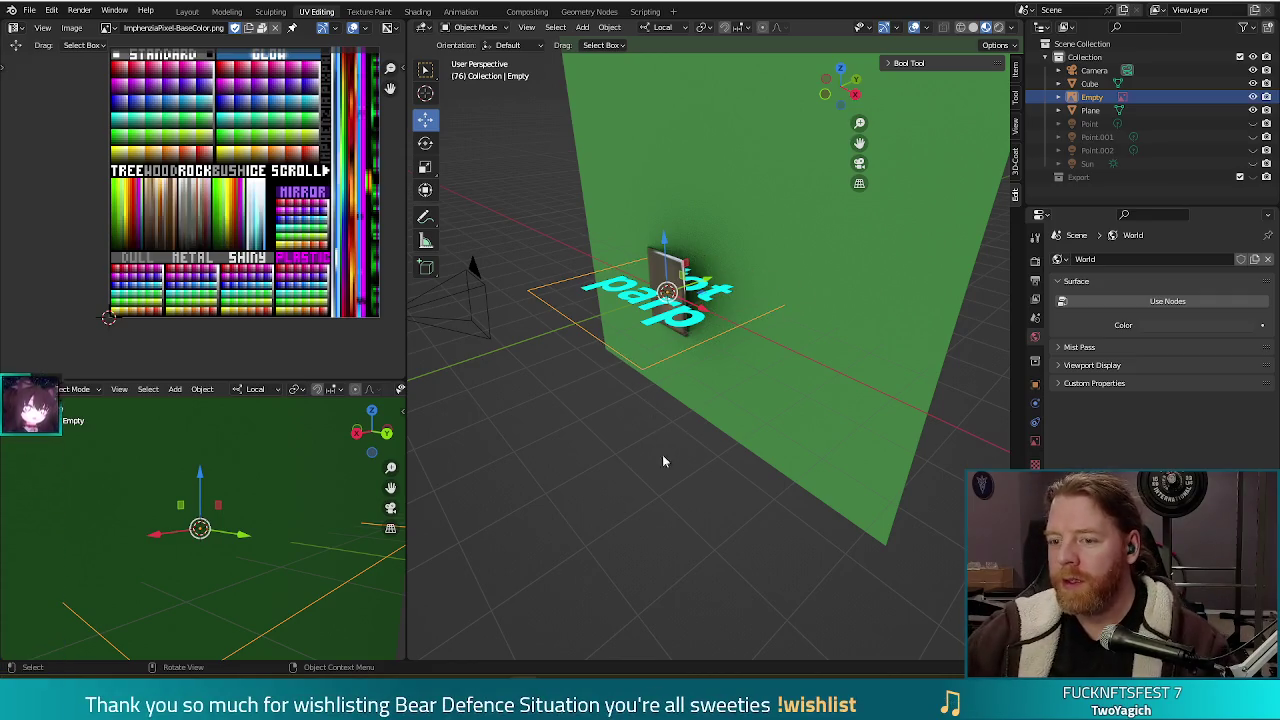
middle_click_drag(790, 467, 717, 465)
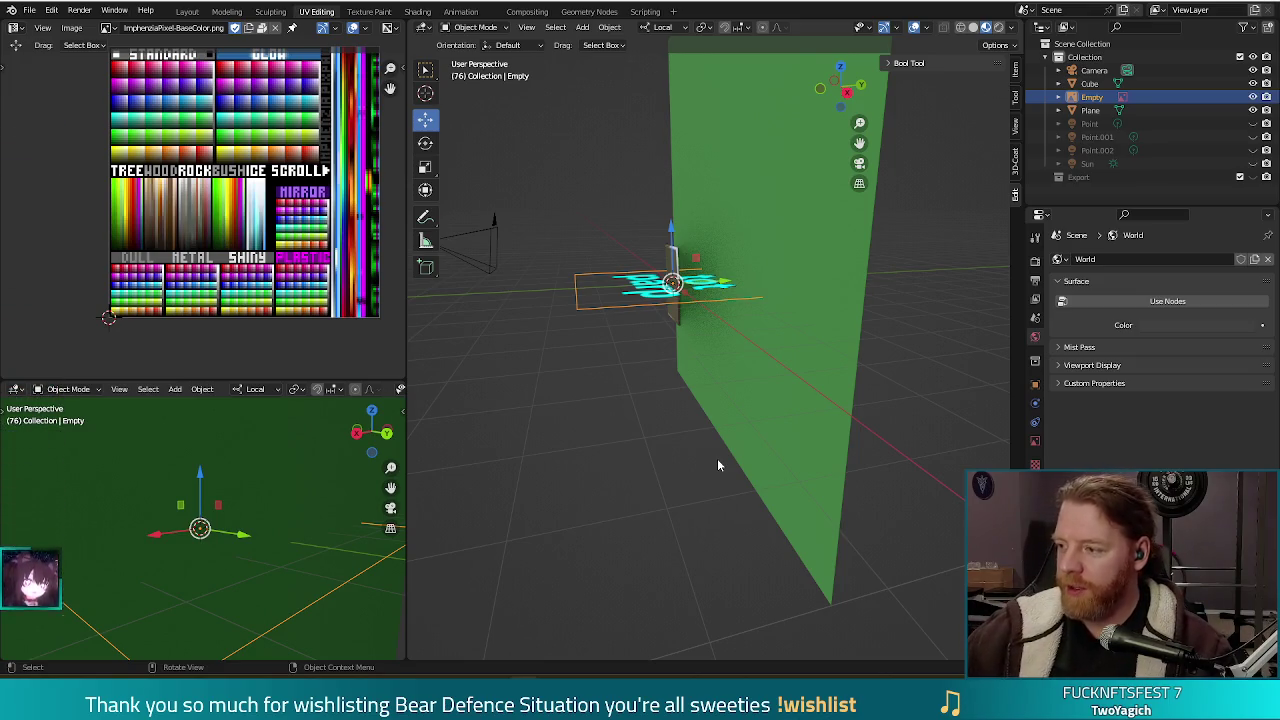
key("KP_3")
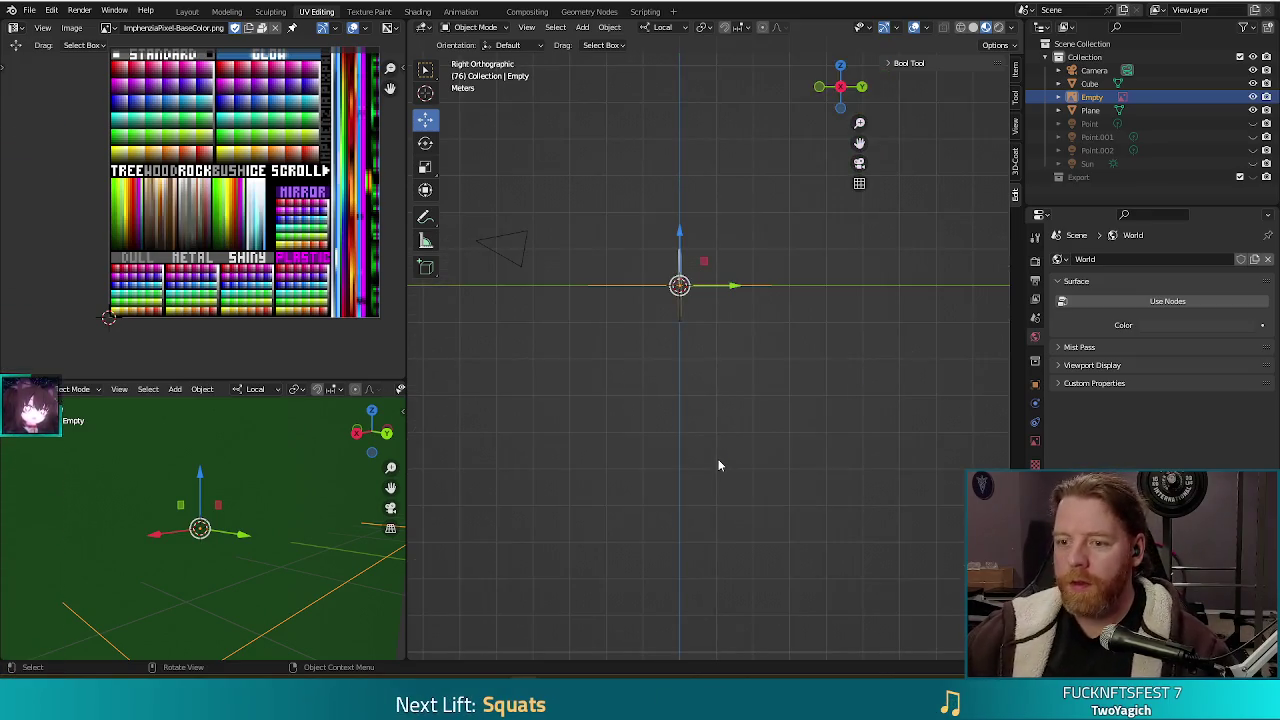
Rotate the tot parp image empty 90 degrees upright and scale it down to 0.735.
key("r")
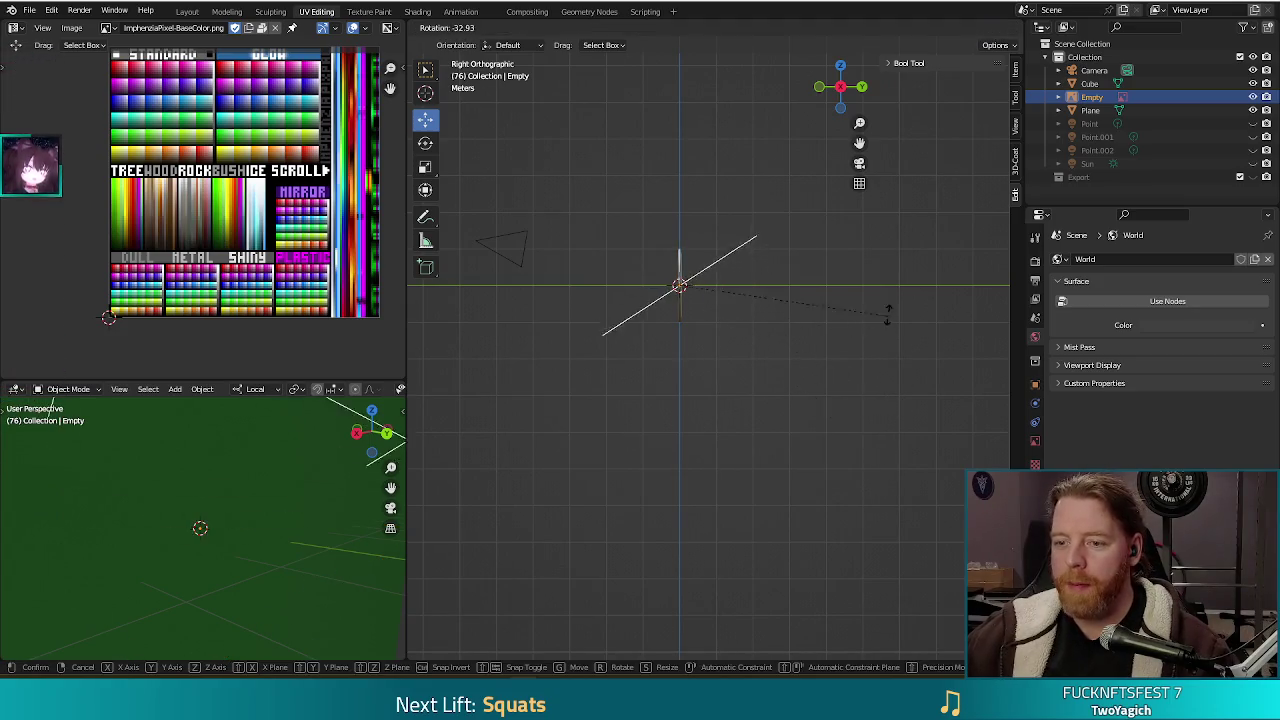
left_click(750, 212)
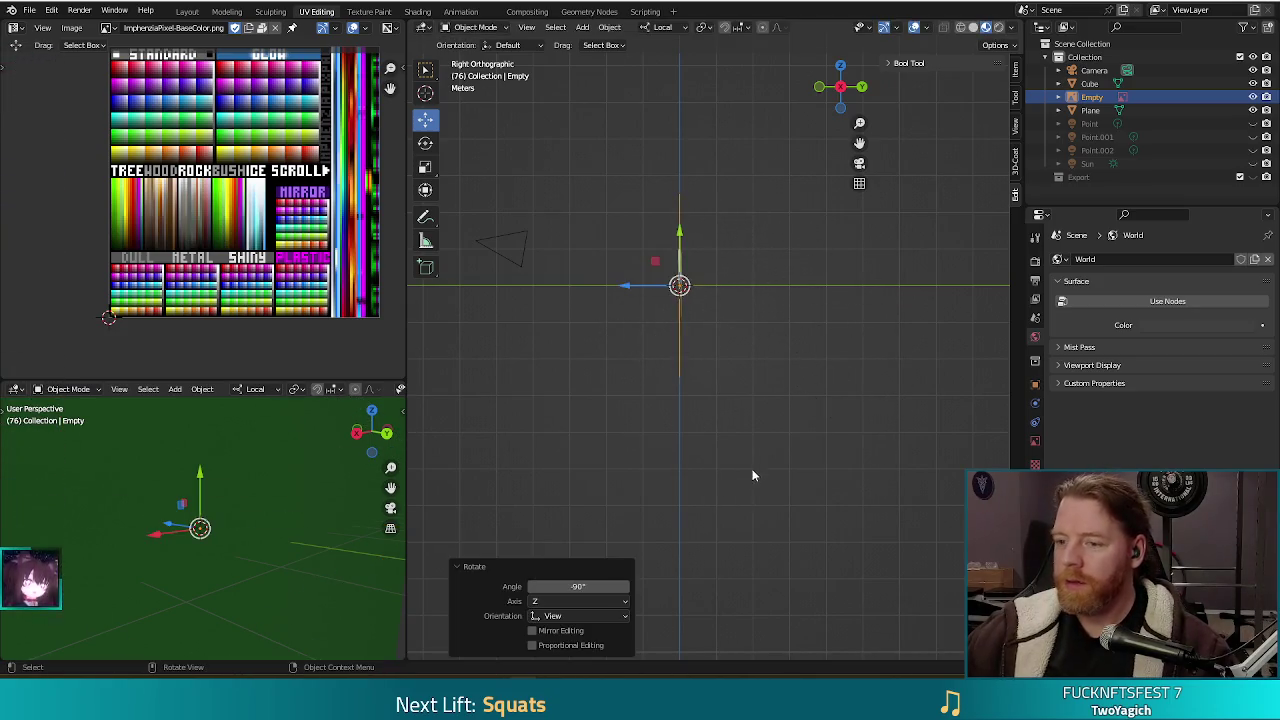
scroll(750, 460, "up", 3)
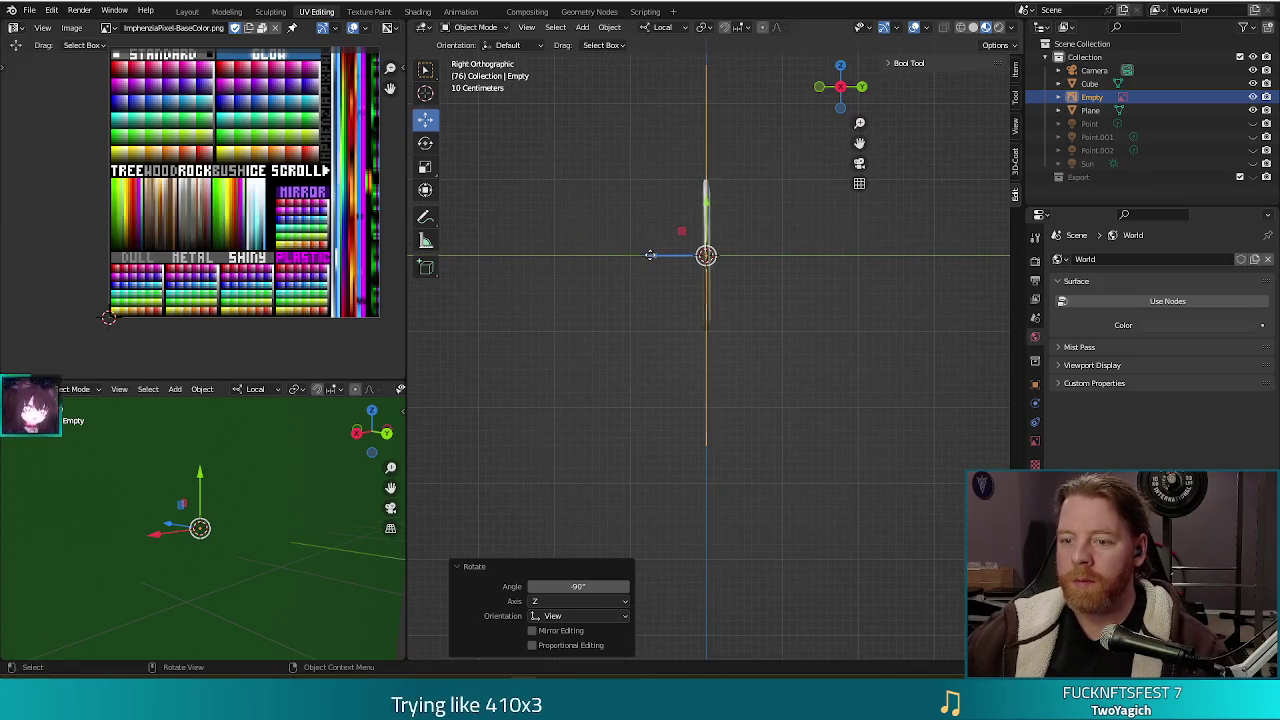
left_click_drag(651, 257, 646, 257)
key("s")
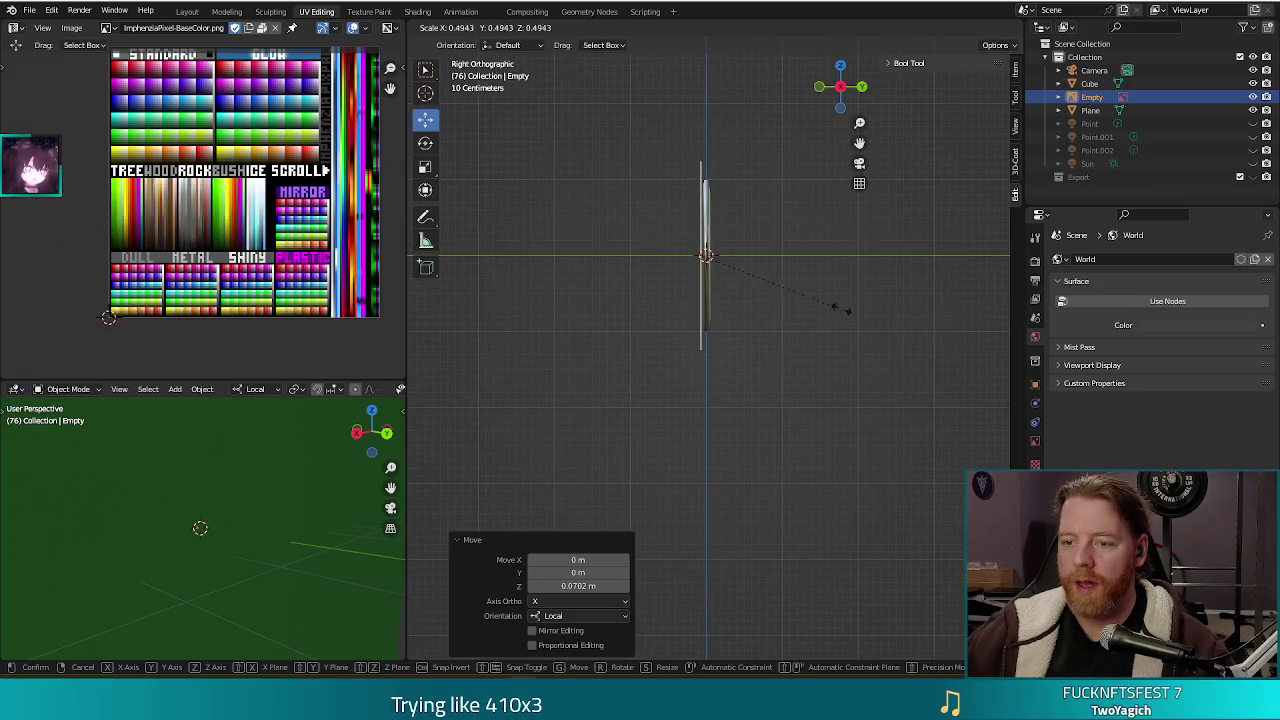
left_click(770, 281)
middle_click_drag(717, 343, 857, 352)
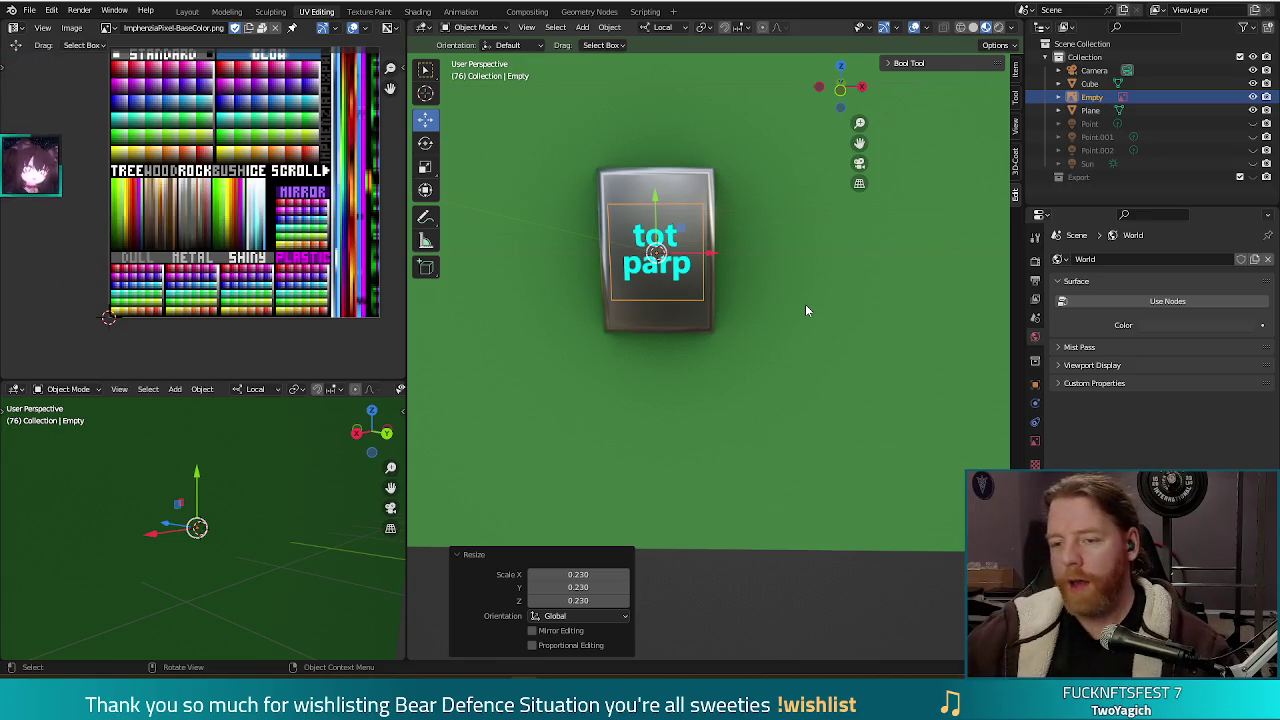
key("s")
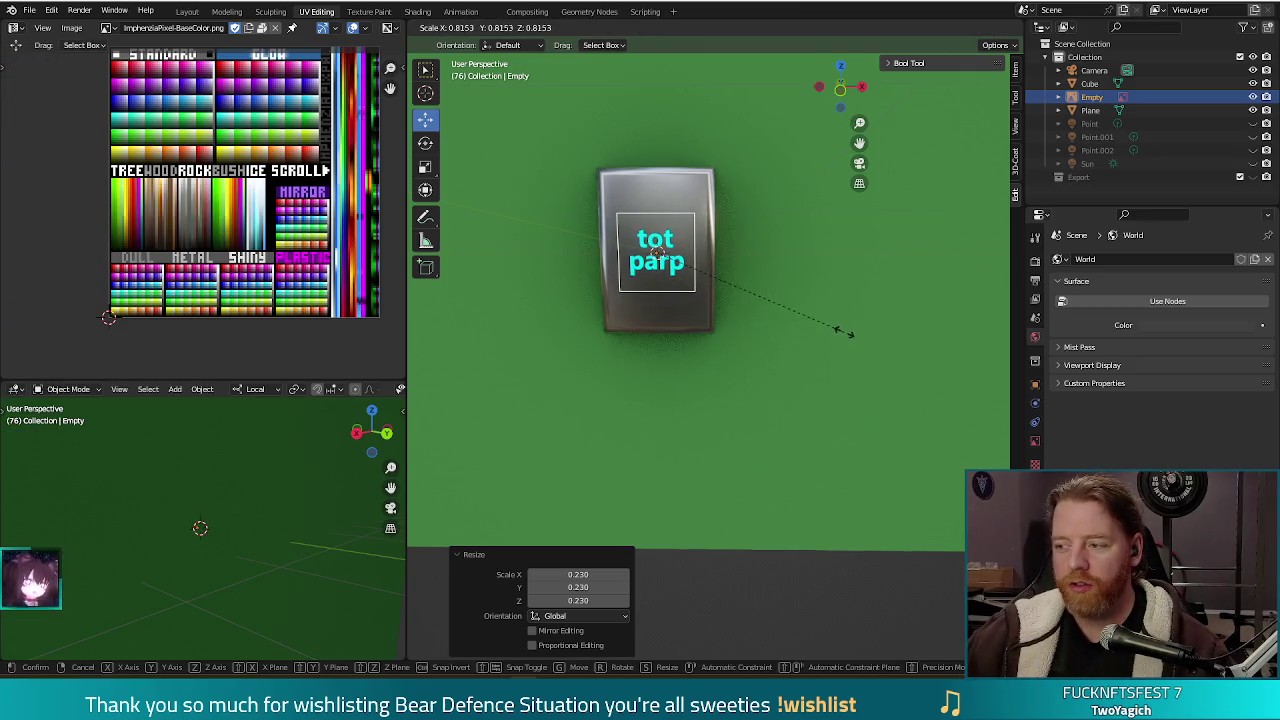
left_click(826, 323)
Position the image against the cube's upper front face using front and right orthographic views.
key("KP_1")
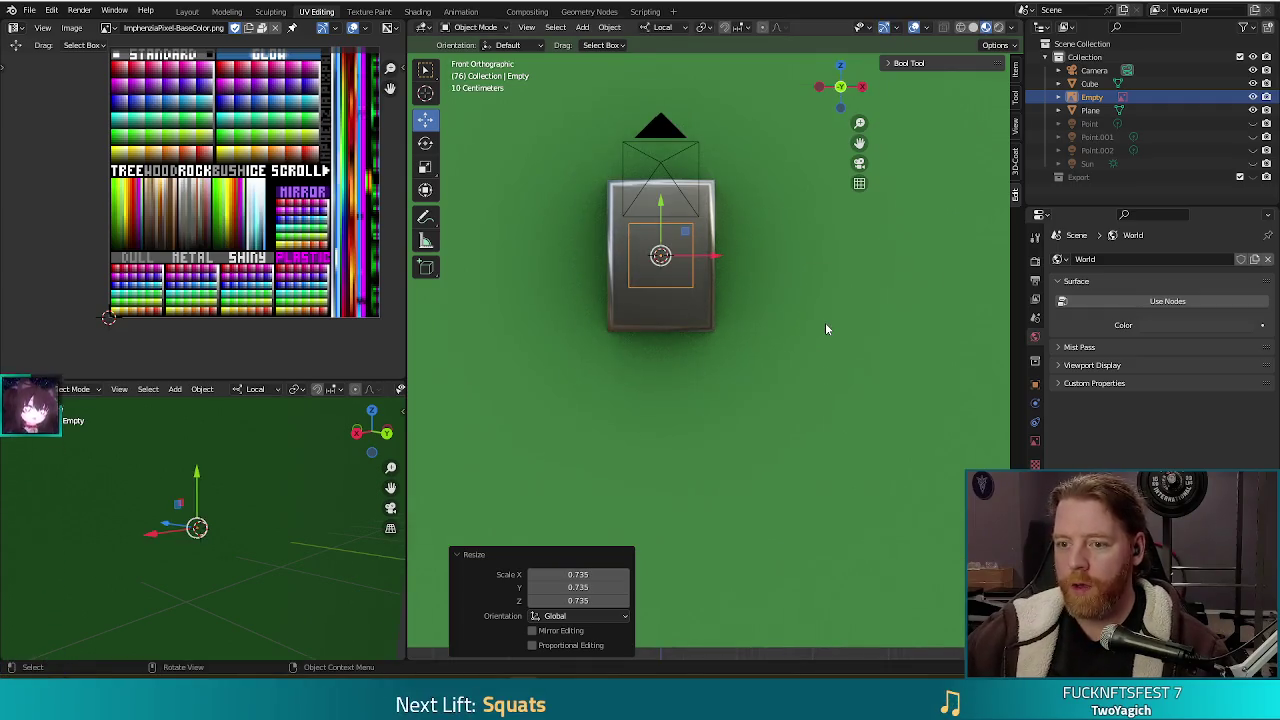
mouse_move(845, 317)
middle_mouse_down()
mouse_move(713, 349)
mouse_move(810, 352)
mouse_move(760, 446)
mouse_move(702, 291)
middle_mouse_up()
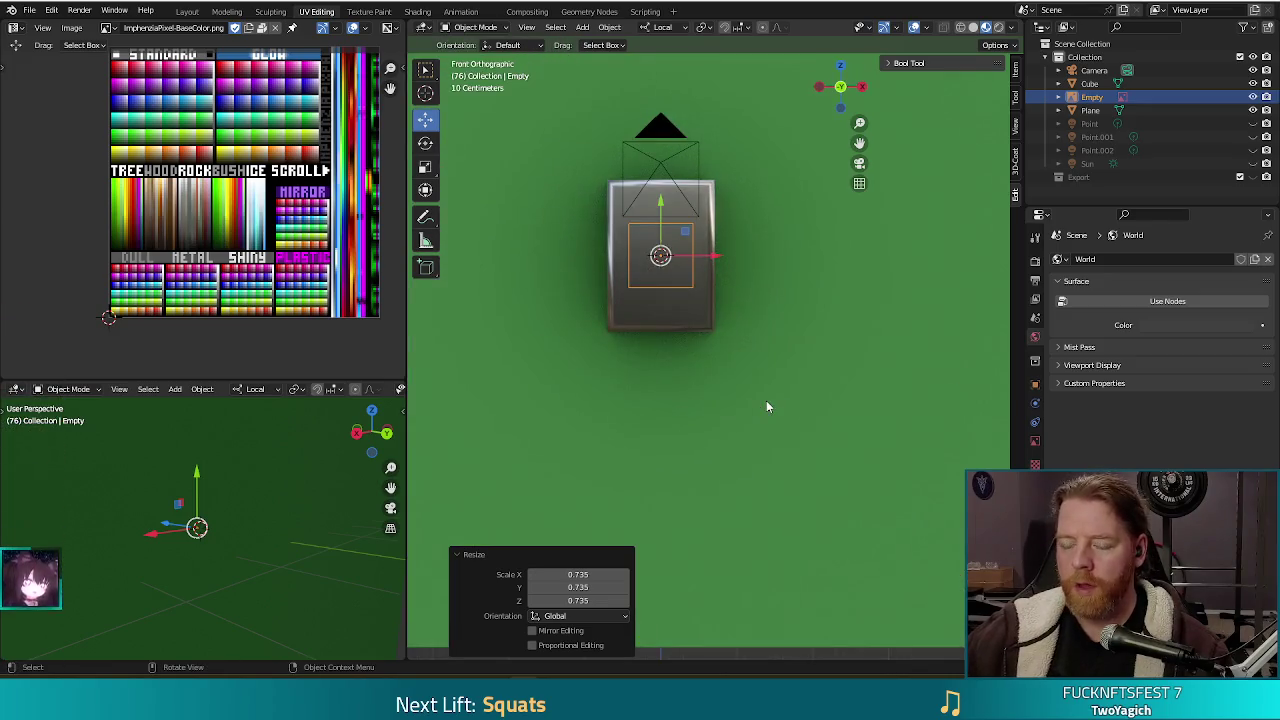
left_click_drag(714, 256, 764, 266)
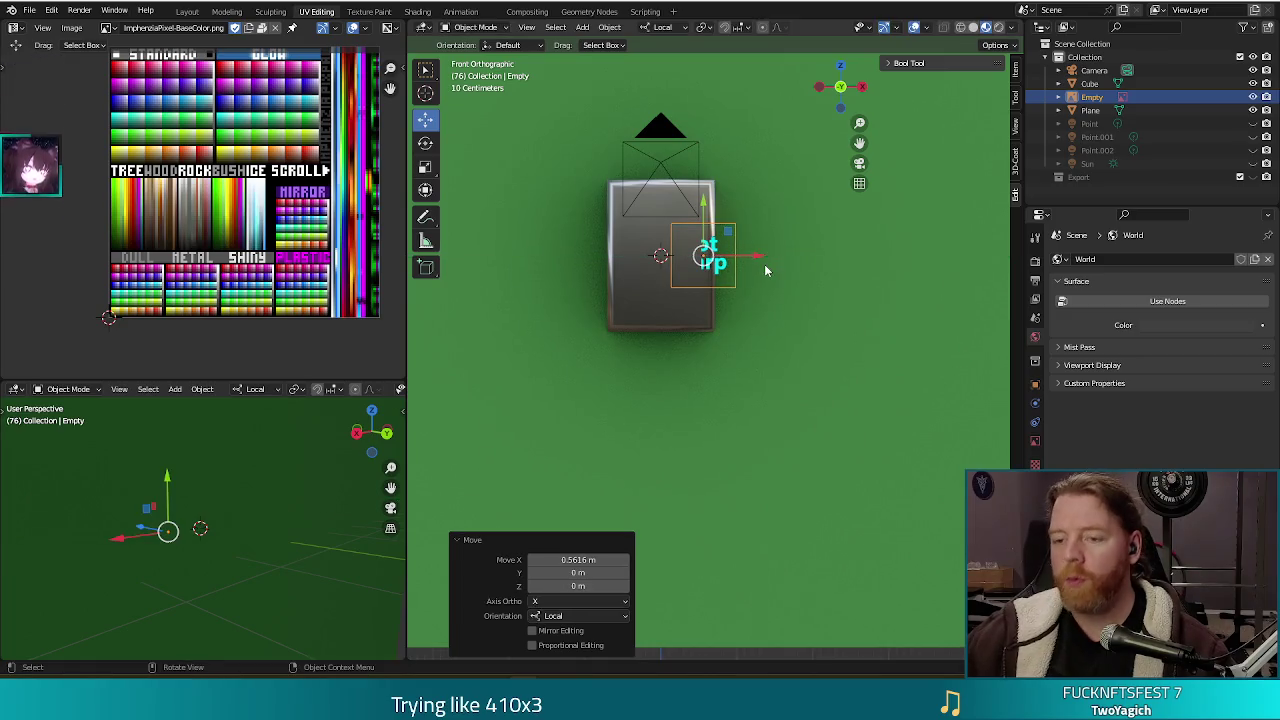
key("KP_3")
key("g")
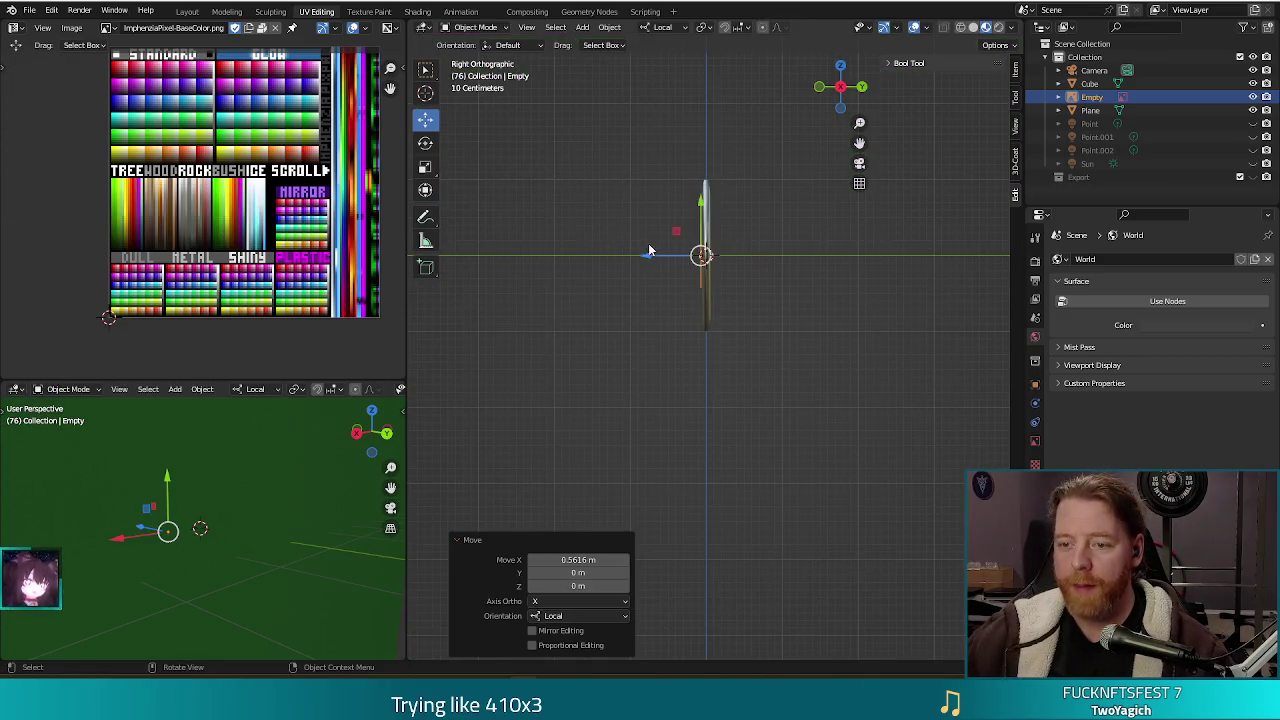
left_click(647, 255)
key("KP_1")
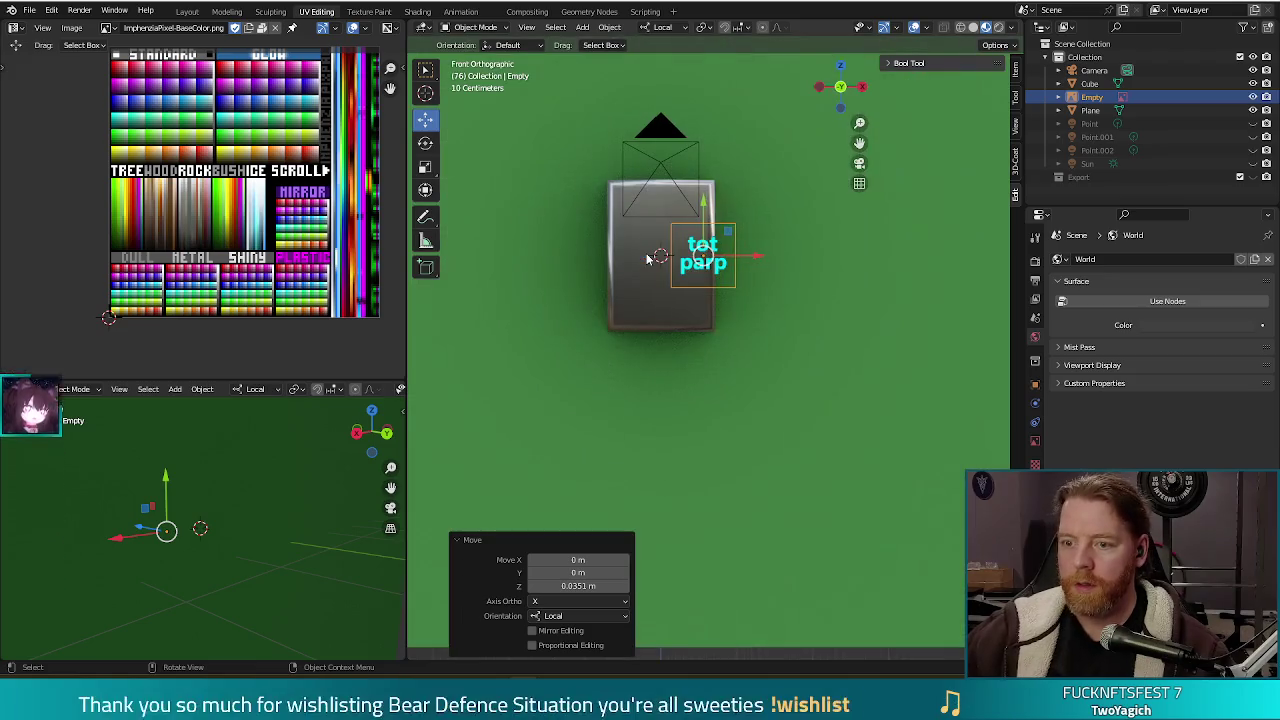
key("g")
key("z")
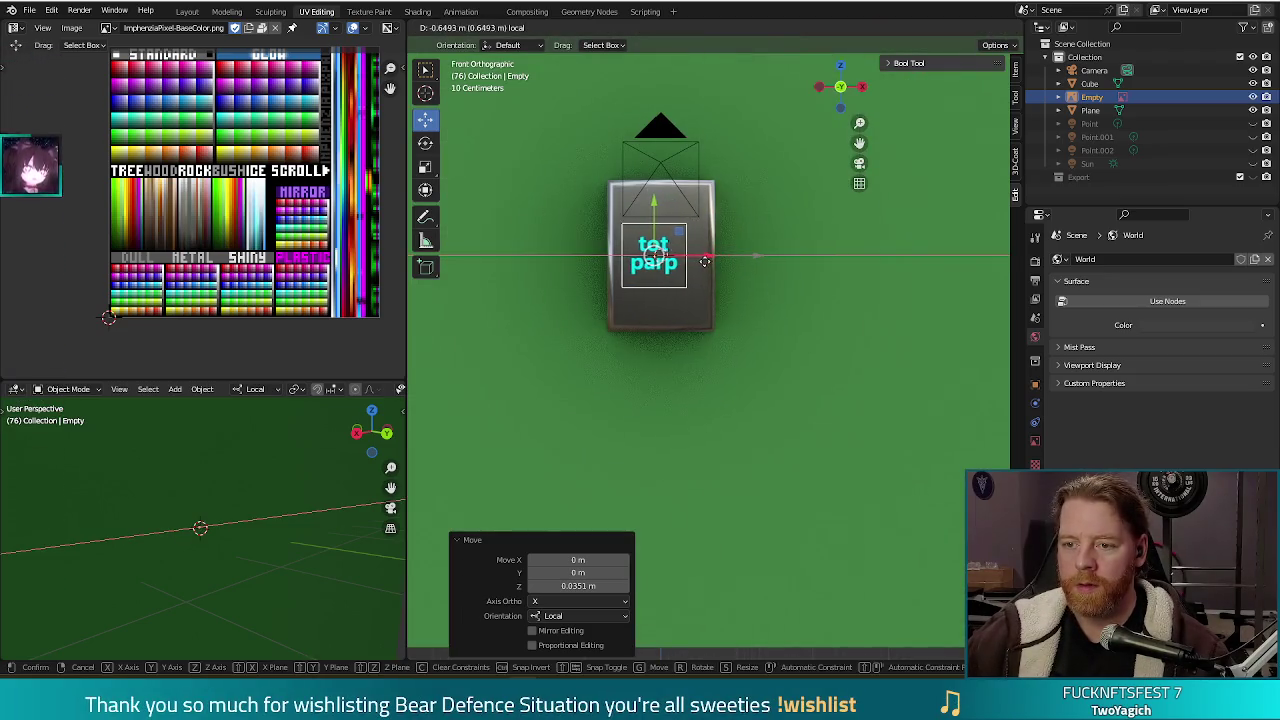
left_click(679, 224)
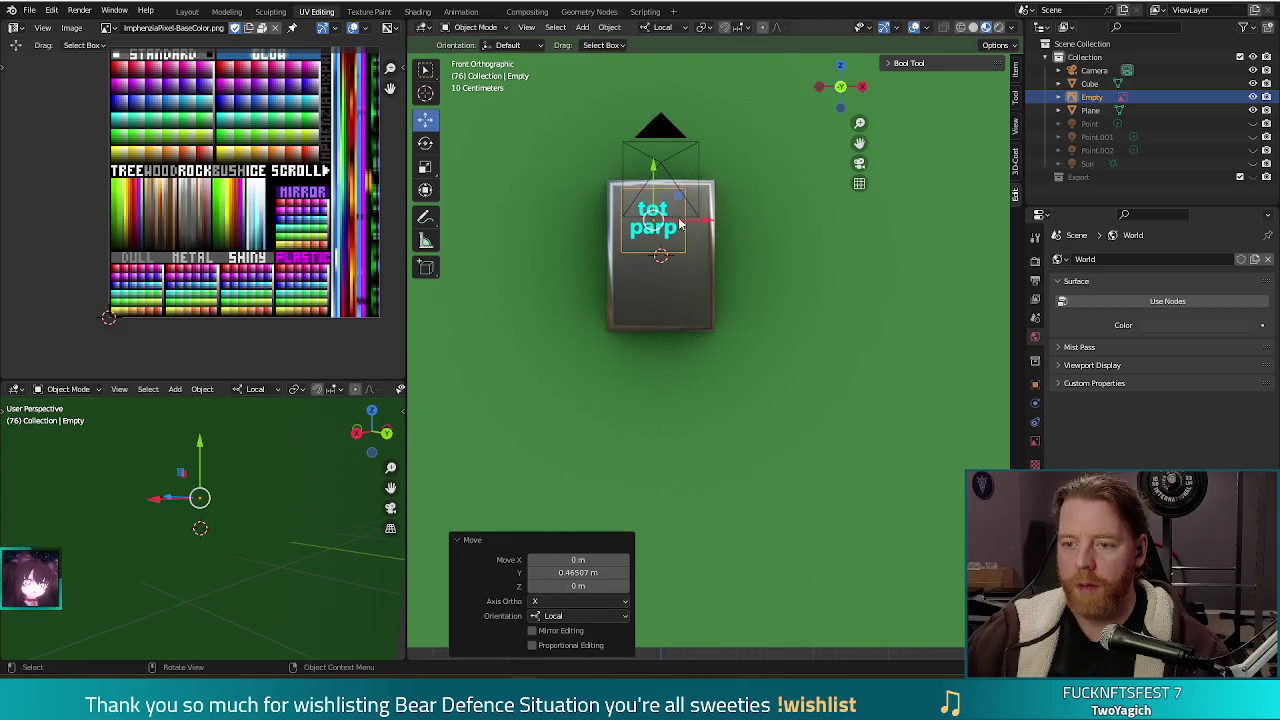
key("g")
key("x")
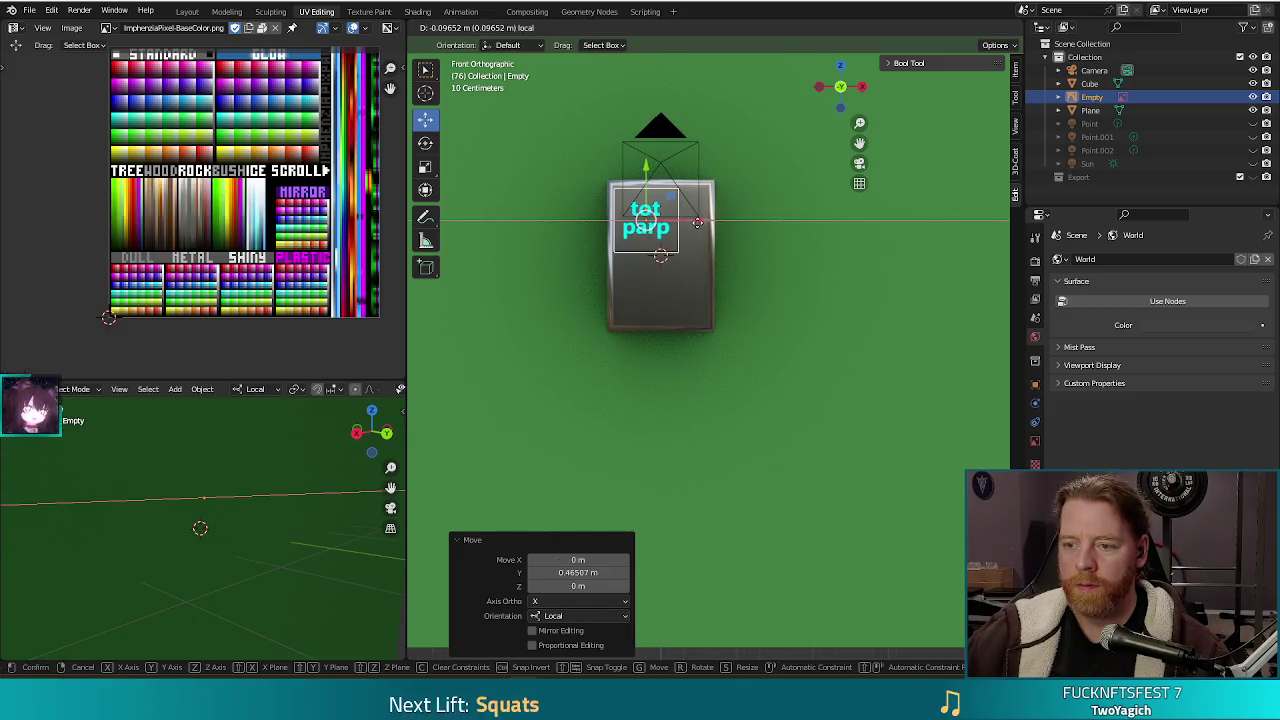
left_click(698, 228)
Duplicate the tot parp image empty and place the copy on the cube's lower right.
key("shift+d")
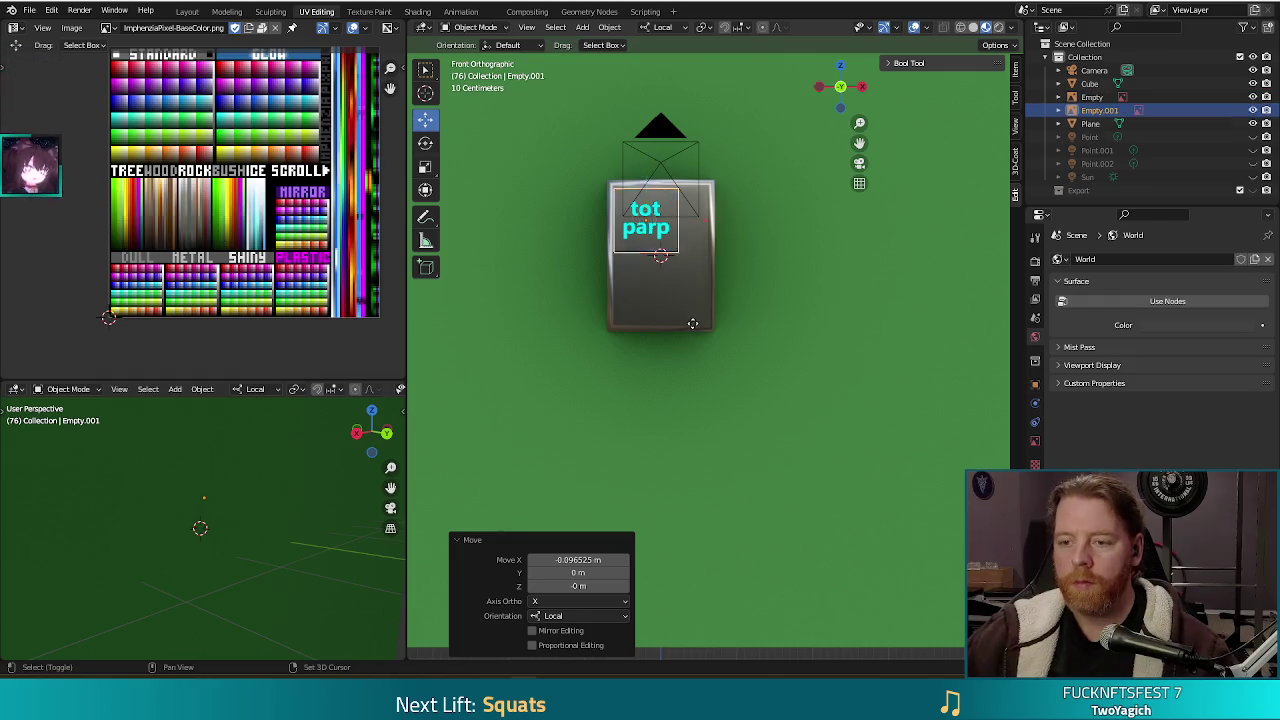
right_click(672, 258)
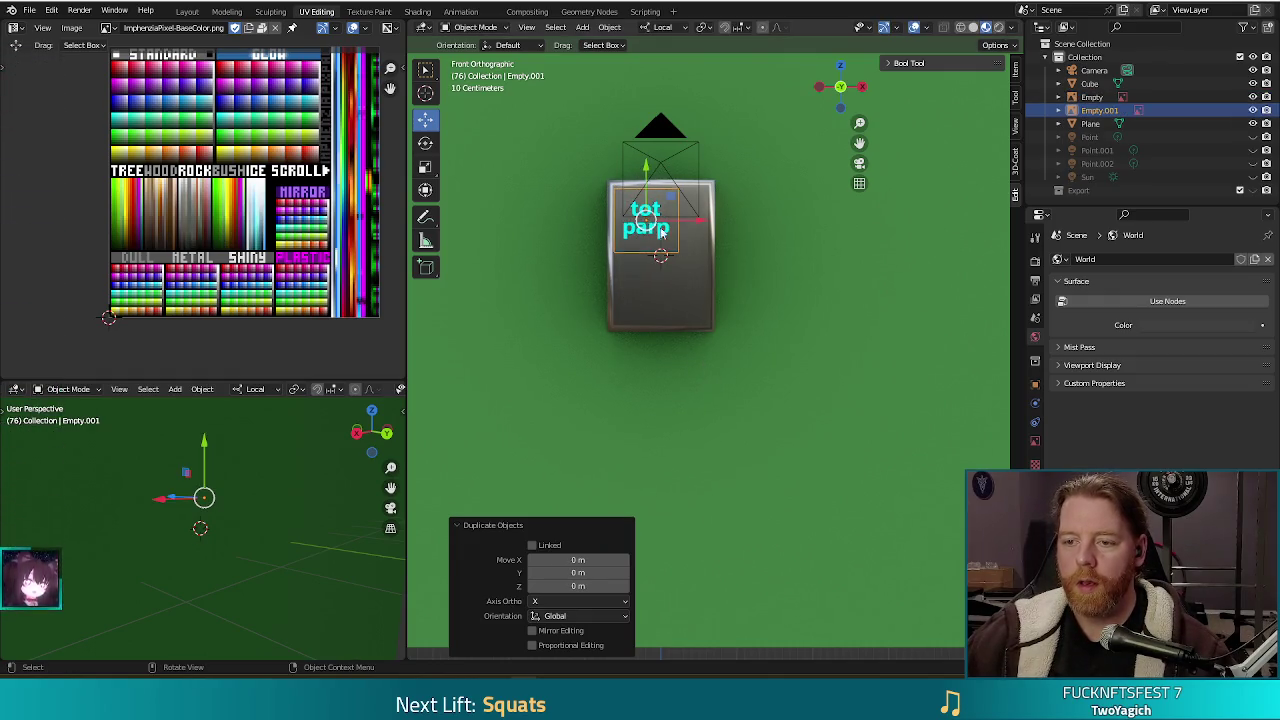
key("g")
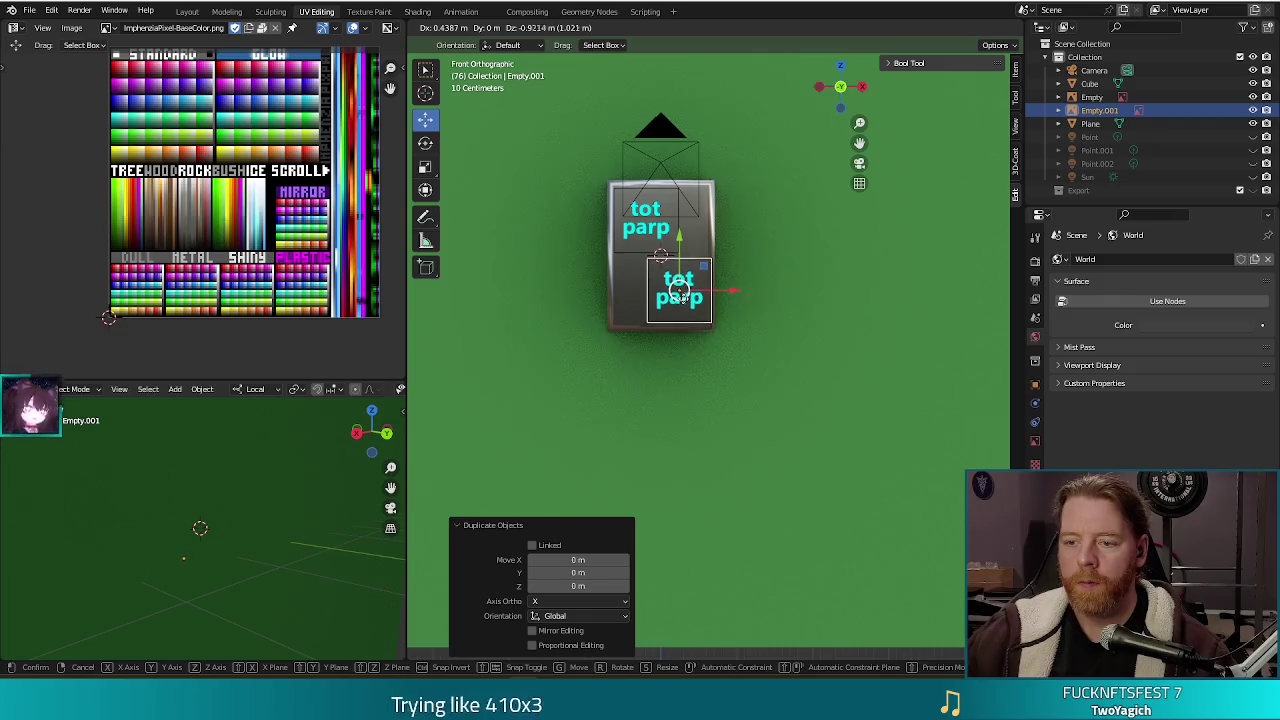
left_click(678, 293)
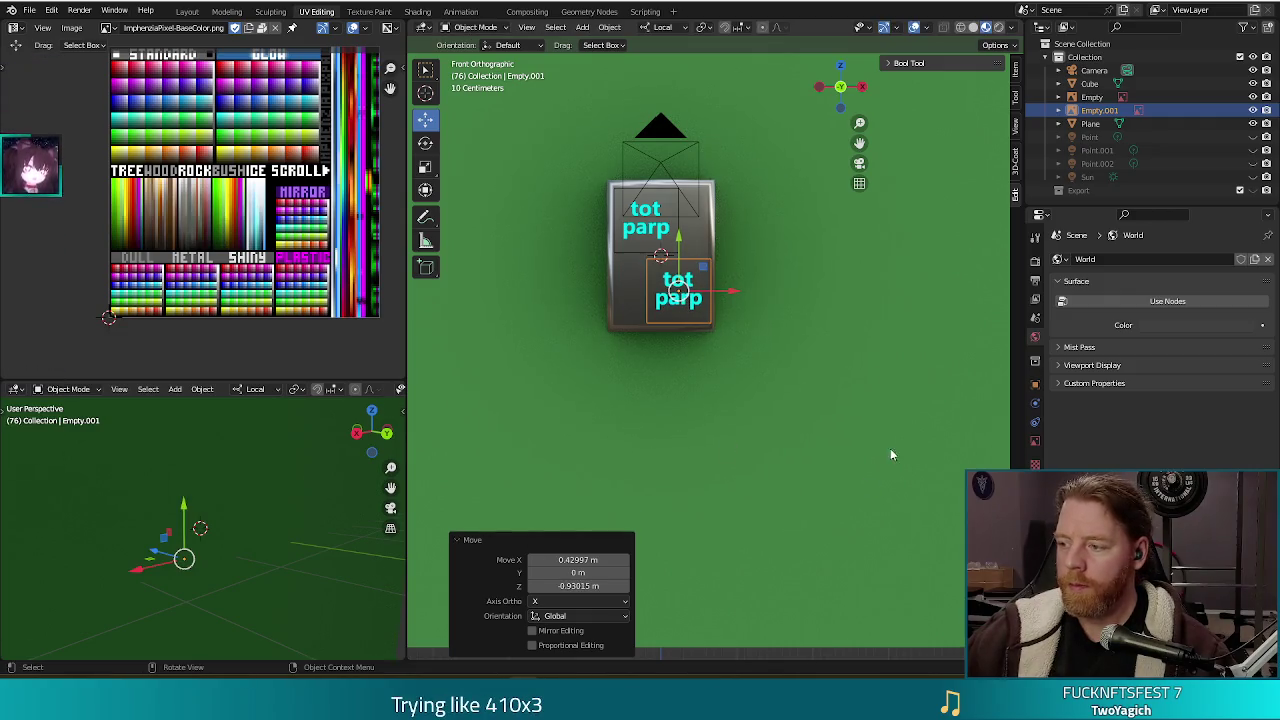
Render the current frame from a perspective view of the cube.
left_click(873, 429)
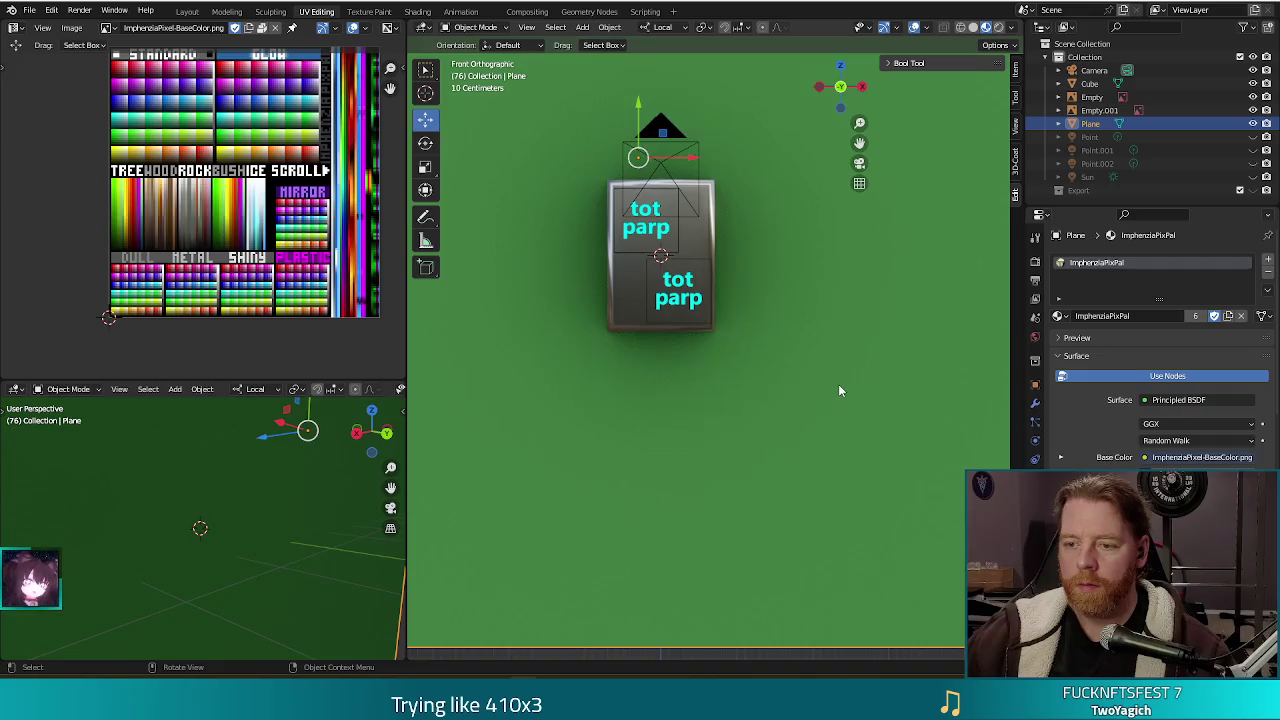
scroll(876, 494, "down", 5)
left_click(836, 560)
middle_click_drag(836, 560, 862, 555)
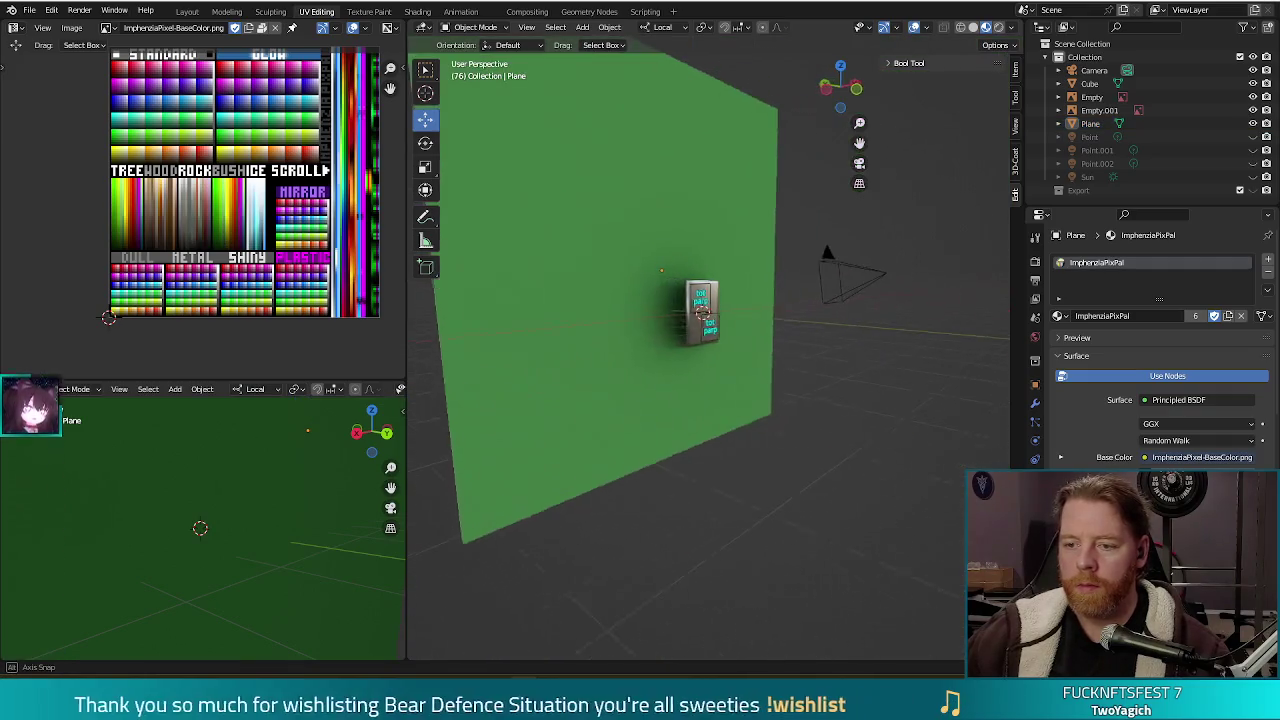
key("F12")
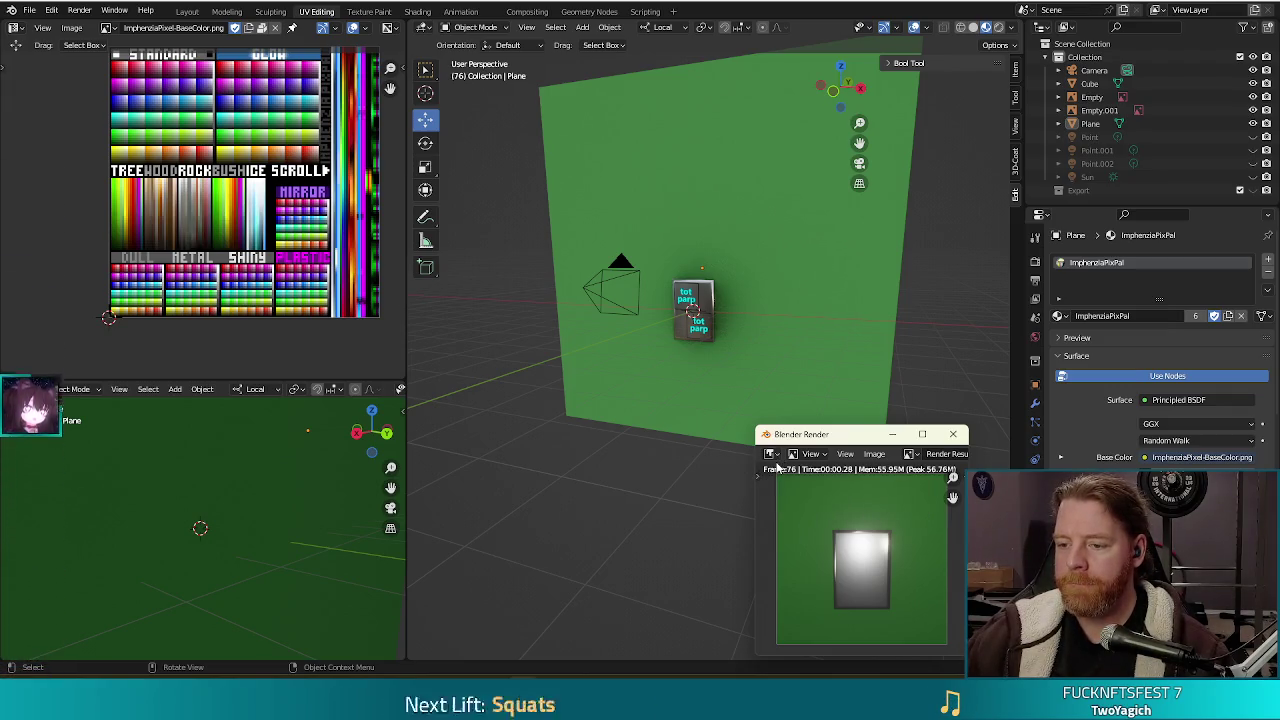
Close the previous render, hide the cube, and render the scene without it.
left_click_drag(855, 440, 607, 166)
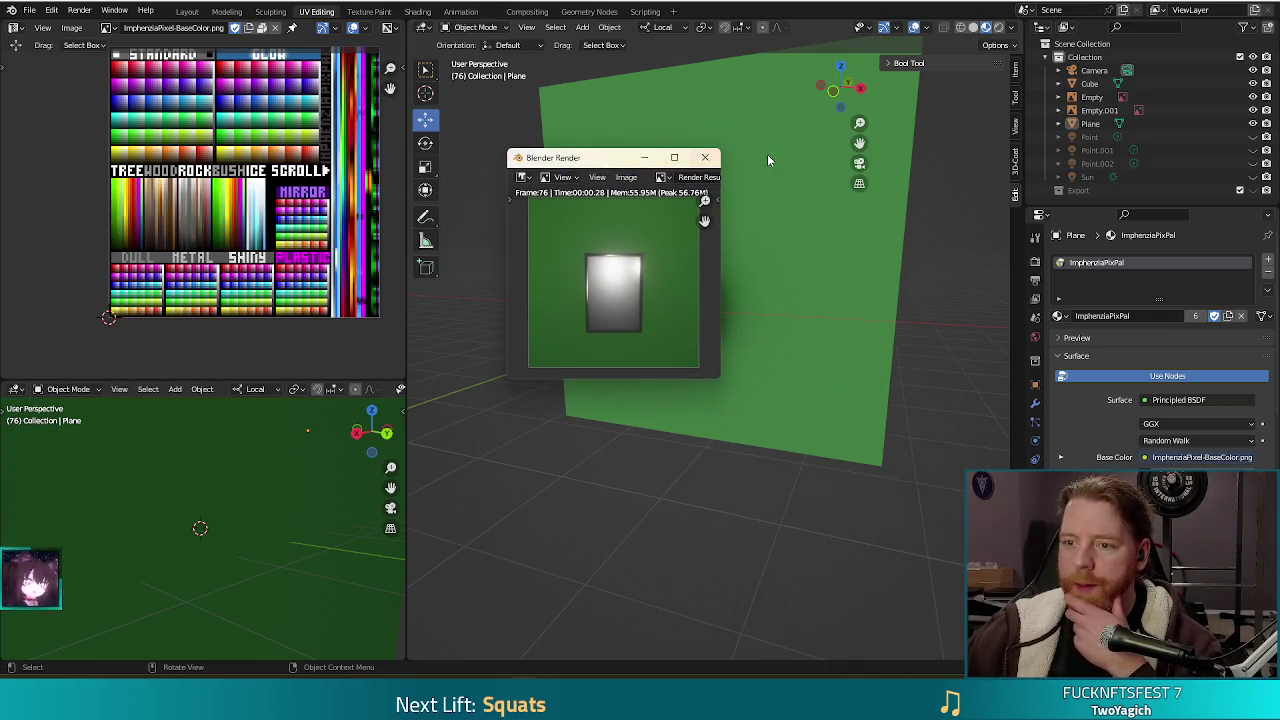
left_click(706, 157)
scroll(714, 317, "up", 3)
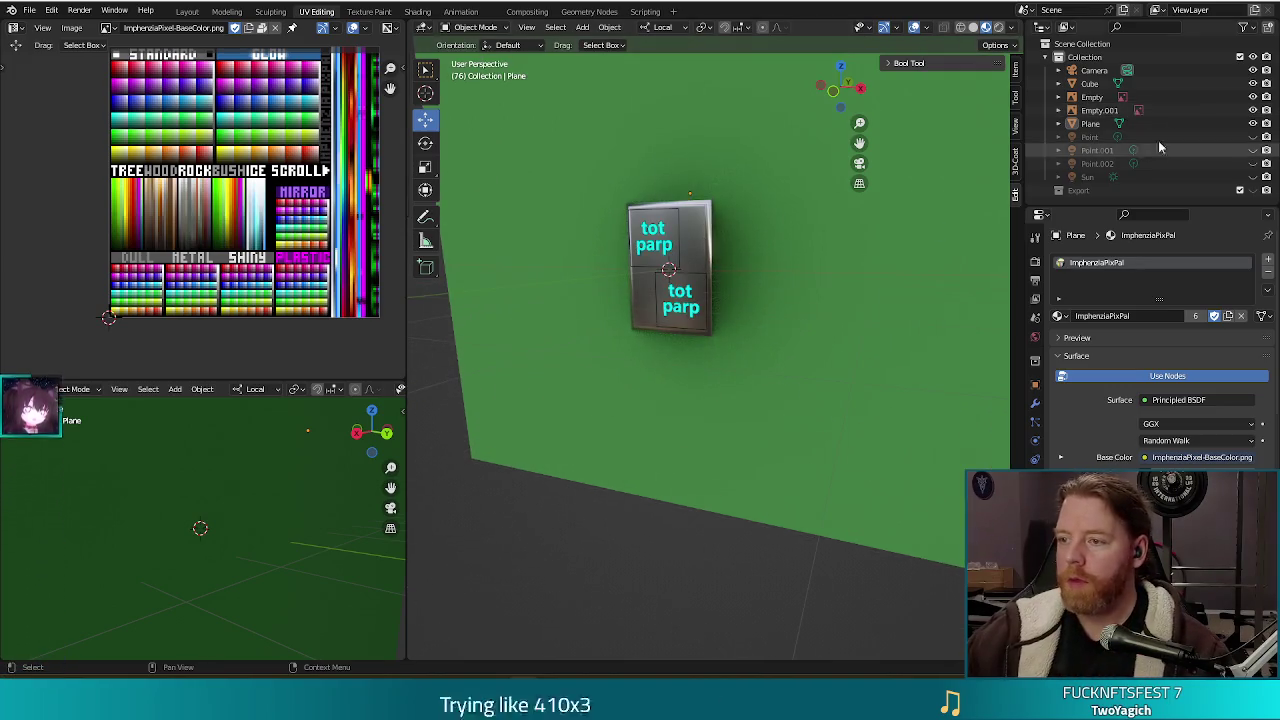
left_click(1253, 83)
key("F12")
left_click(803, 293)
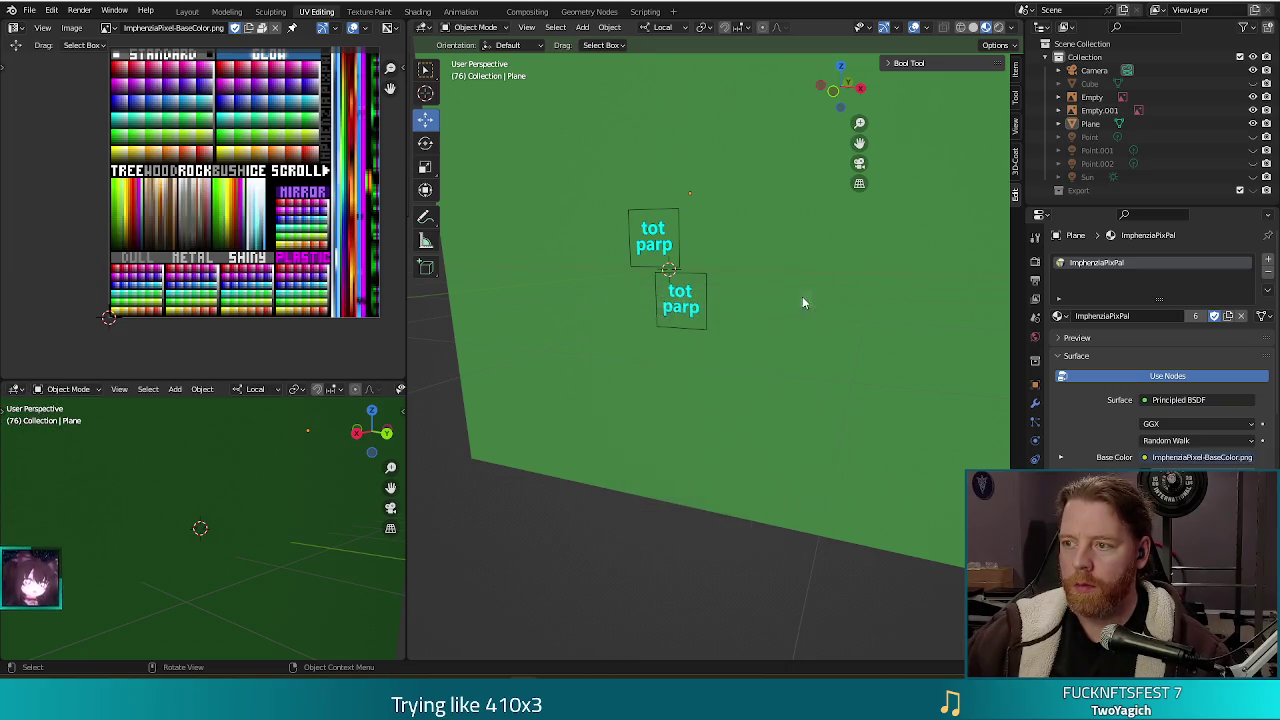
Render again, make the cube visible, and select the upper label's image empty.
key("F12")
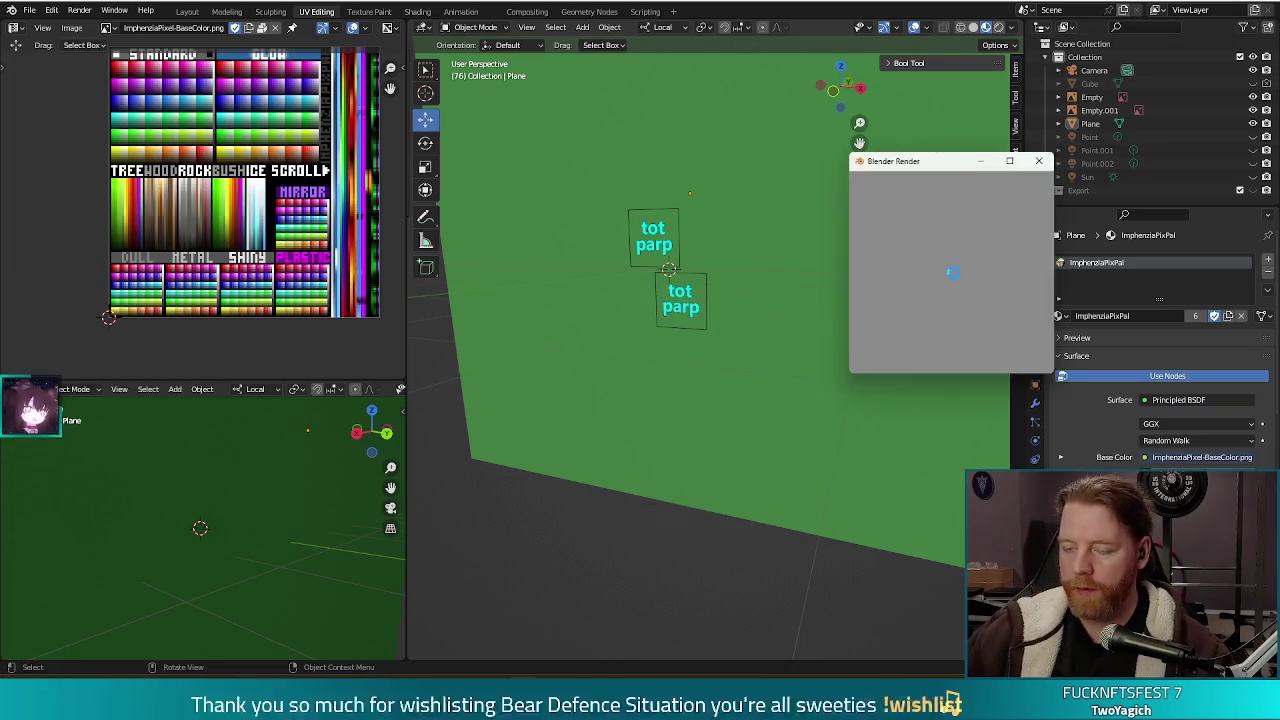
left_click(1046, 160)
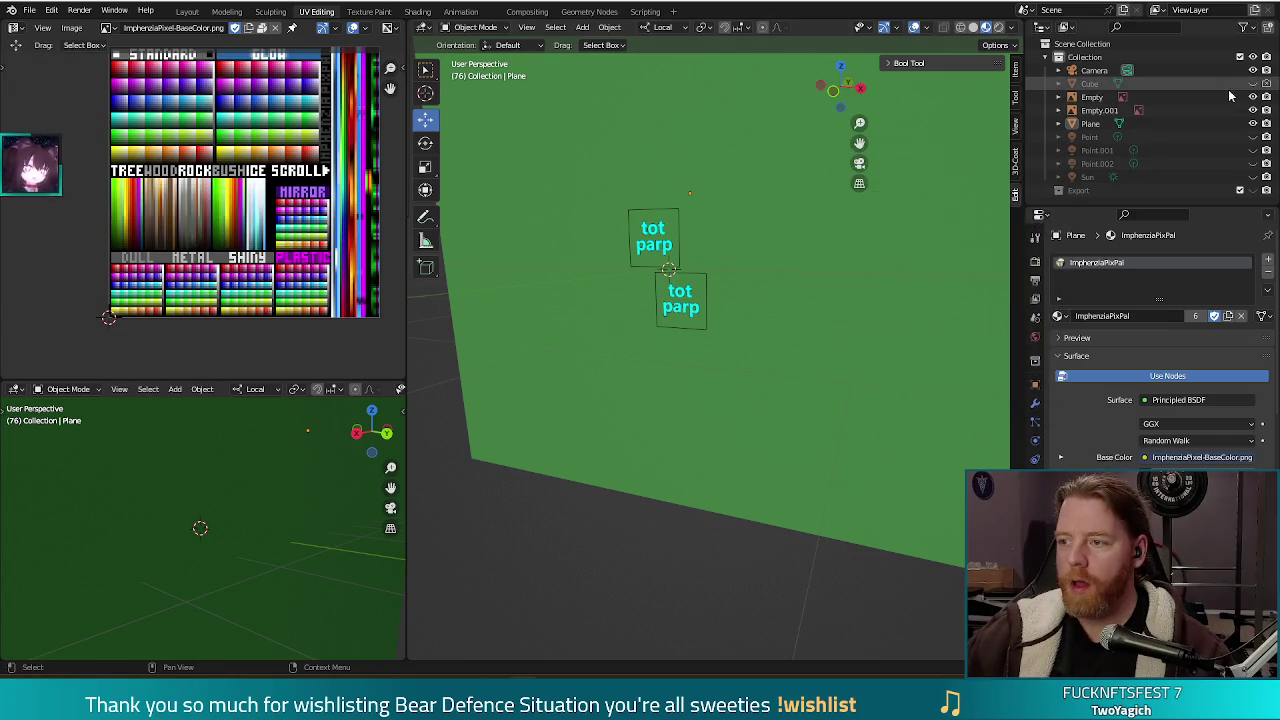
left_click(1254, 84)
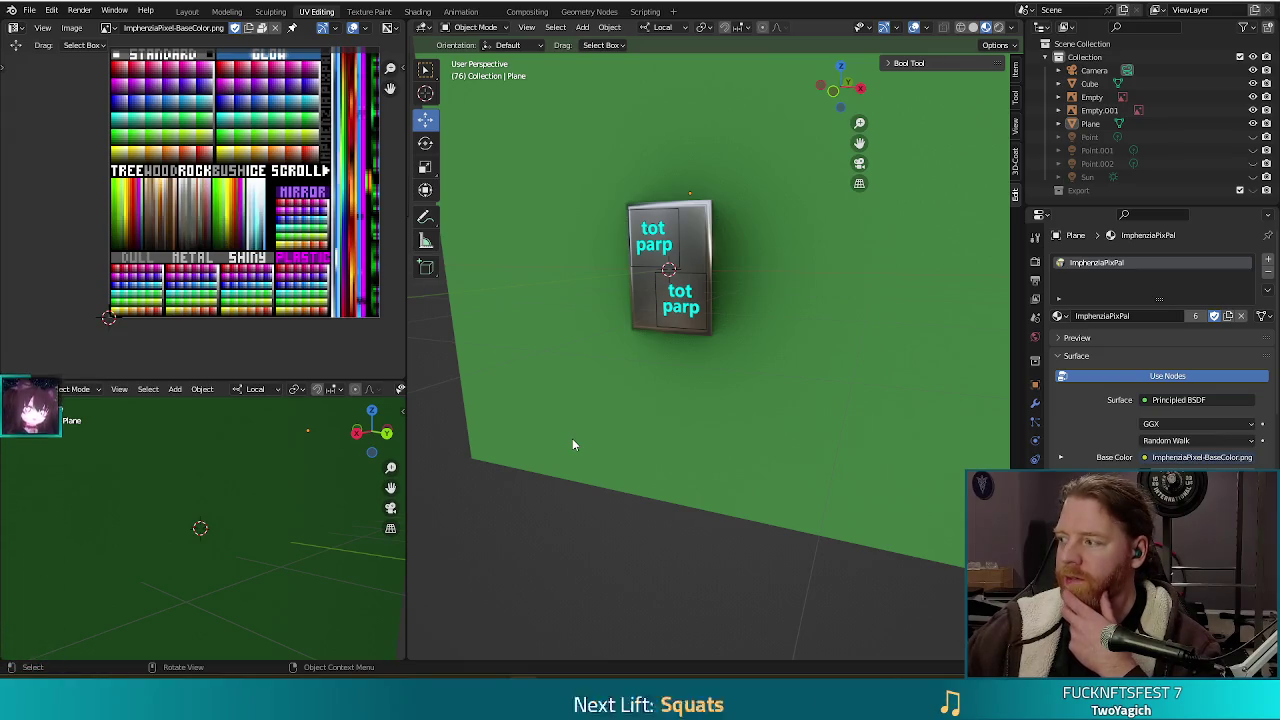
left_click(639, 227)
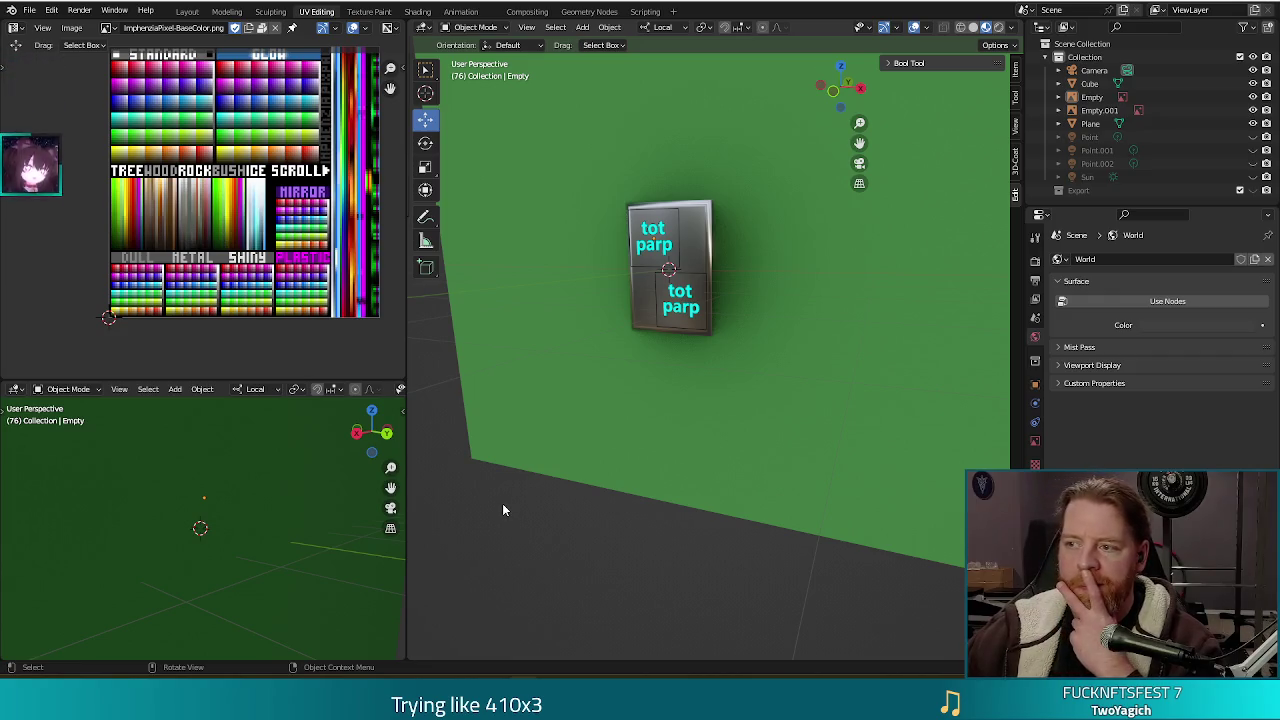
Select the upper label's image empty after browsing the world viewport display settings.
left_click(652, 236)
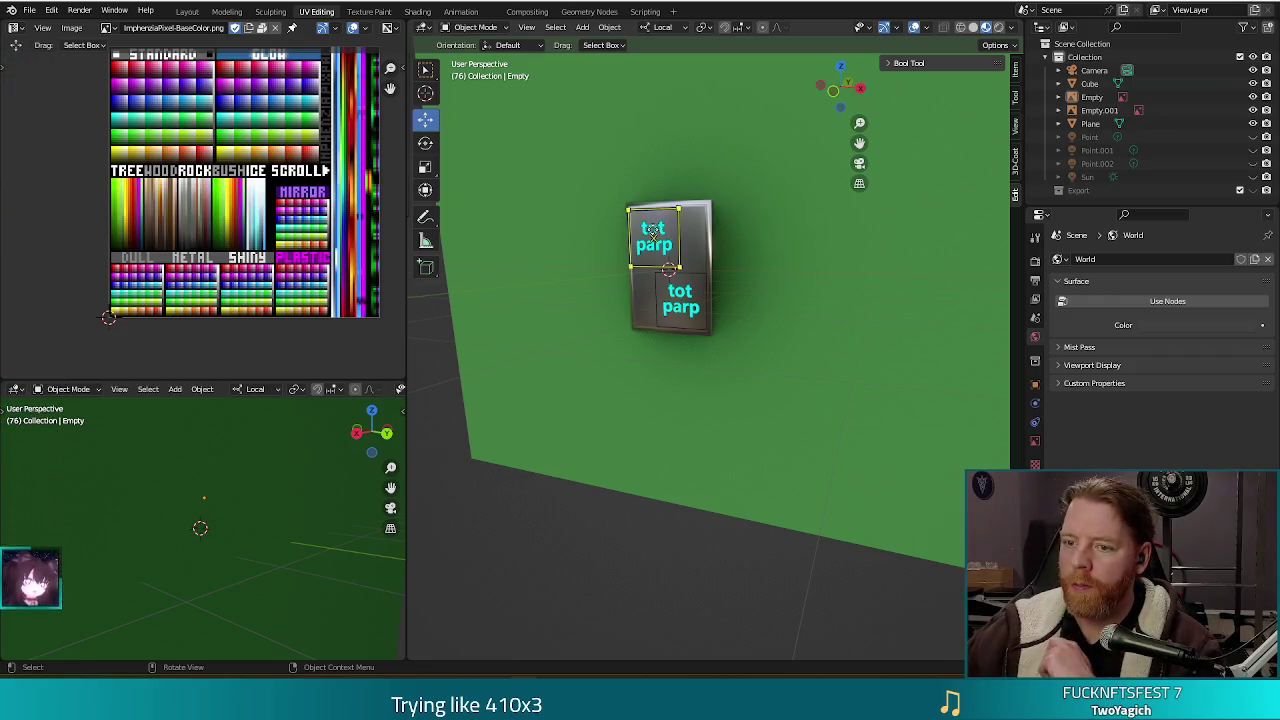
left_click(1096, 366)
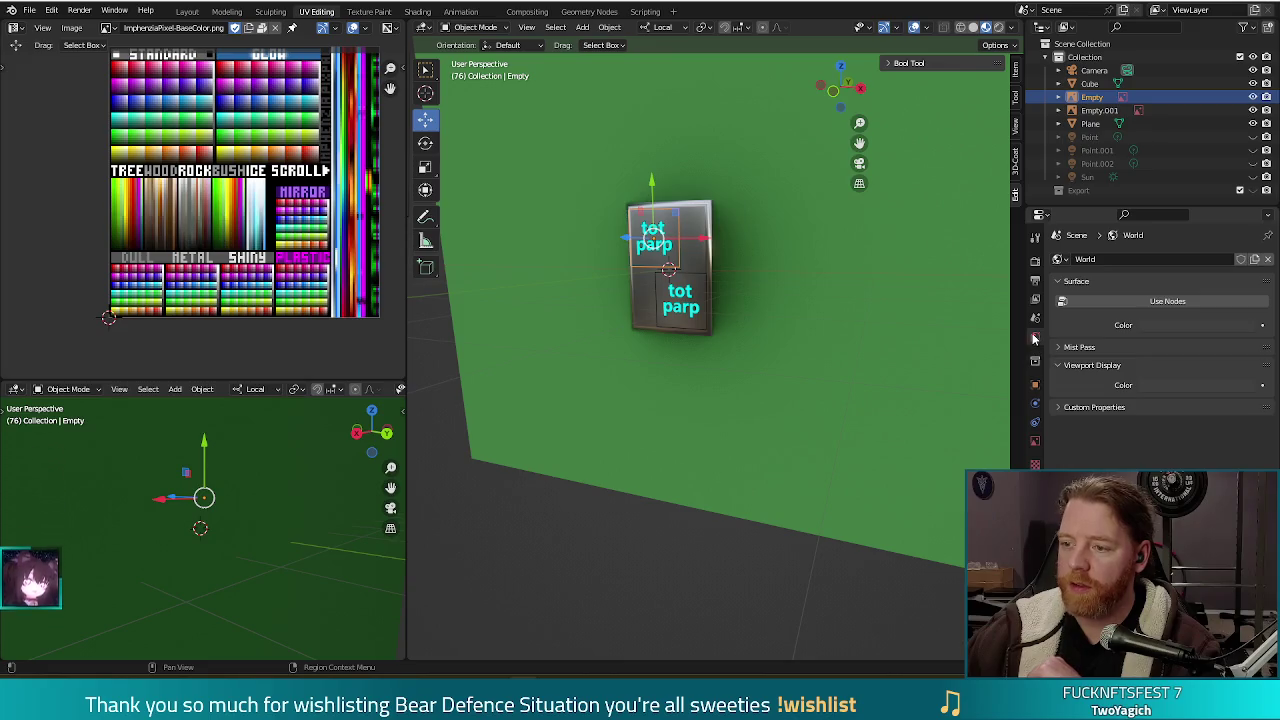
left_click(1060, 259)
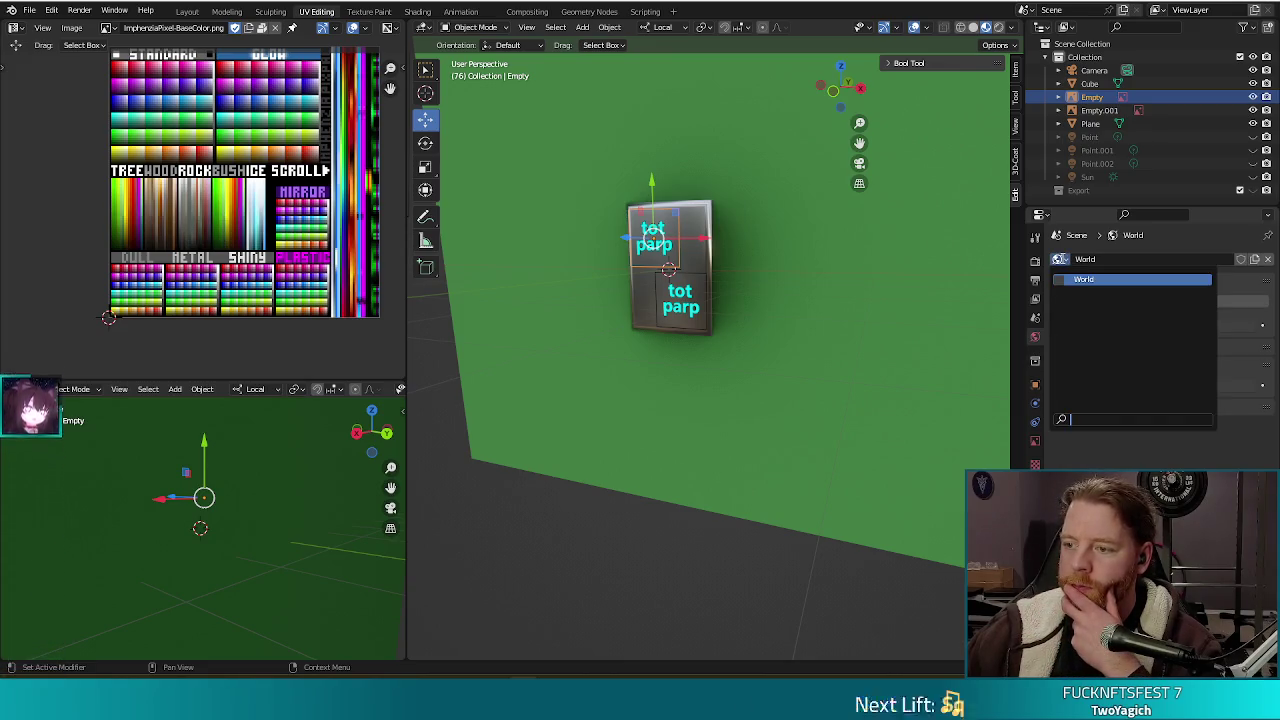
left_click(705, 310)
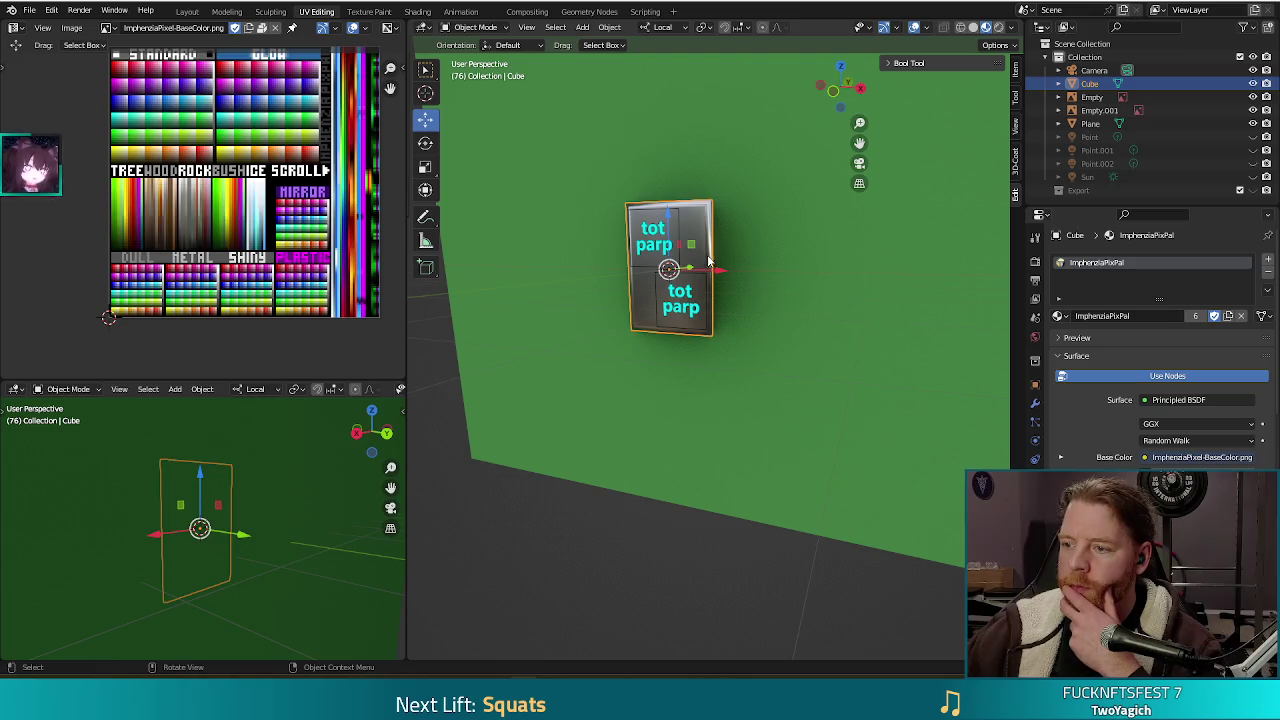
left_click(640, 245)
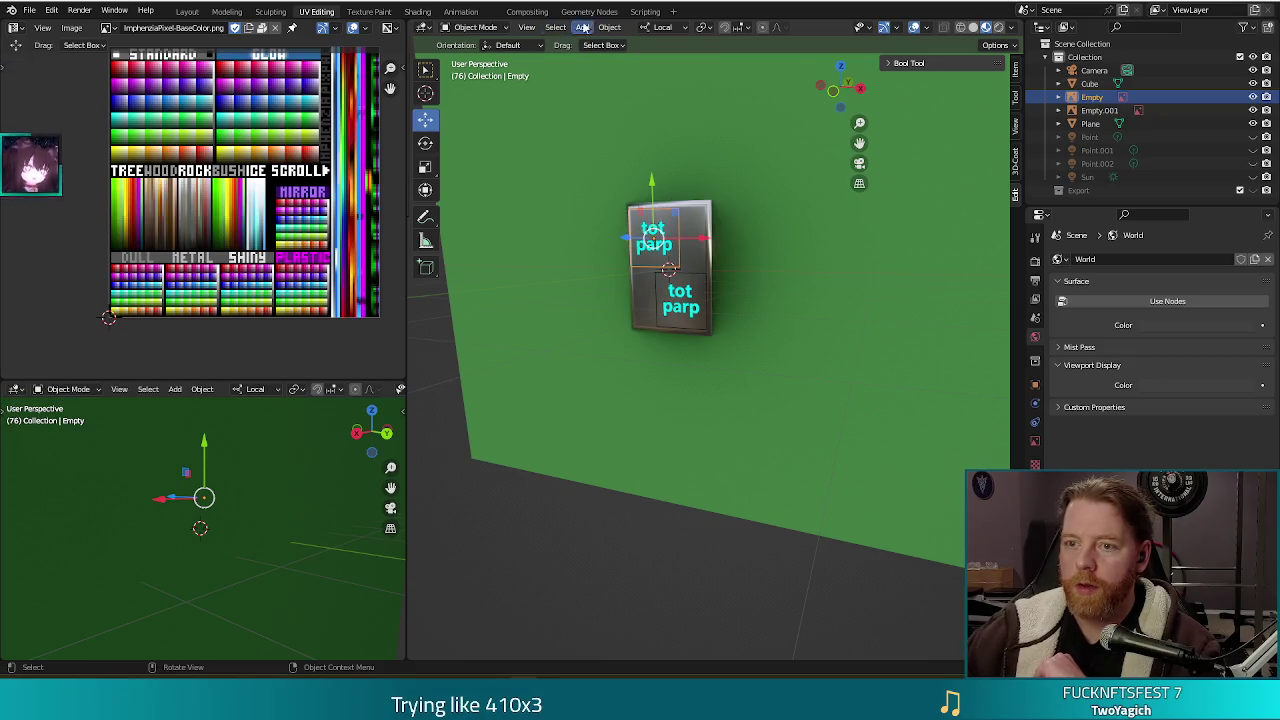
Convert the upper label's image empty to a mesh via Object > Convert, then deselect.
right_click(692, 163)
left_click(669, 218)
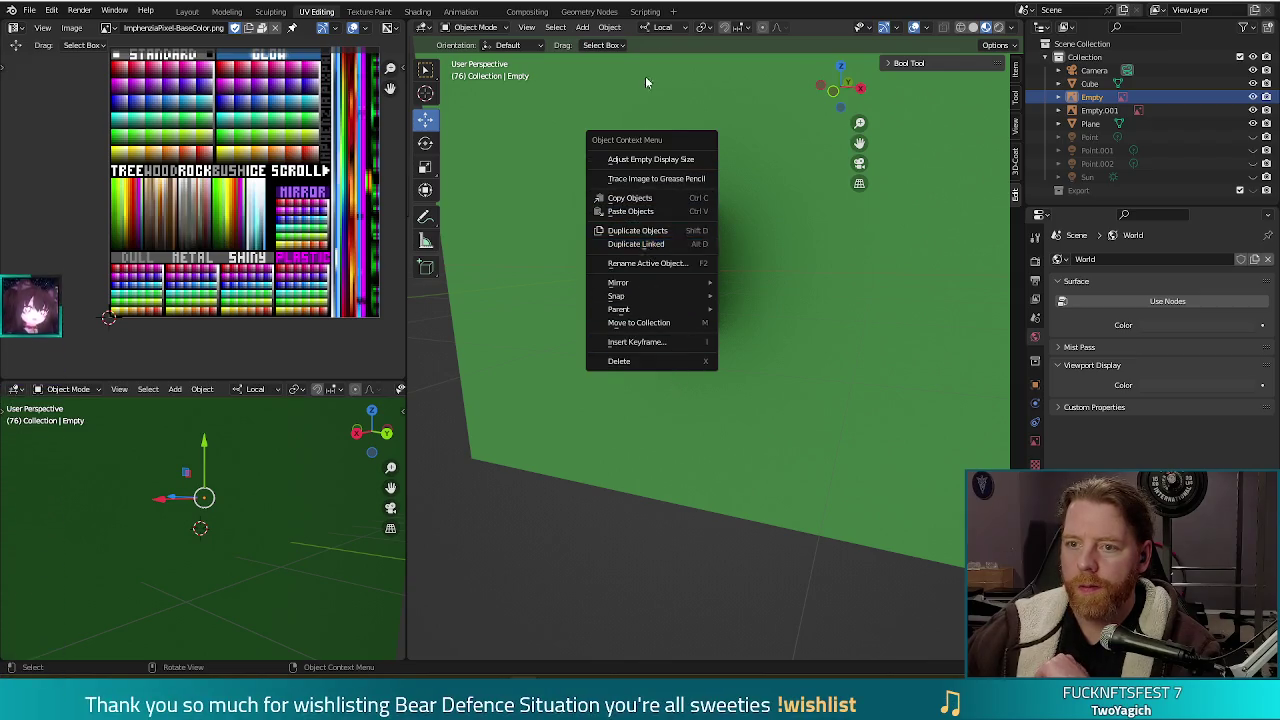
left_click(611, 30)
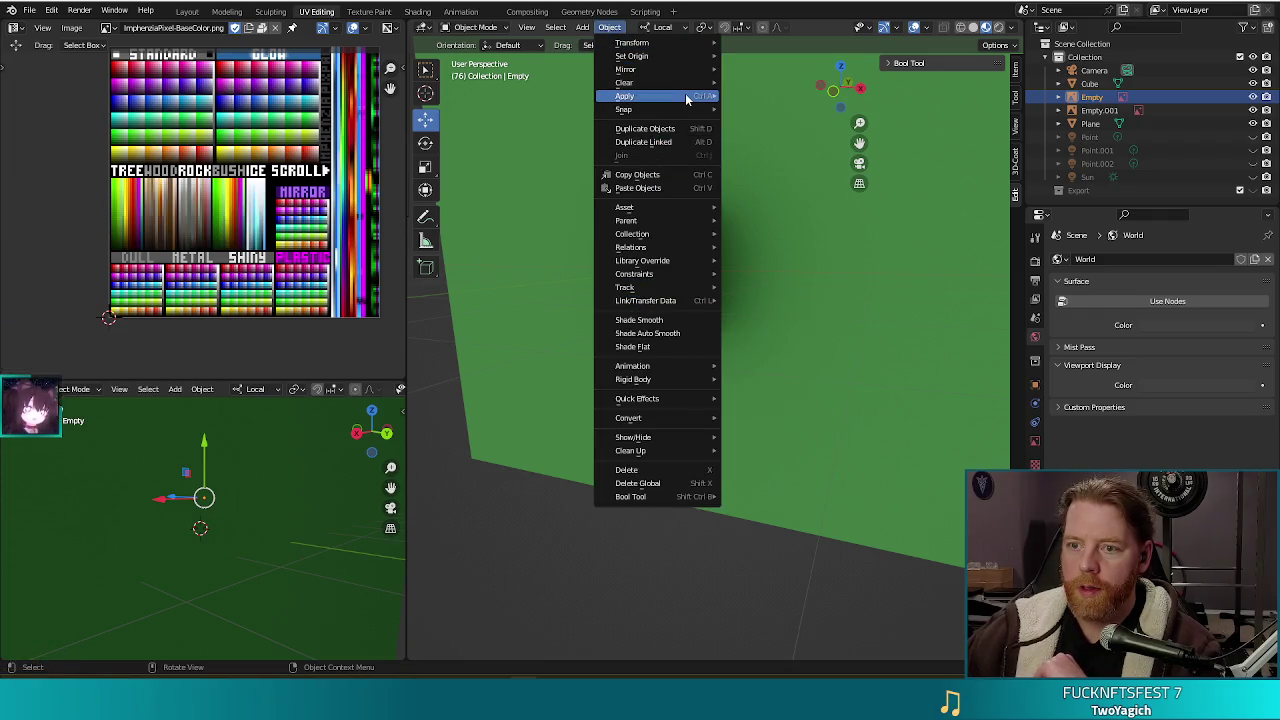
mouse_move(655, 418)
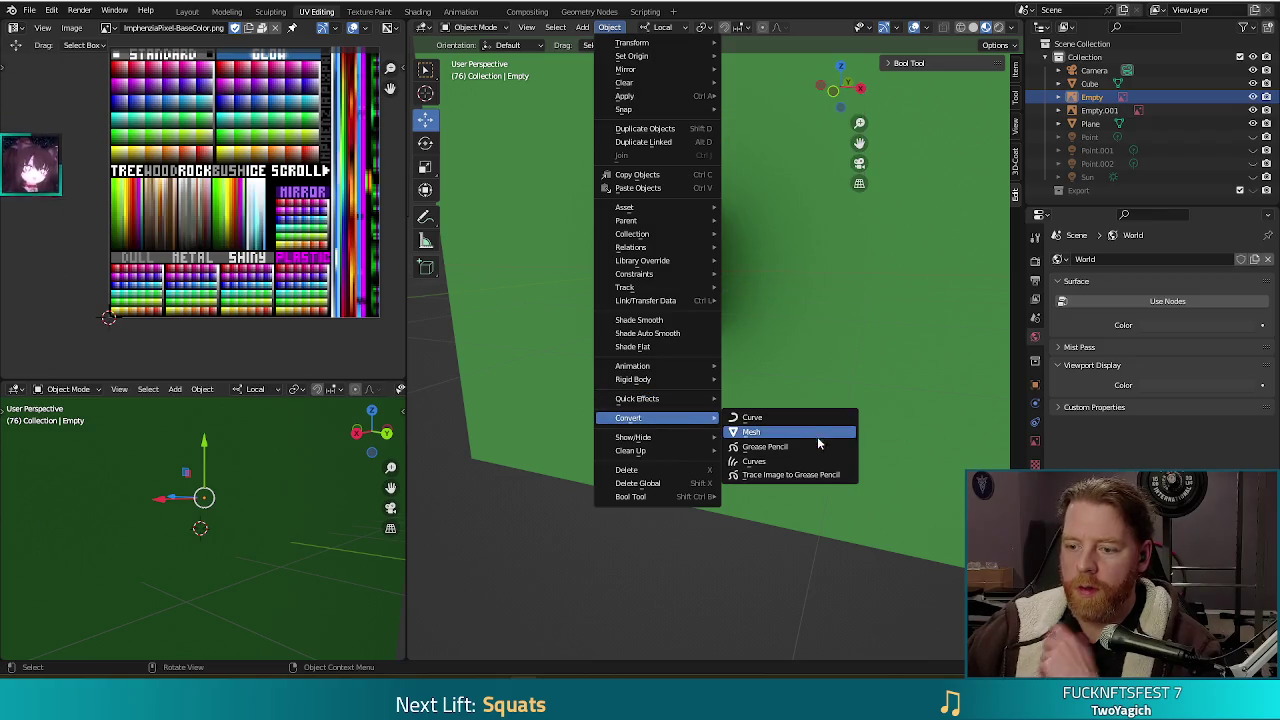
left_click(772, 430)
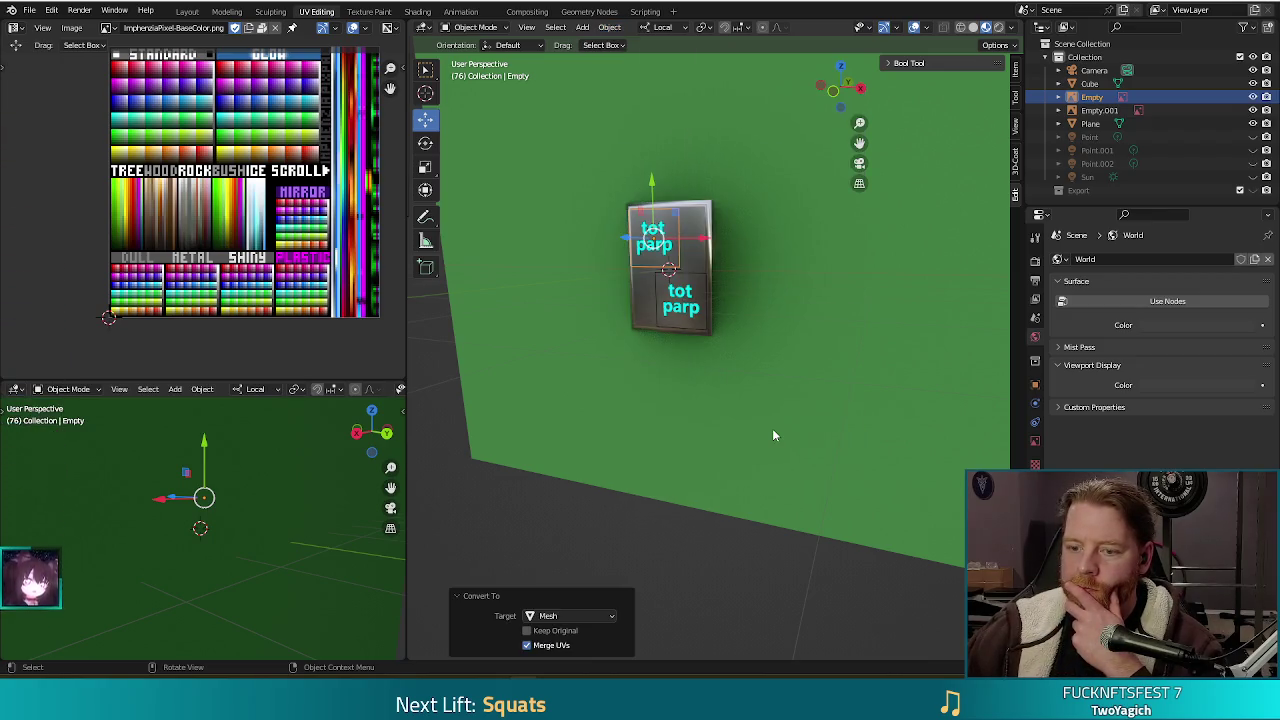
left_click(691, 538)
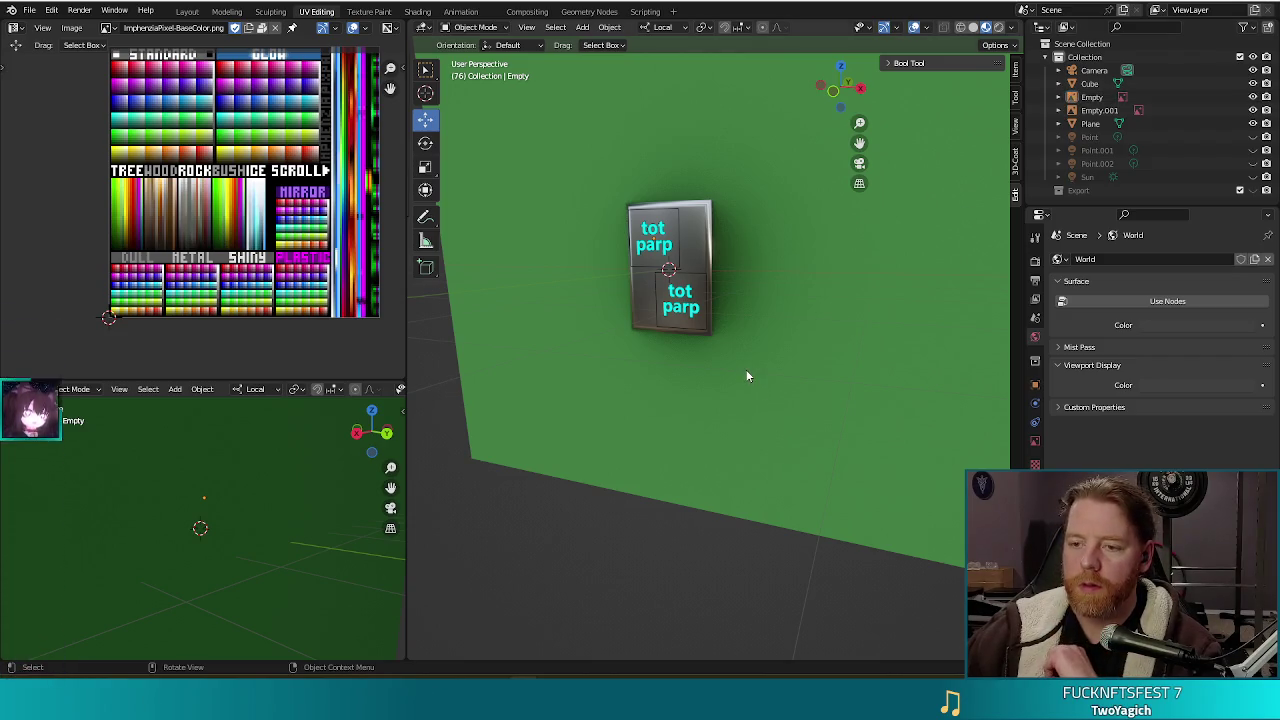
Render the frame to check the labels, then orbit to a frontal view of the cube.
key("F12")
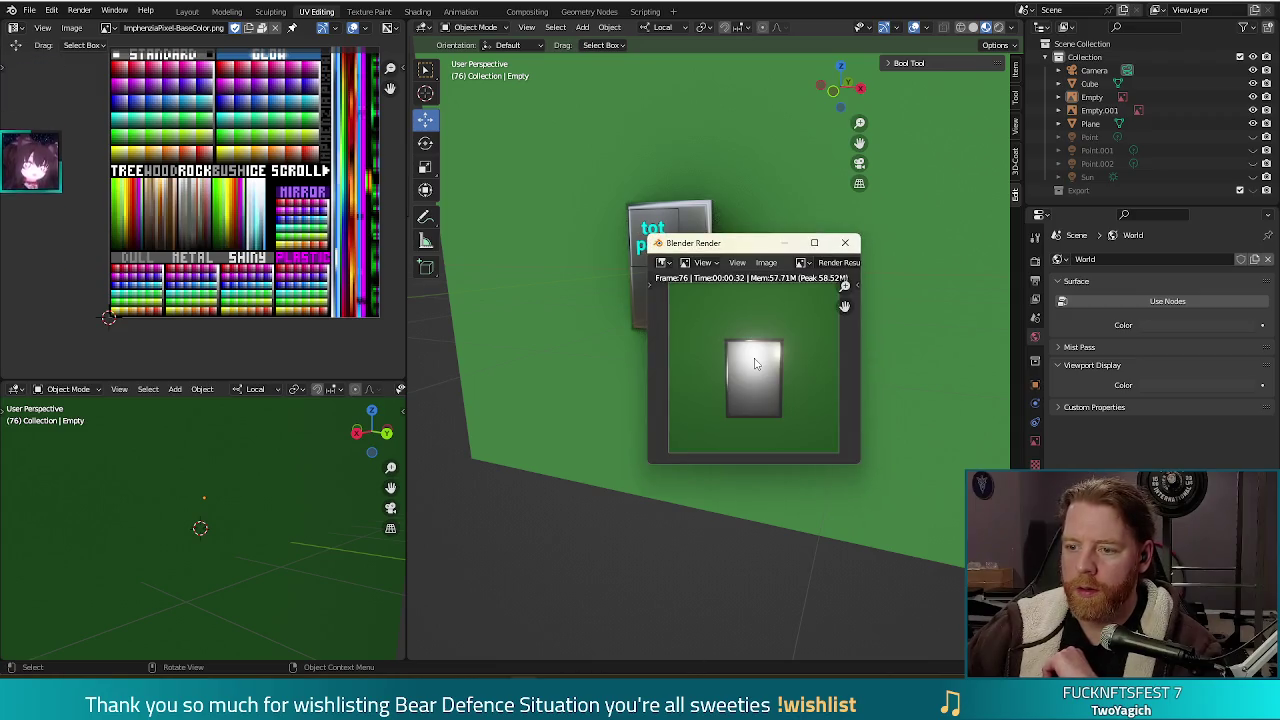
left_click(847, 240)
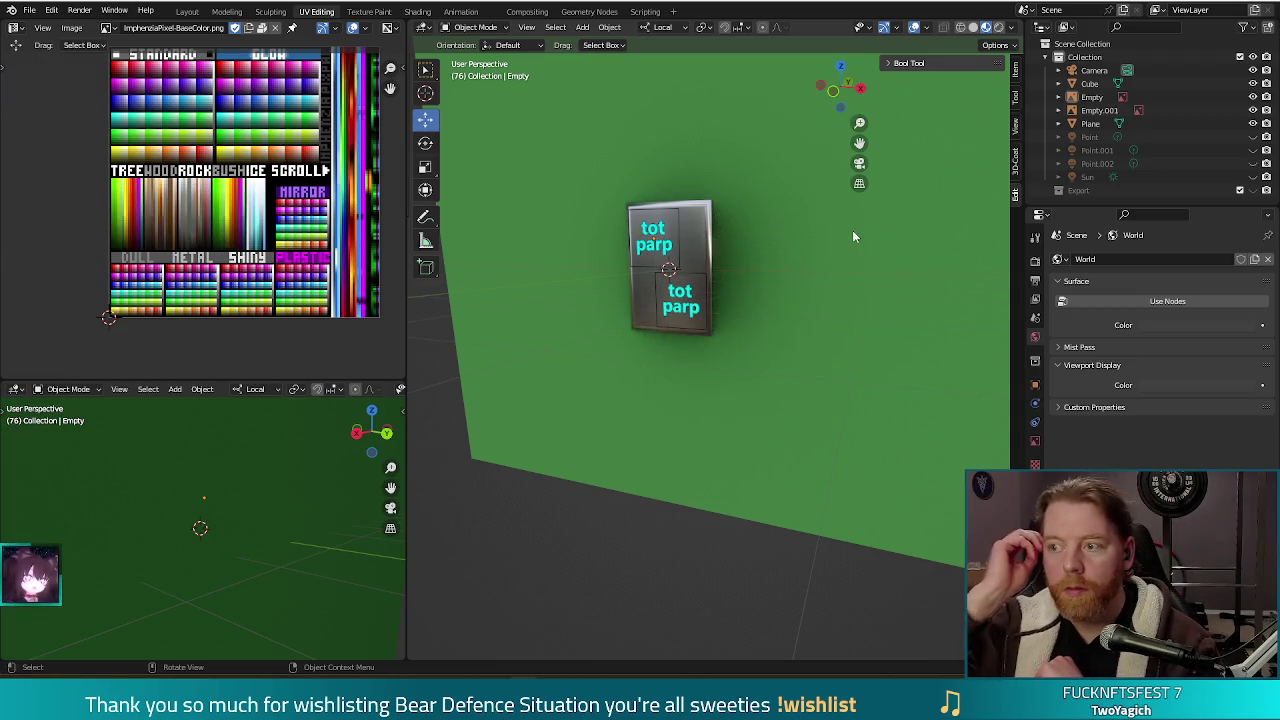
middle_click_drag(706, 470, 671, 434)
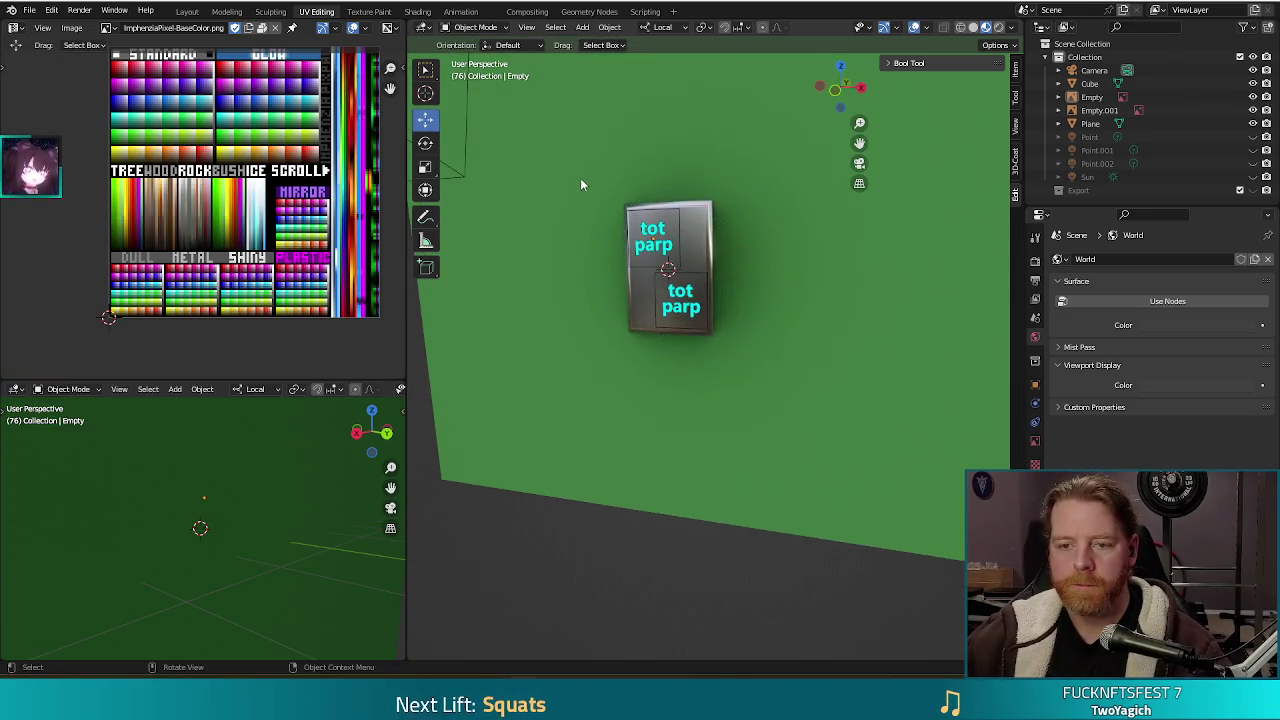
Reselect the upper label's empty, check its tot_parp_text.png image in the Outliner, and open the Add menu.
left_click(653, 238)
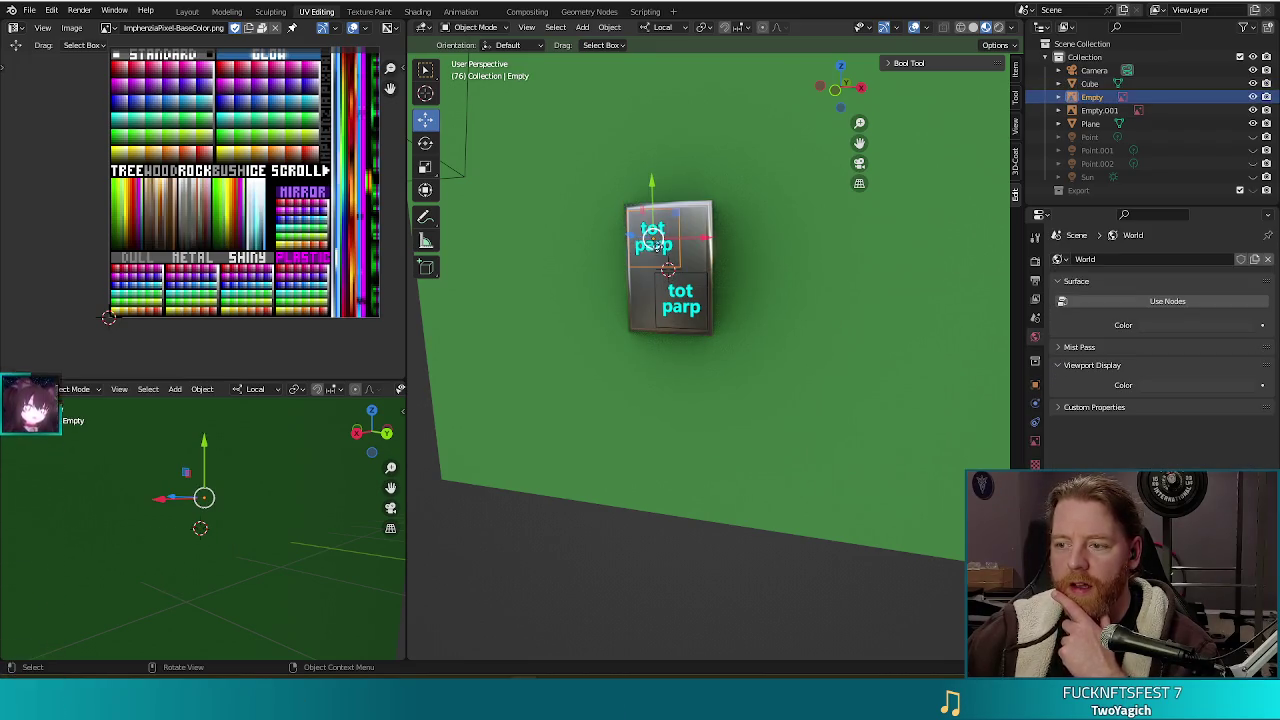
left_click(706, 262)
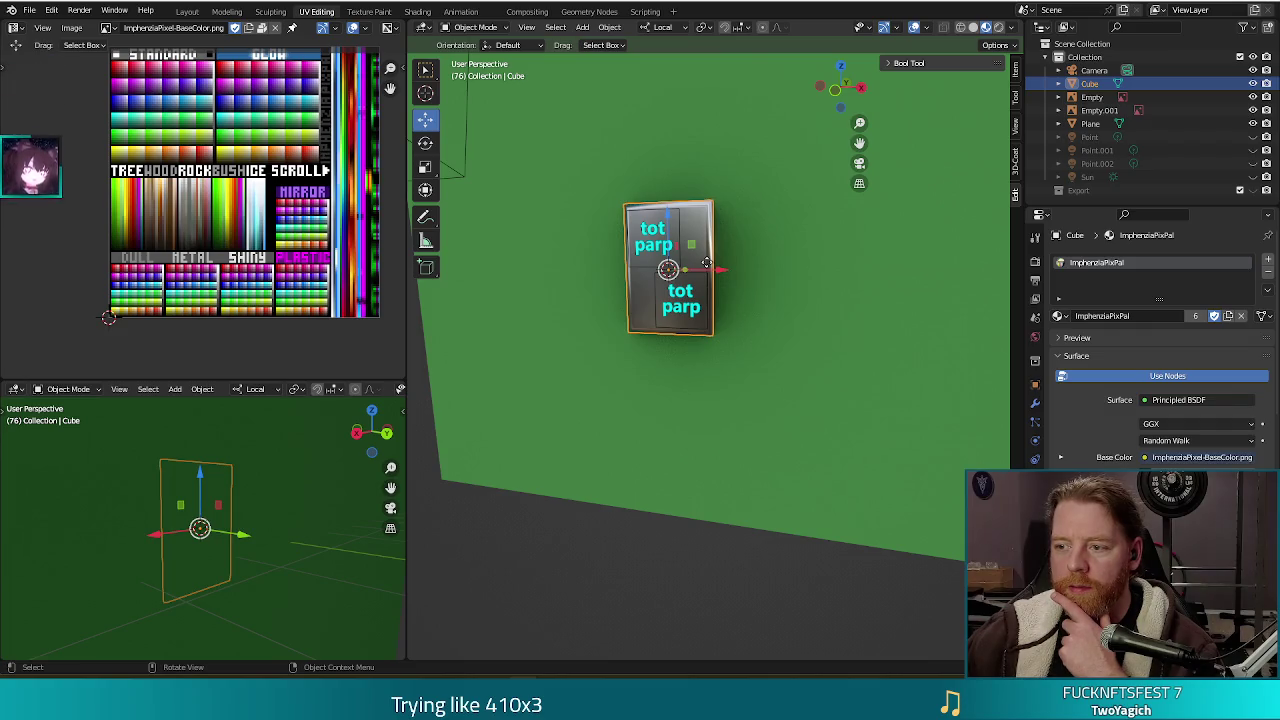
left_click(655, 240)
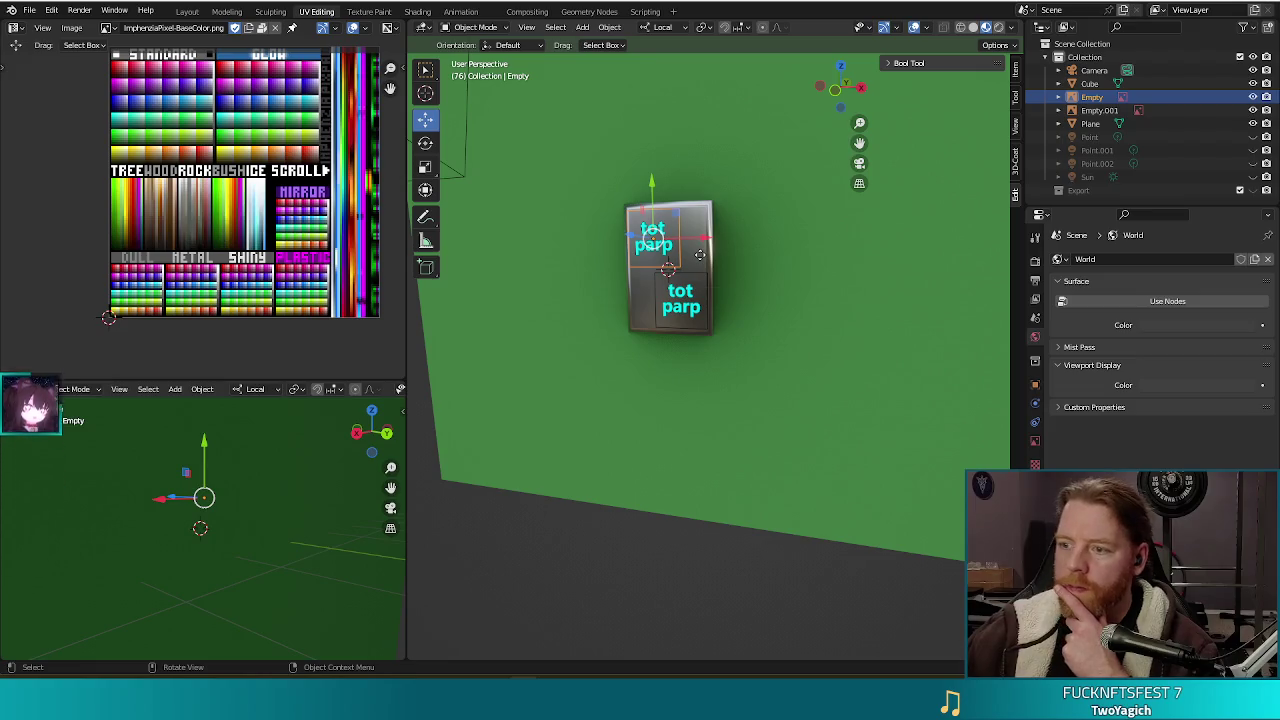
left_click(1060, 98)
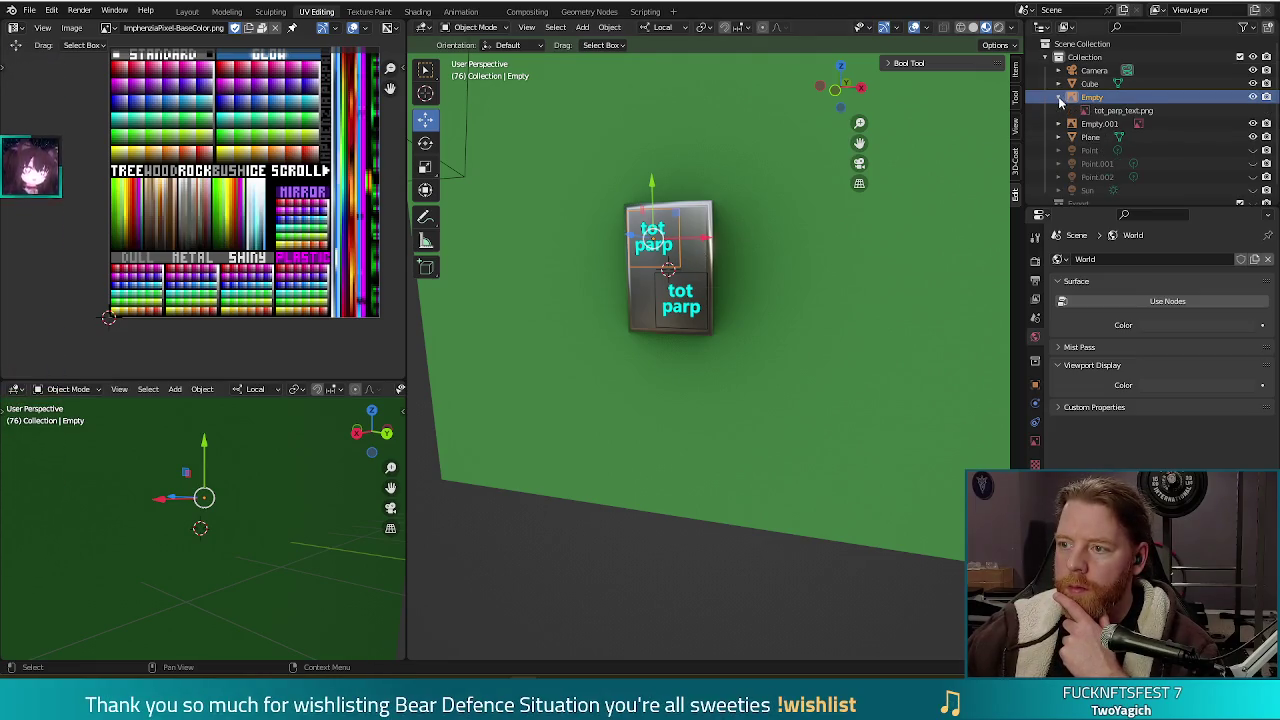
left_click(1060, 98)
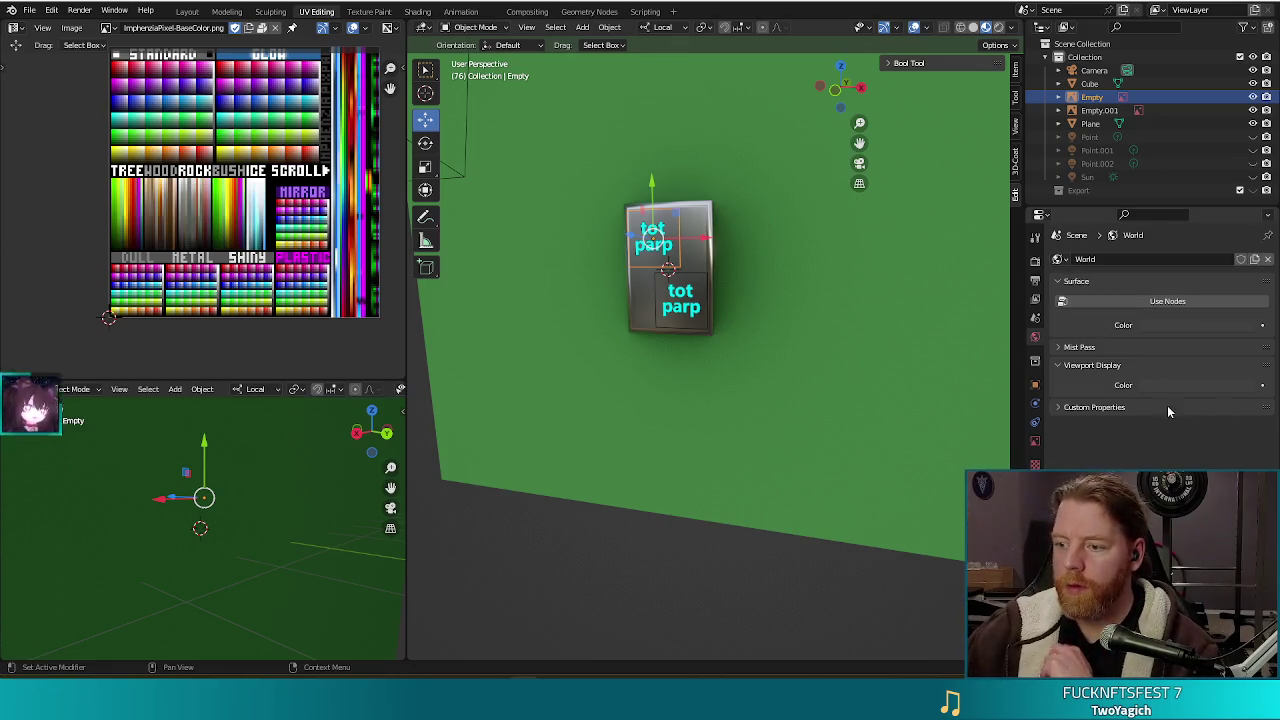
left_click(1086, 408)
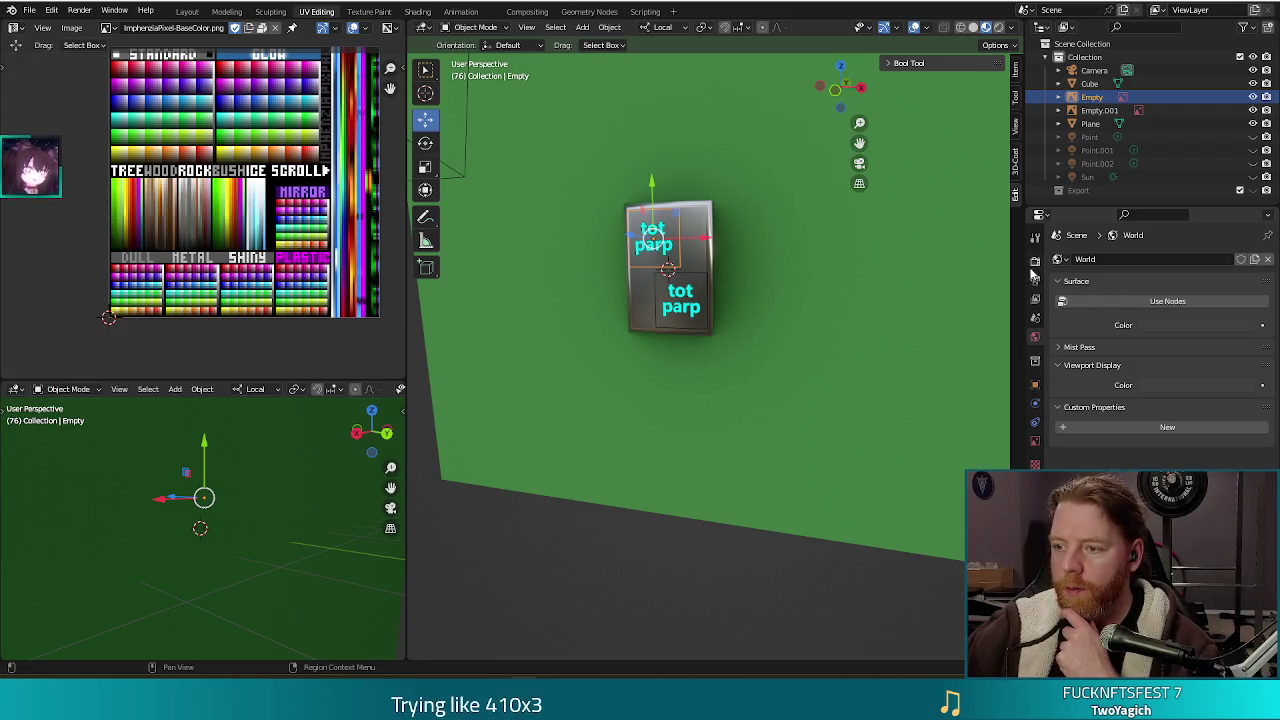
left_click(580, 27)
mouse_move(602, 42)
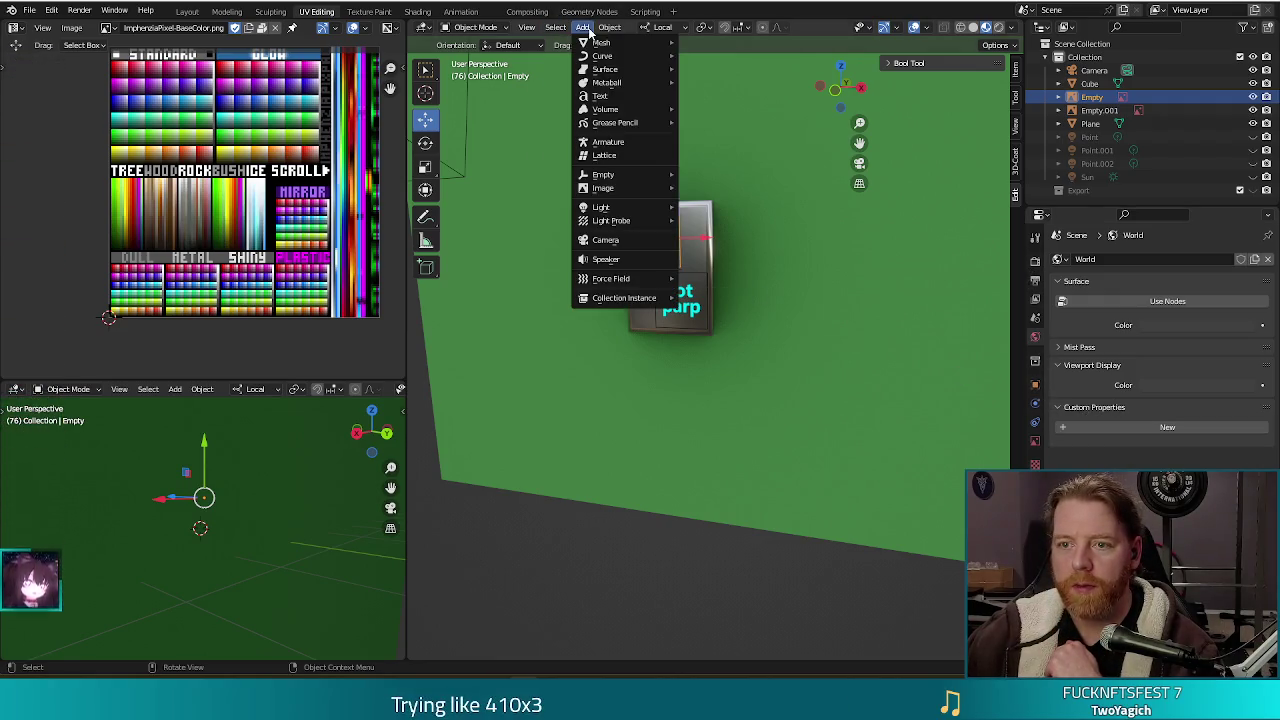
Add a new plane and move it about 2.28 m along X beside the cube.
left_click(719, 46)
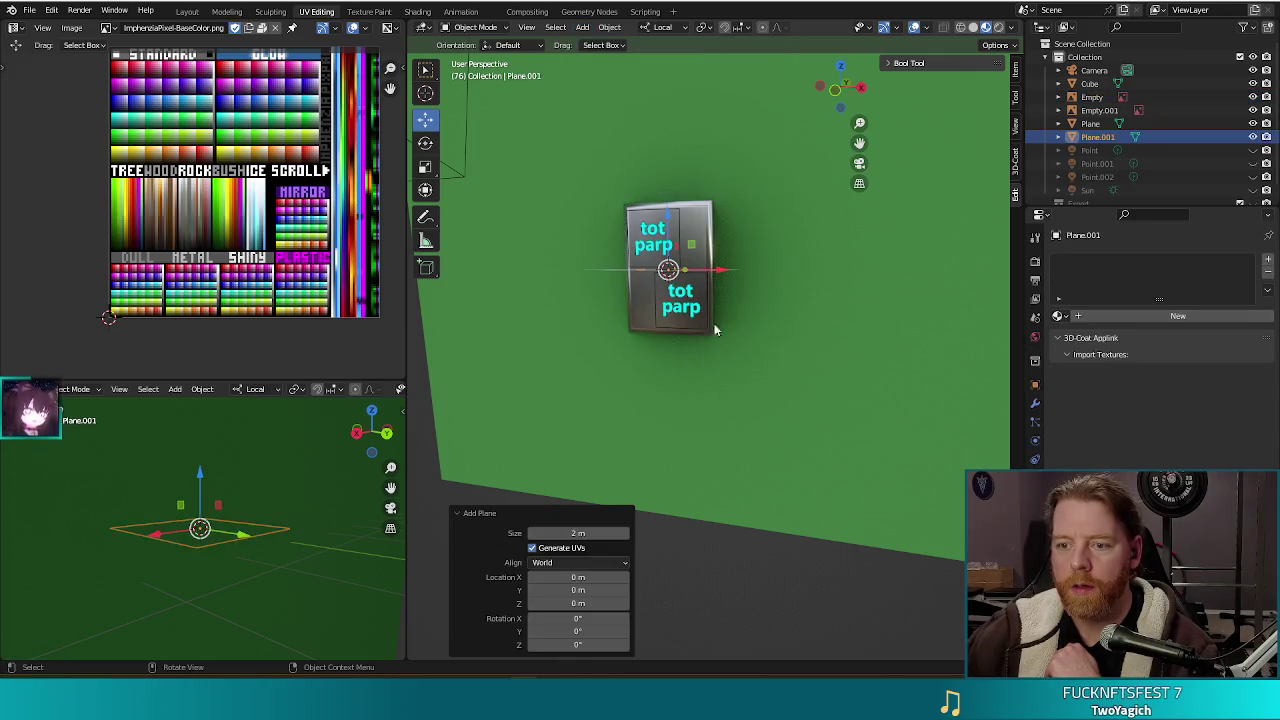
mouse_move(785, 398)
middle_mouse_down()
mouse_move(754, 466)
mouse_move(742, 395)
middle_mouse_up()
key("g")
key("x")
left_click(868, 349)
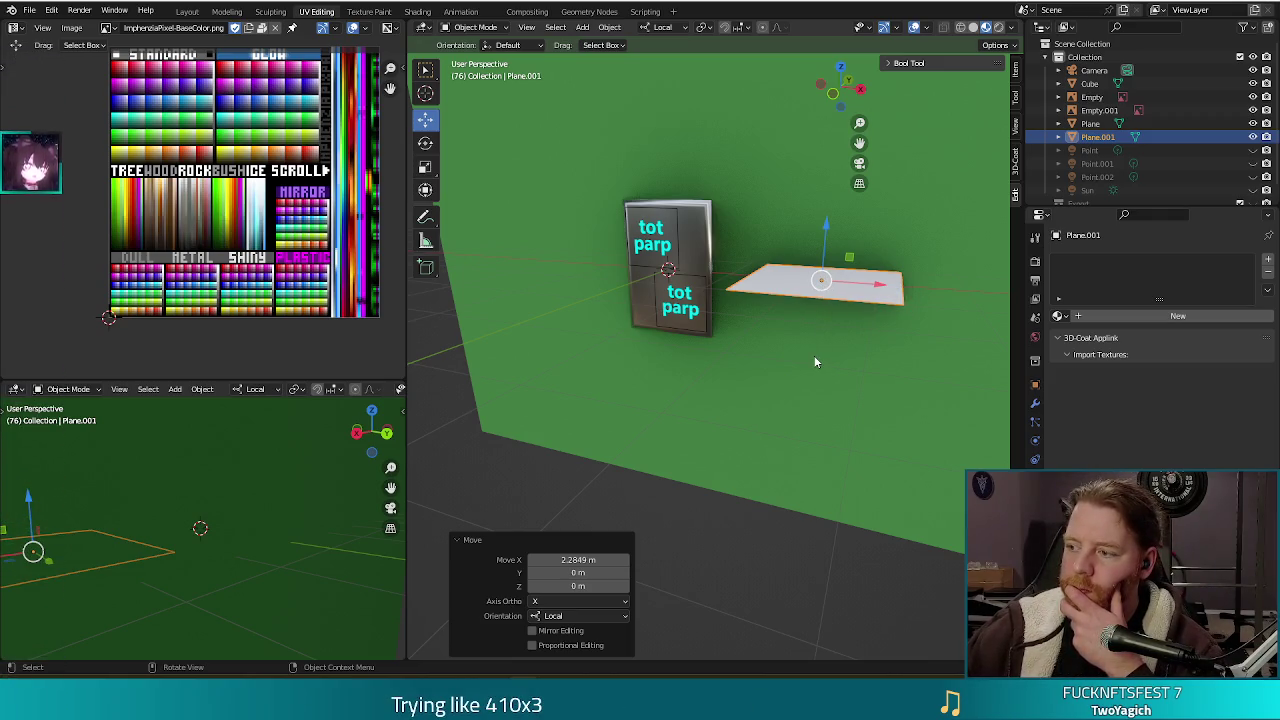
Stand the plane upright by rotating it -90° in the right orthographic view.
key("KP_3")
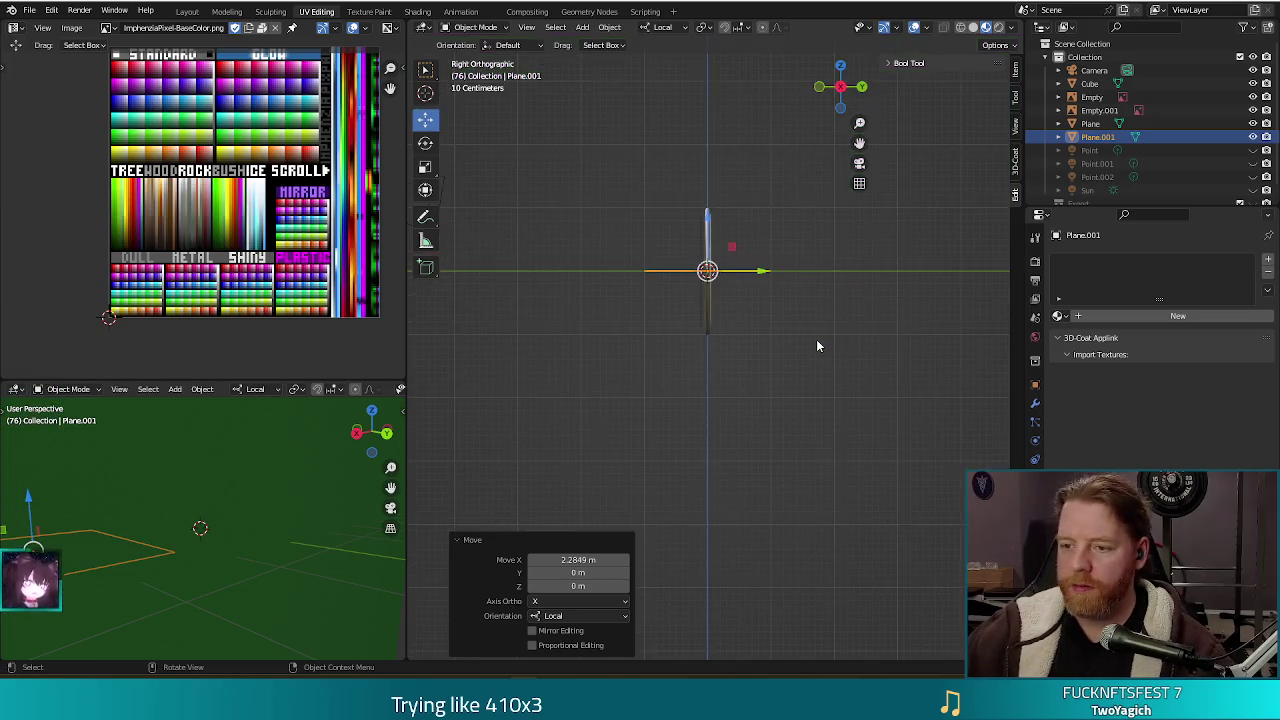
type("r-90")
key("Return")
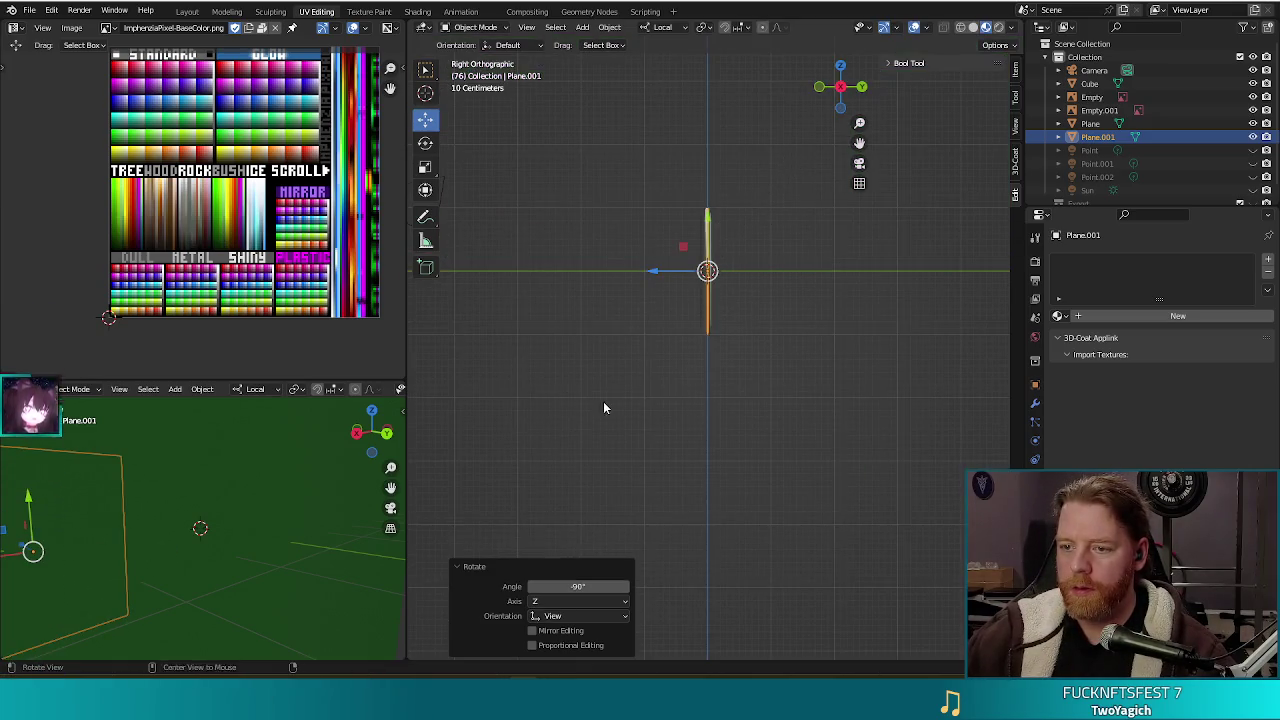
middle_click_drag(603, 401, 726, 416)
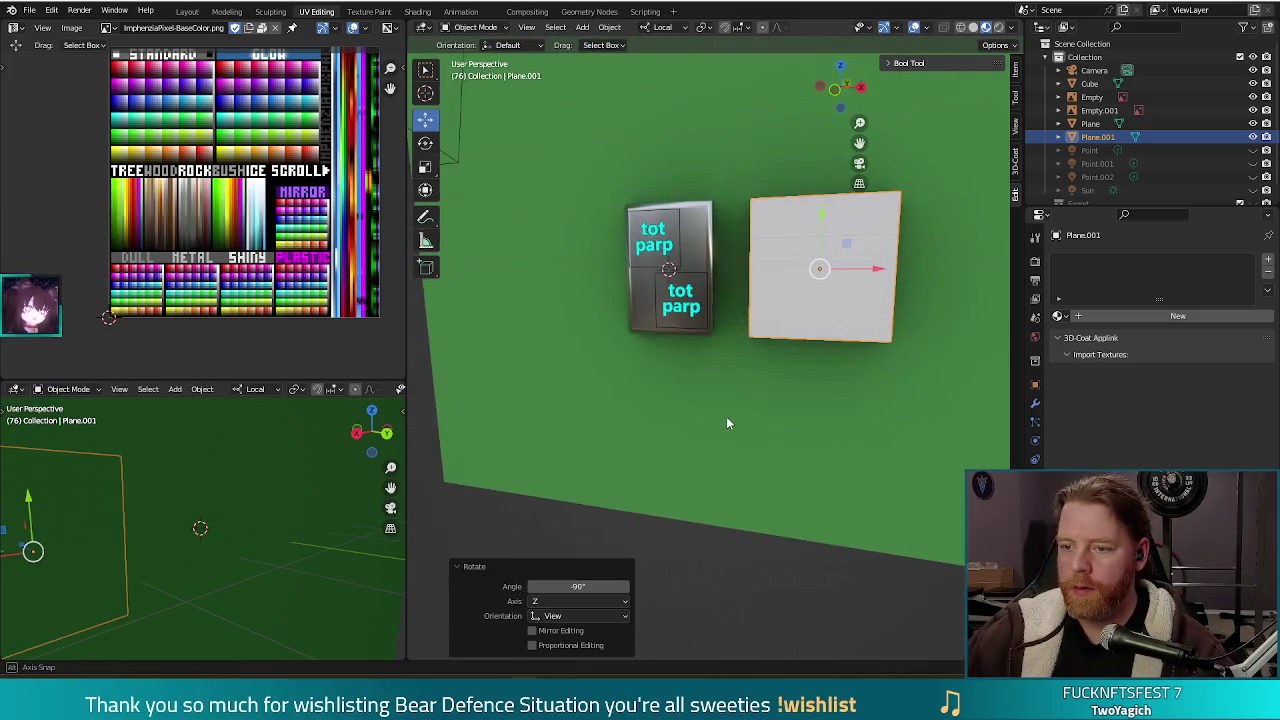
Create a new material named Material for Plane.001.
left_click(1058, 316)
left_click(1178, 316)
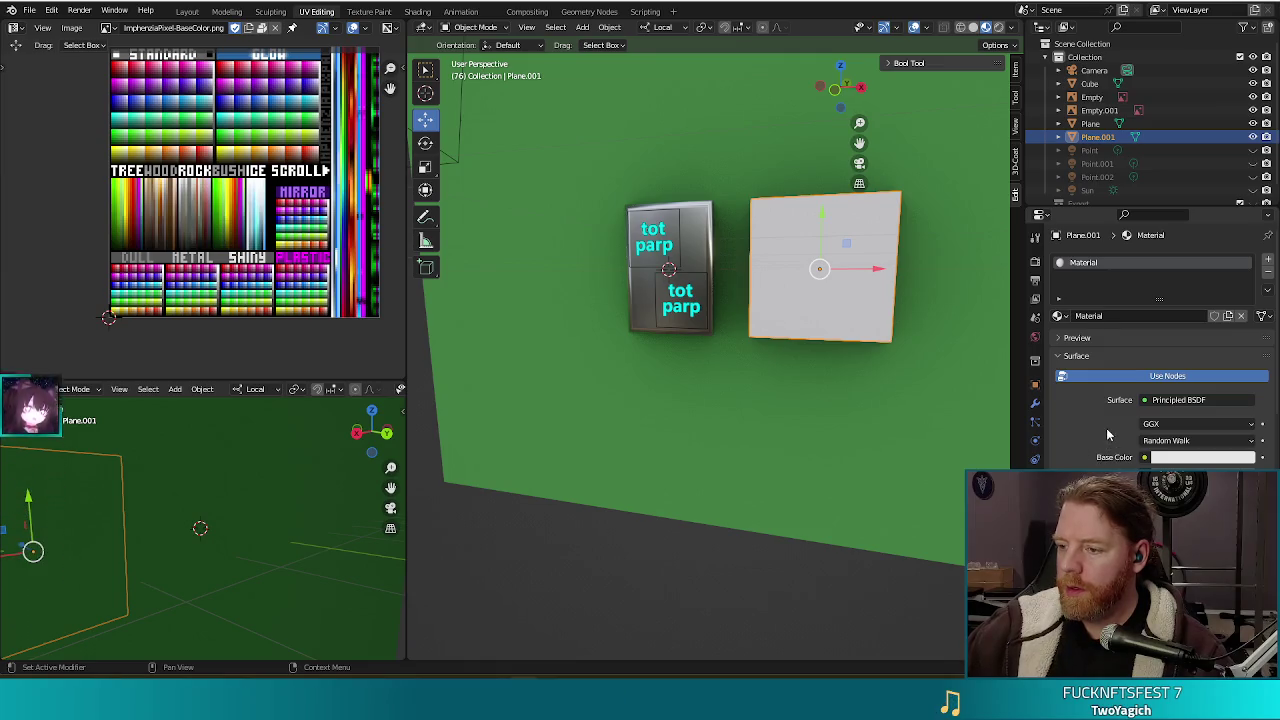
scroll(1108, 430, "down", 1)
scroll(1108, 430, "down", 1)
scroll(1108, 430, "down", 2)
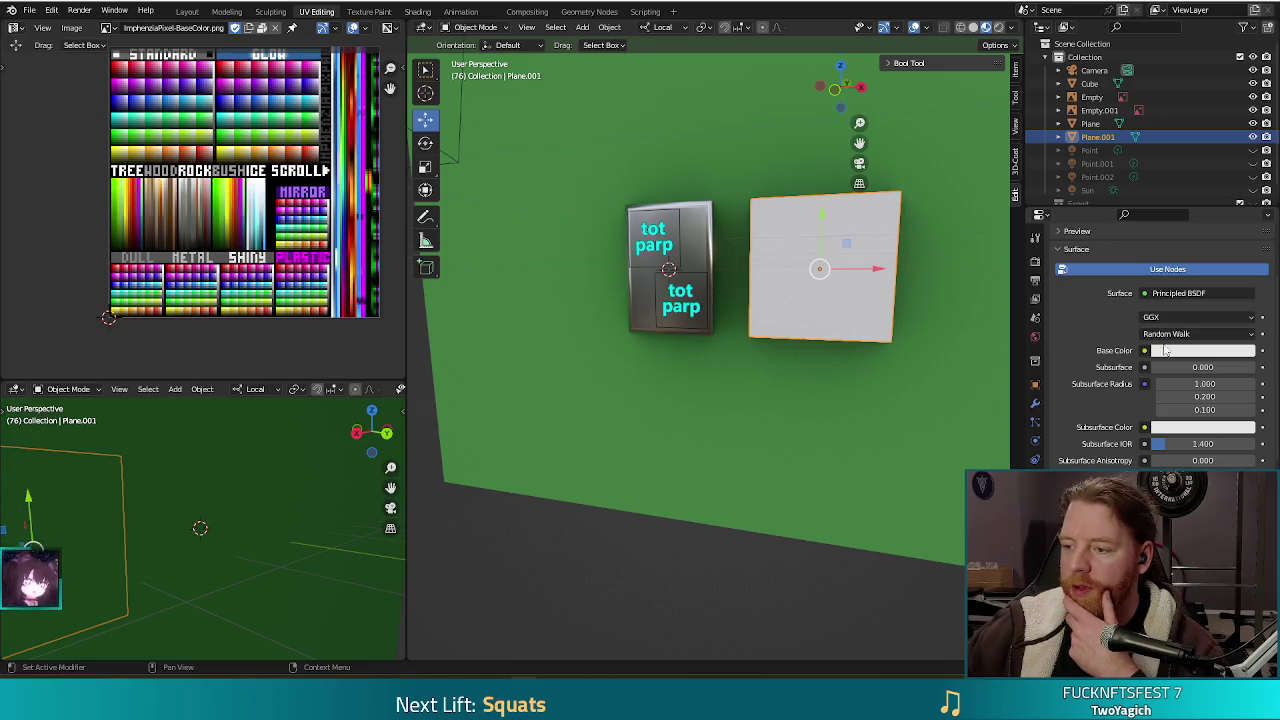
Check the surface shader list and toggle Use Nodes off and back on.
left_click(1200, 294)
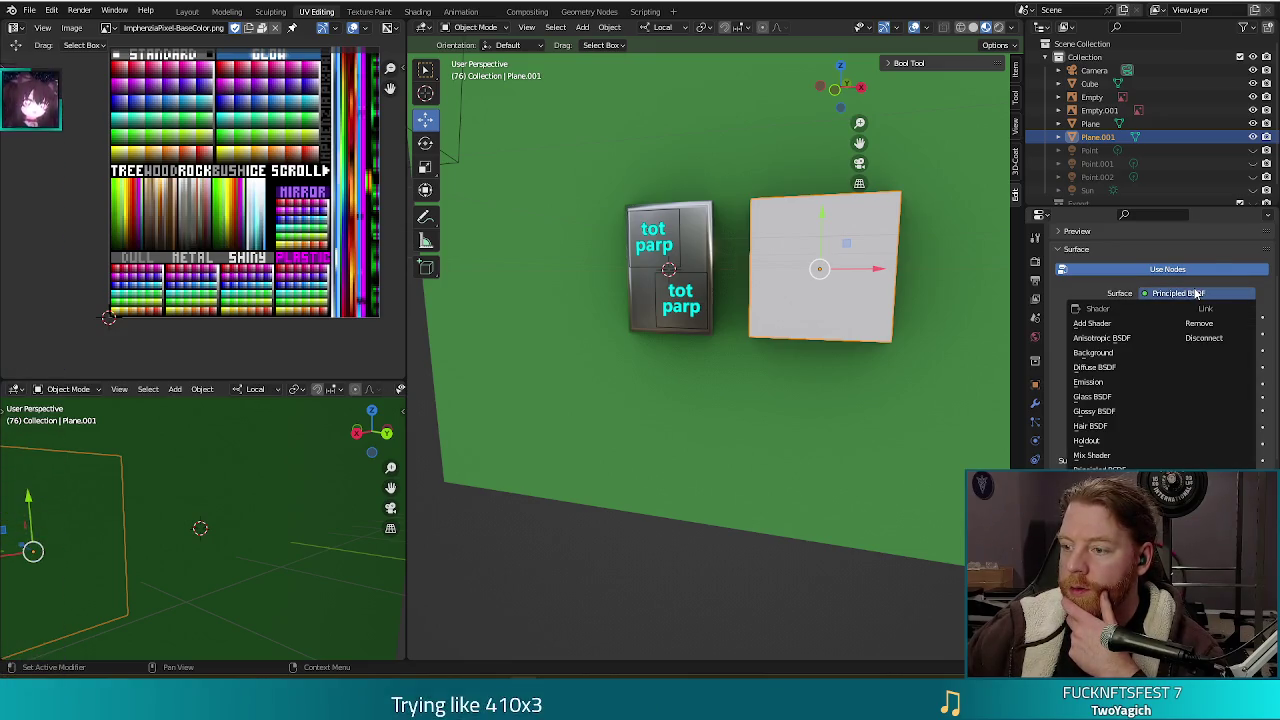
left_click(1168, 292)
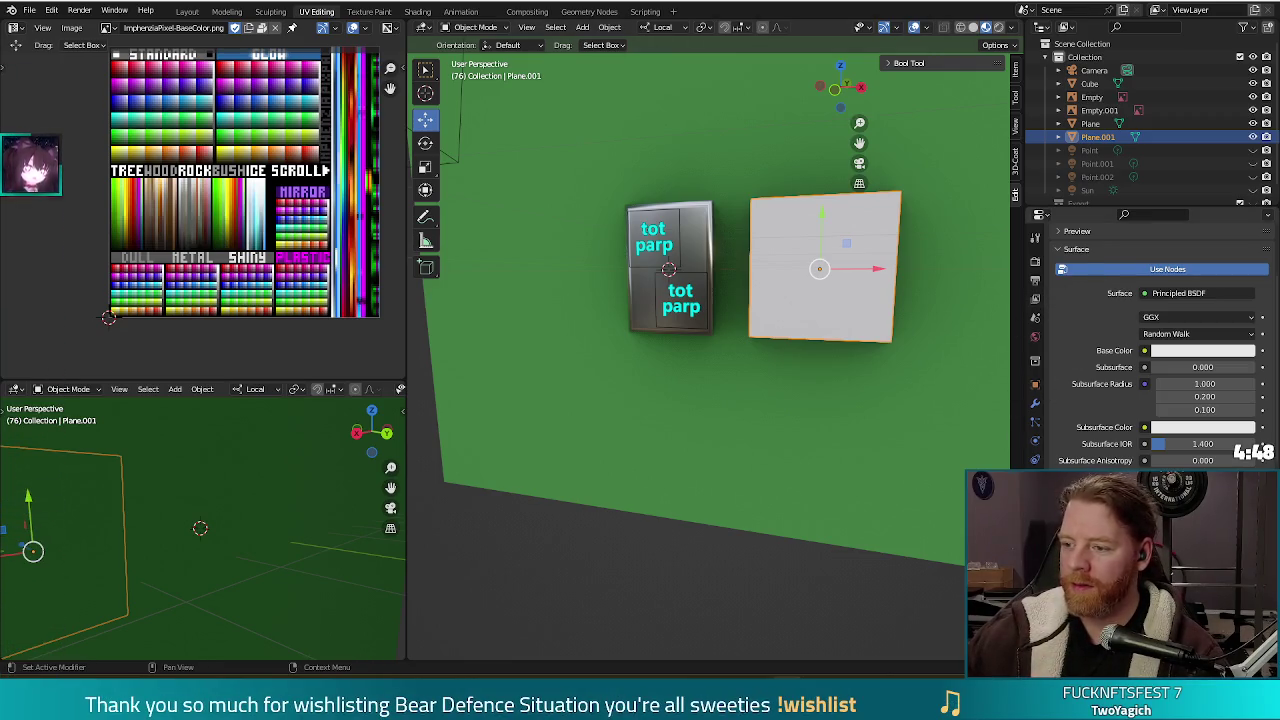
left_click(1176, 293)
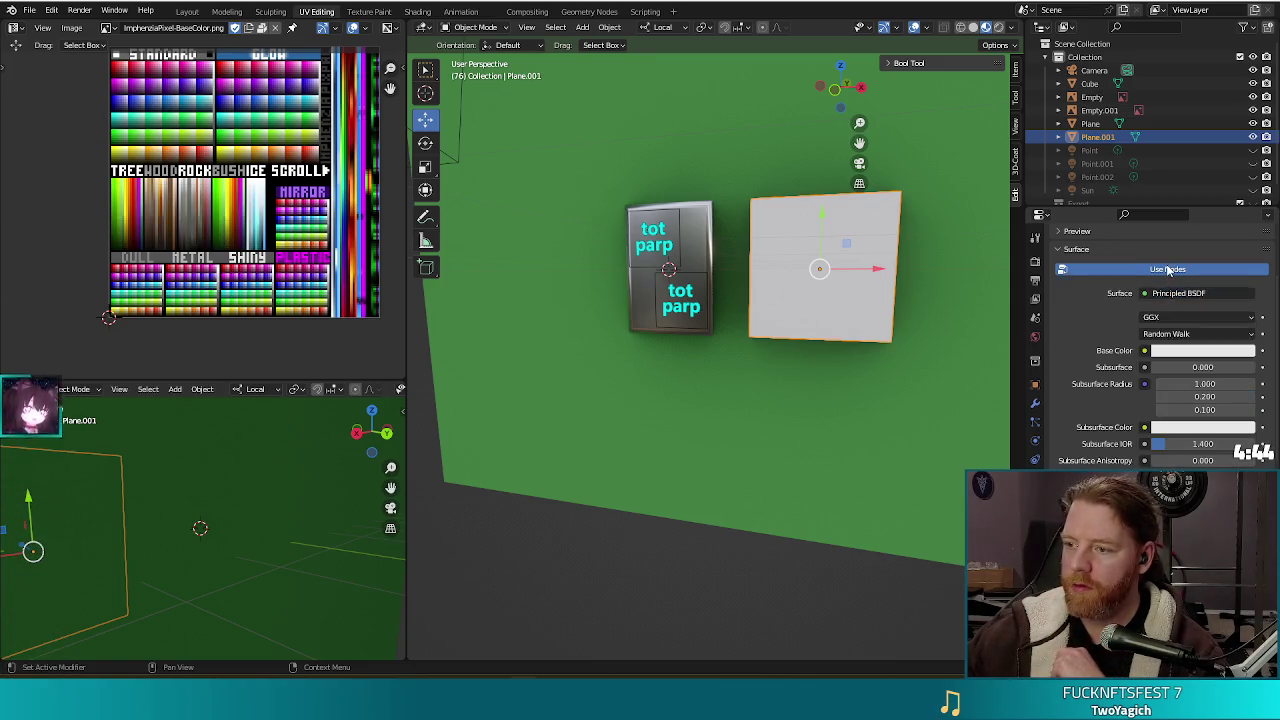
left_click(1167, 269)
left_click(1168, 270)
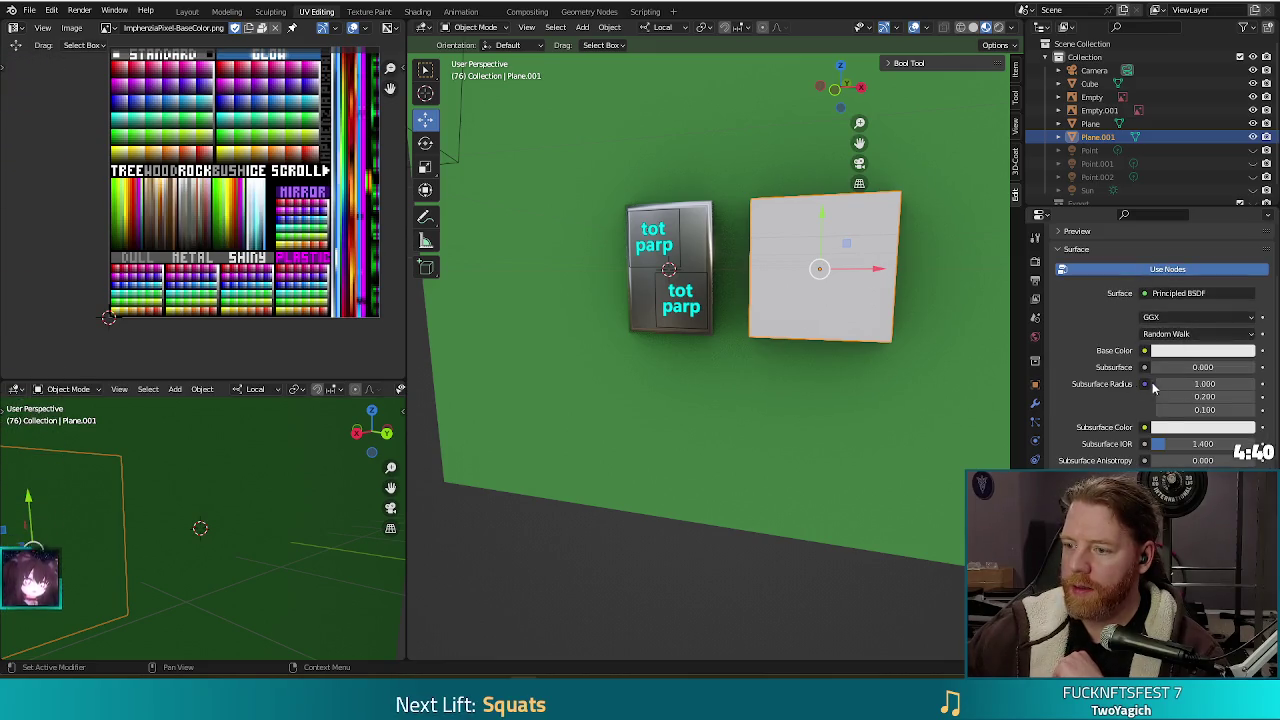
Confirm the Principled BSDF surface shader and bring up the Base Color input choices.
scroll(1116, 459, "down", 1)
scroll(1131, 457, "down", 2)
scroll(1131, 457, "down", 1)
scroll(1131, 457, "down", 1)
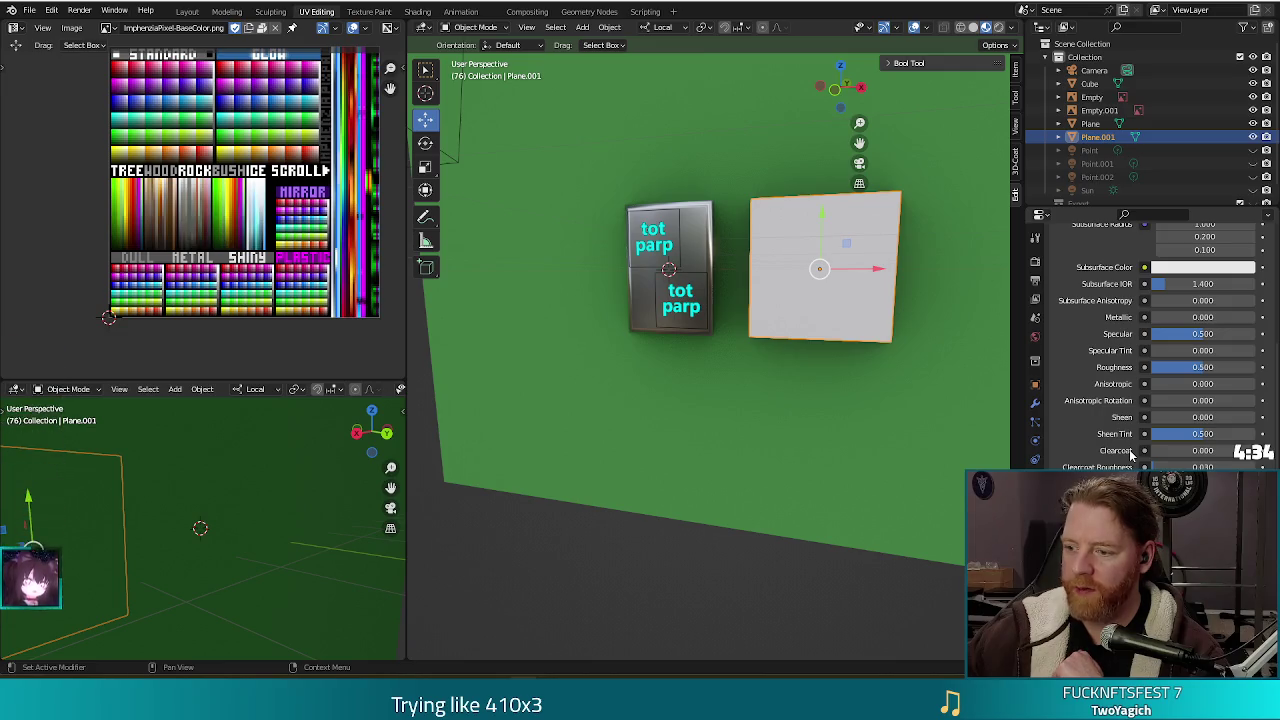
scroll(1131, 457, "down", 2)
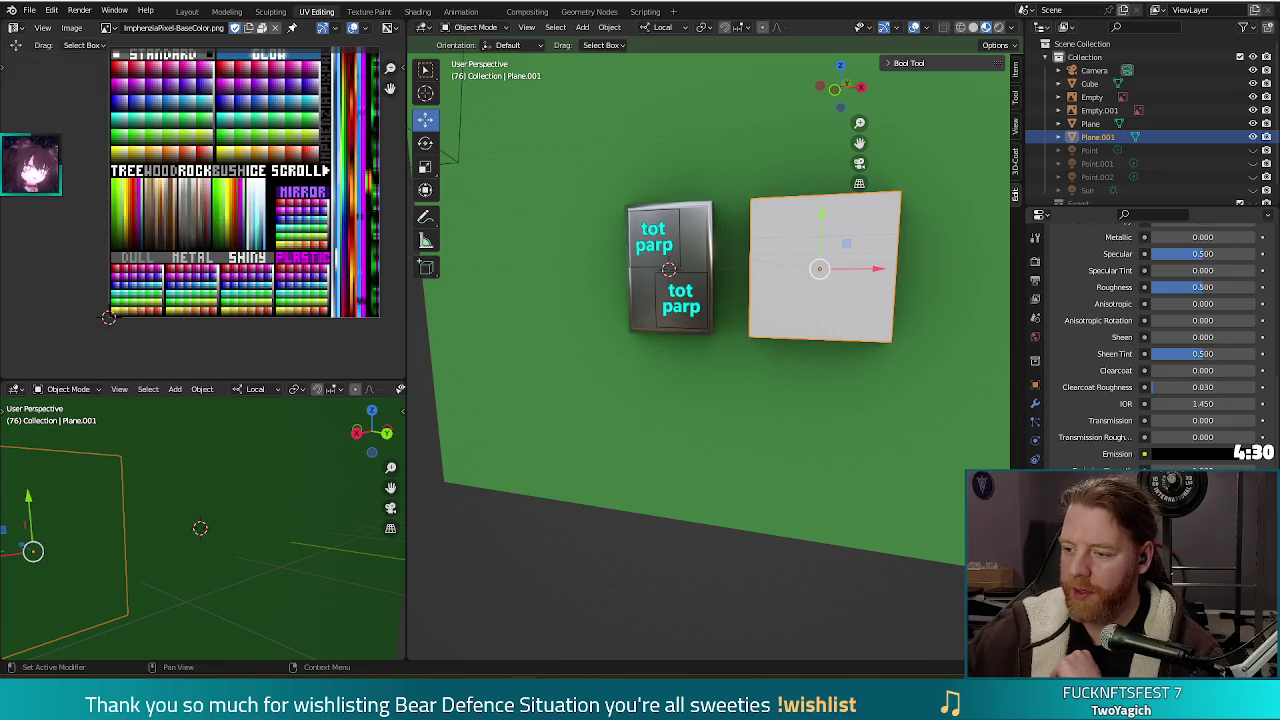
scroll(1150, 350, "up", 2)
scroll(1150, 350, "up", 2)
scroll(1150, 350, "up", 2)
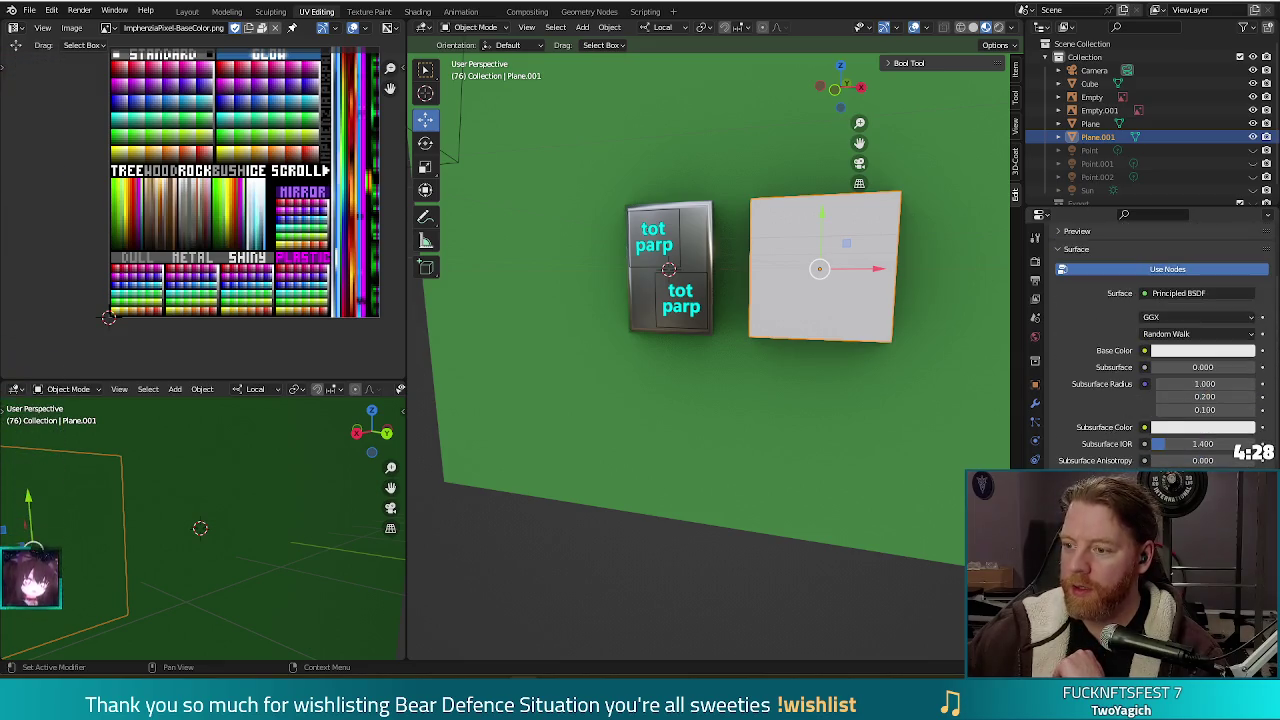
scroll(1150, 350, "up", 2)
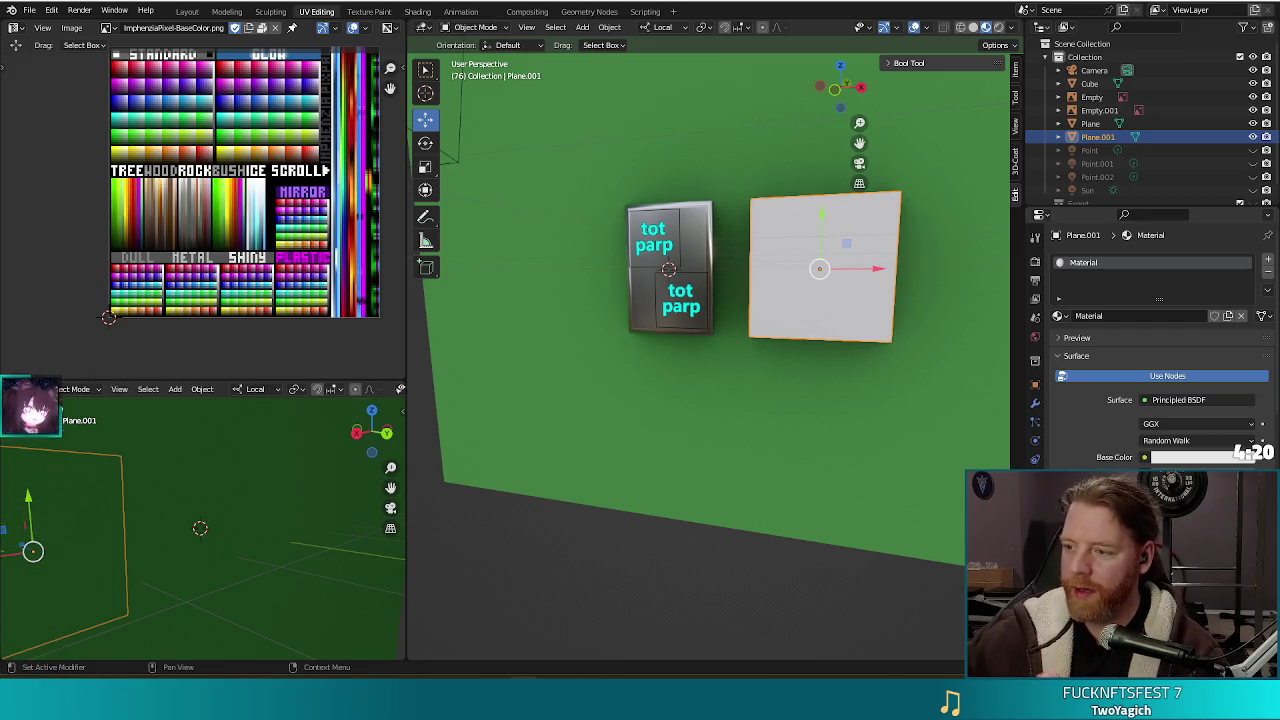
left_click(1188, 401)
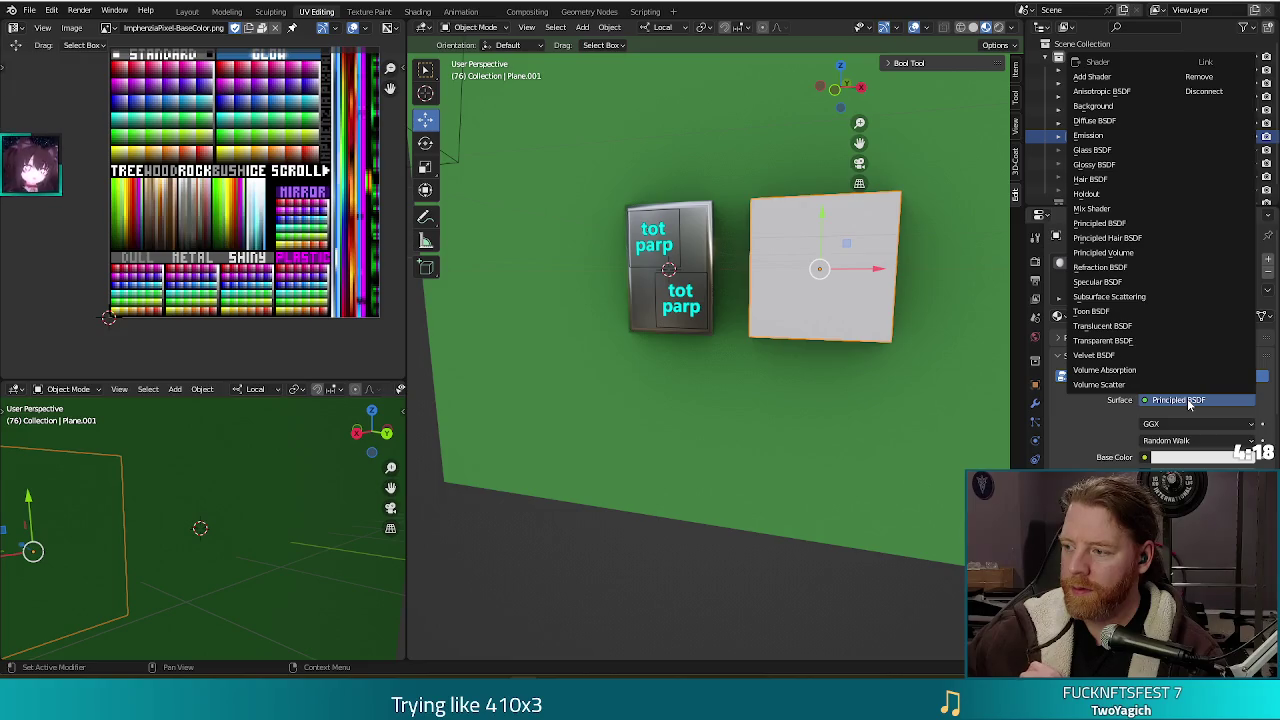
key("Escape")
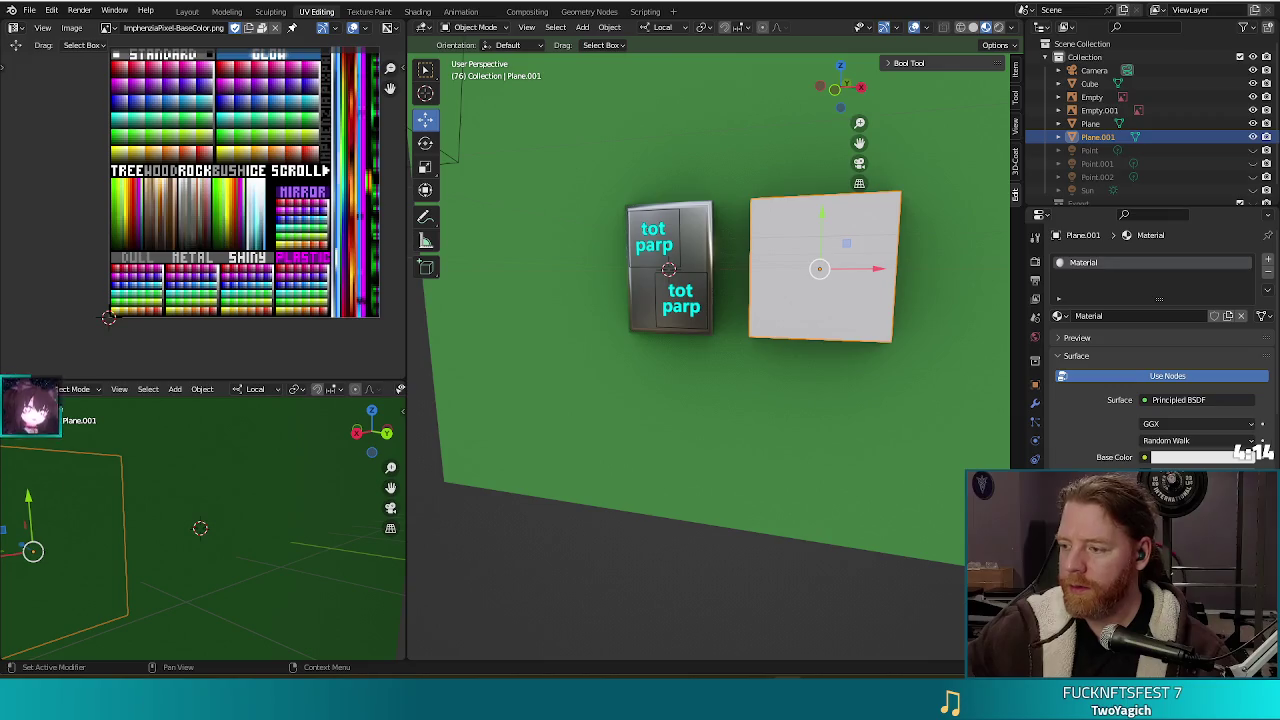
left_click(1144, 457)
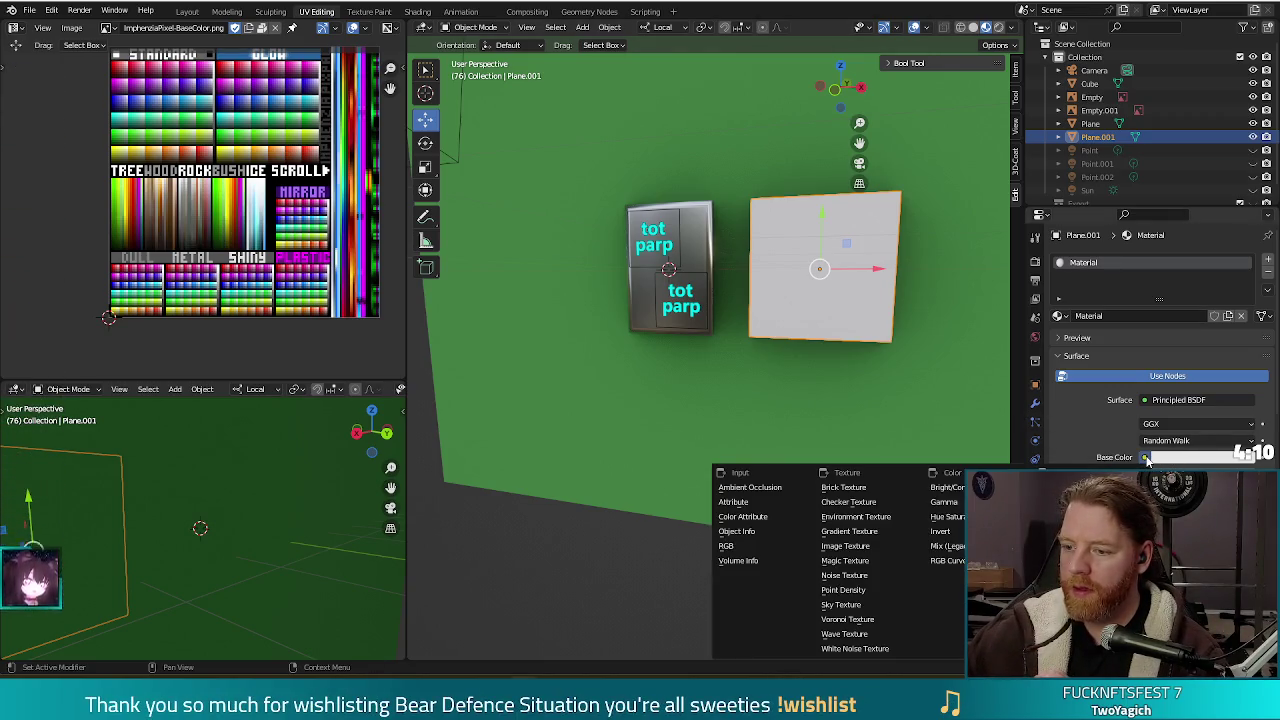
Drive Base Color with an Image Texture loading tot_parp_text.png from the blender folder.
left_click(1144, 457)
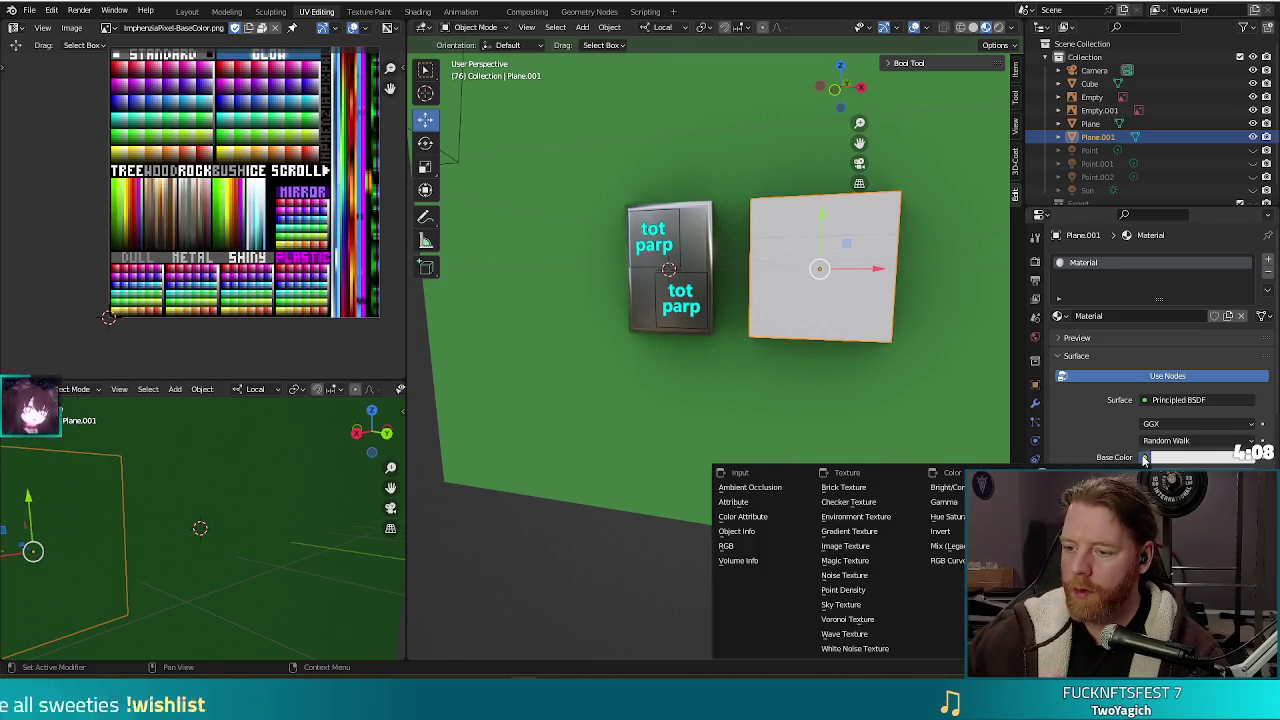
left_click(845, 546)
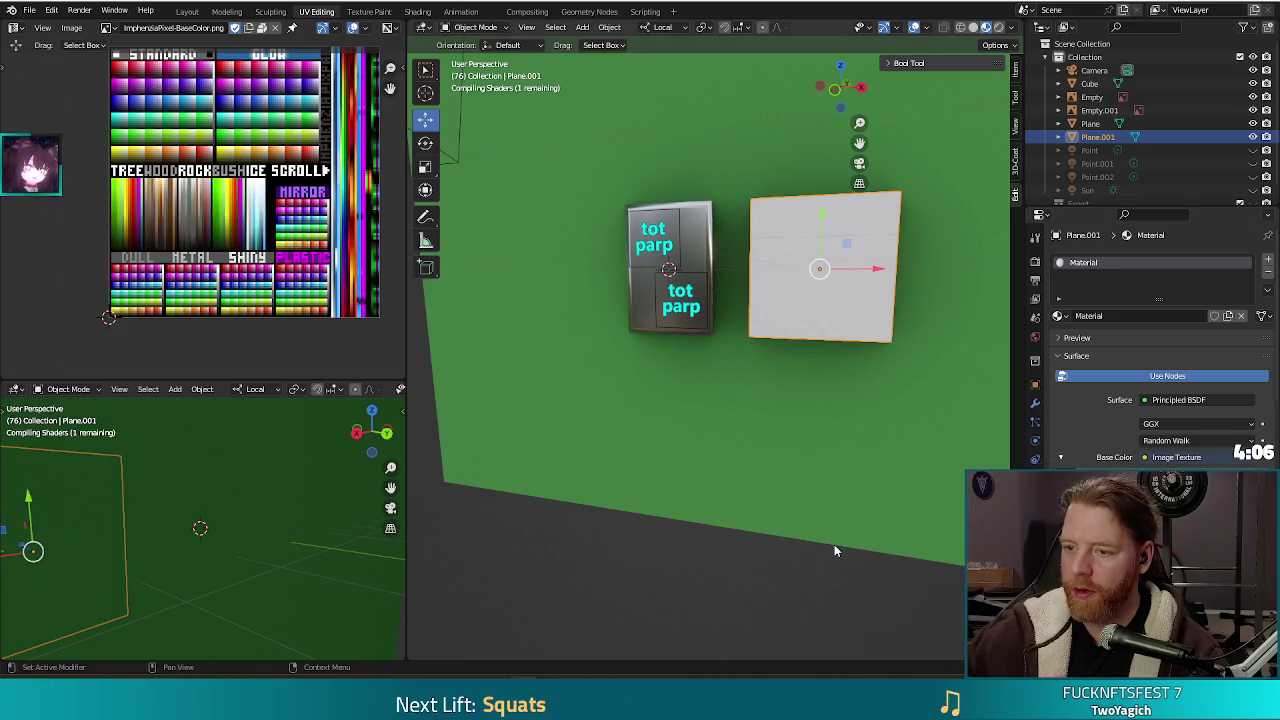
left_click(1210, 475)
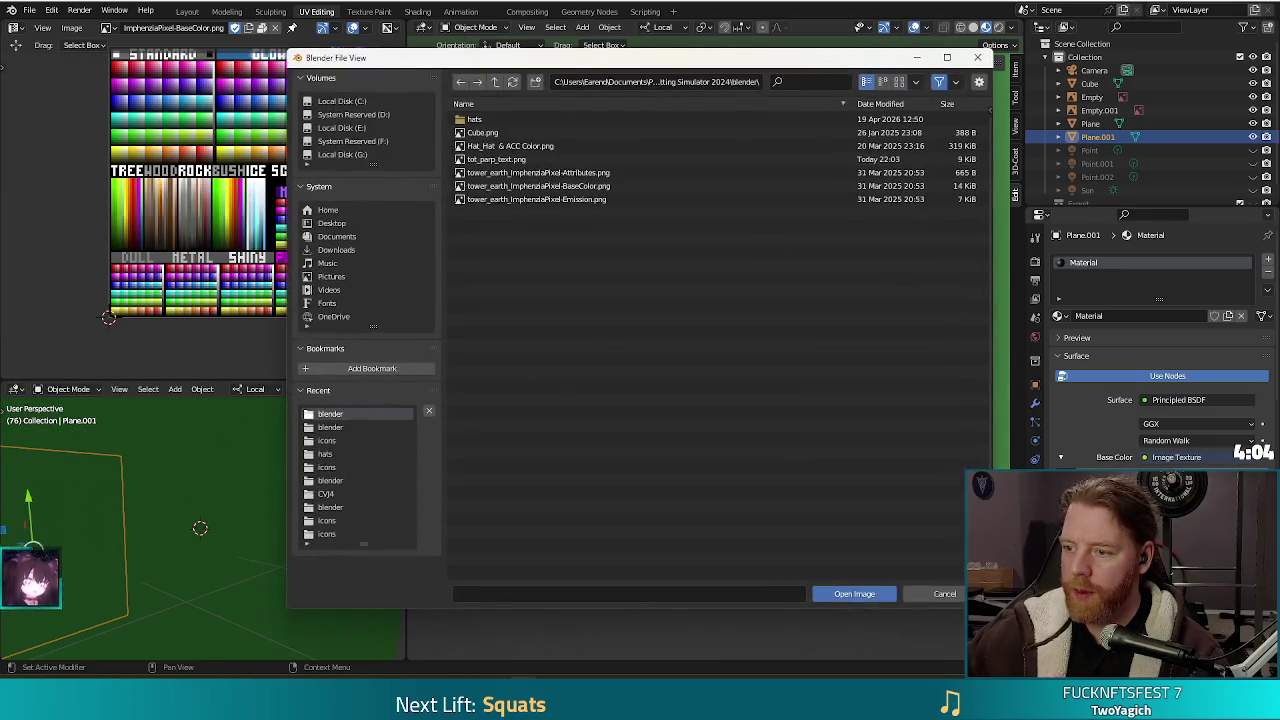
left_click(495, 81)
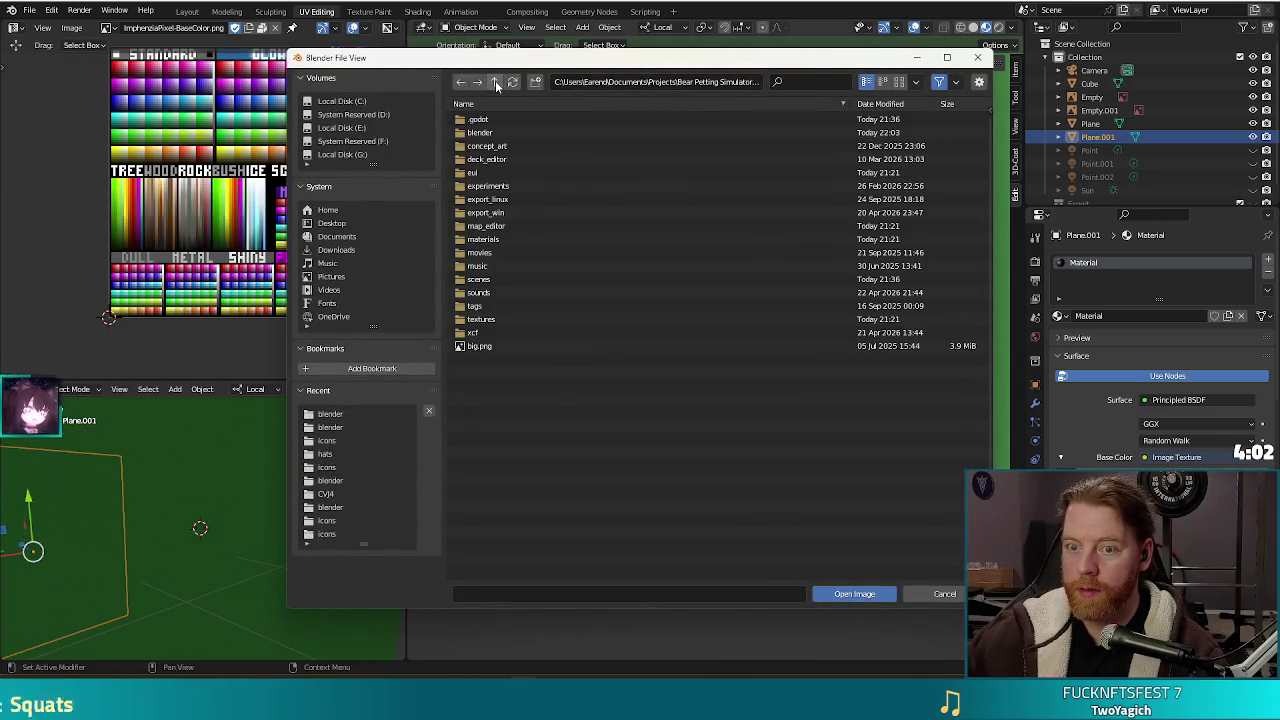
left_click(482, 133)
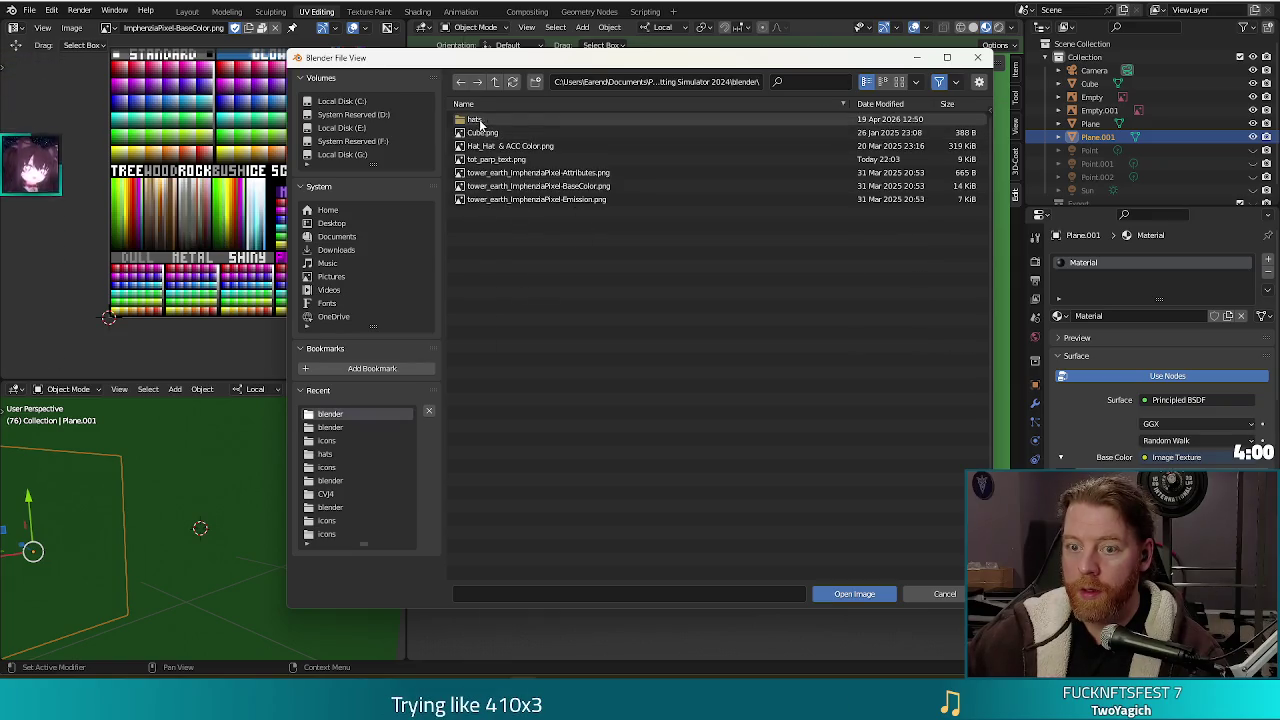
double_click(493, 159)
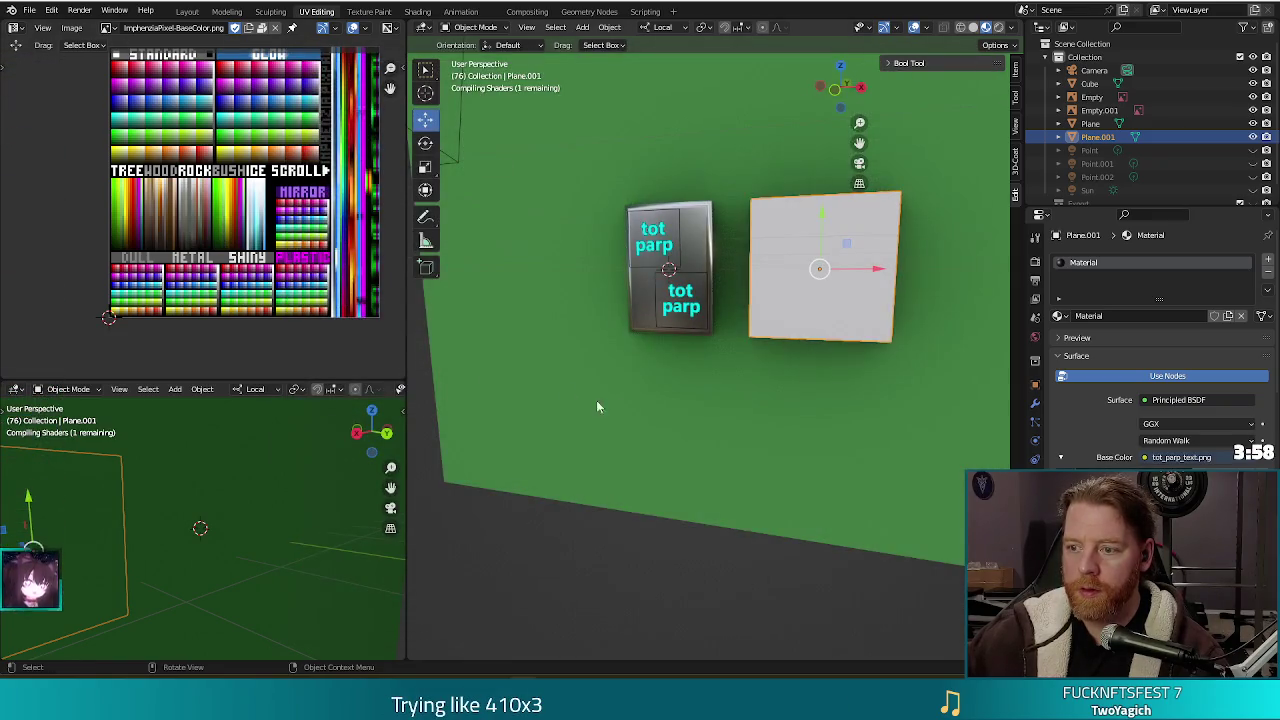
mouse_move(925, 450)
middle_mouse_down()
mouse_move(863, 438)
mouse_move(934, 443)
middle_mouse_up()
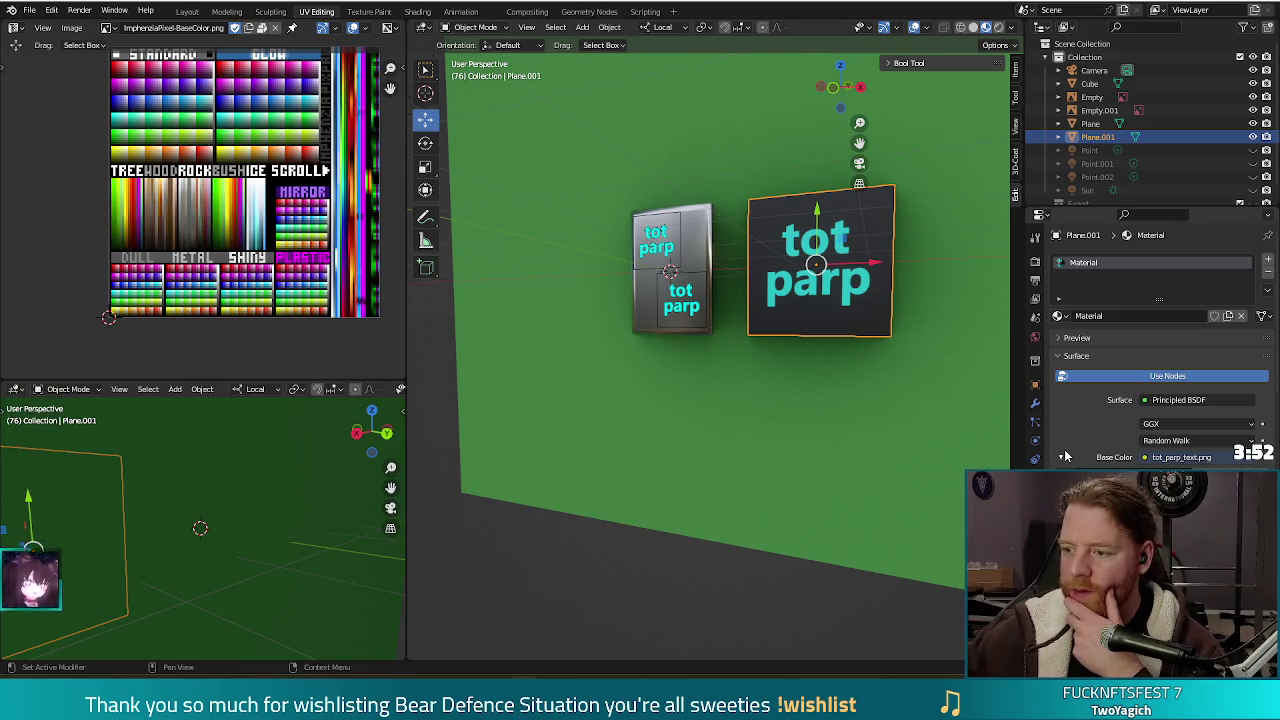
scroll(1105, 433, "down", 3)
scroll(1105, 433, "down", 2)
scroll(1105, 433, "down", 3)
scroll(1105, 433, "down", 3)
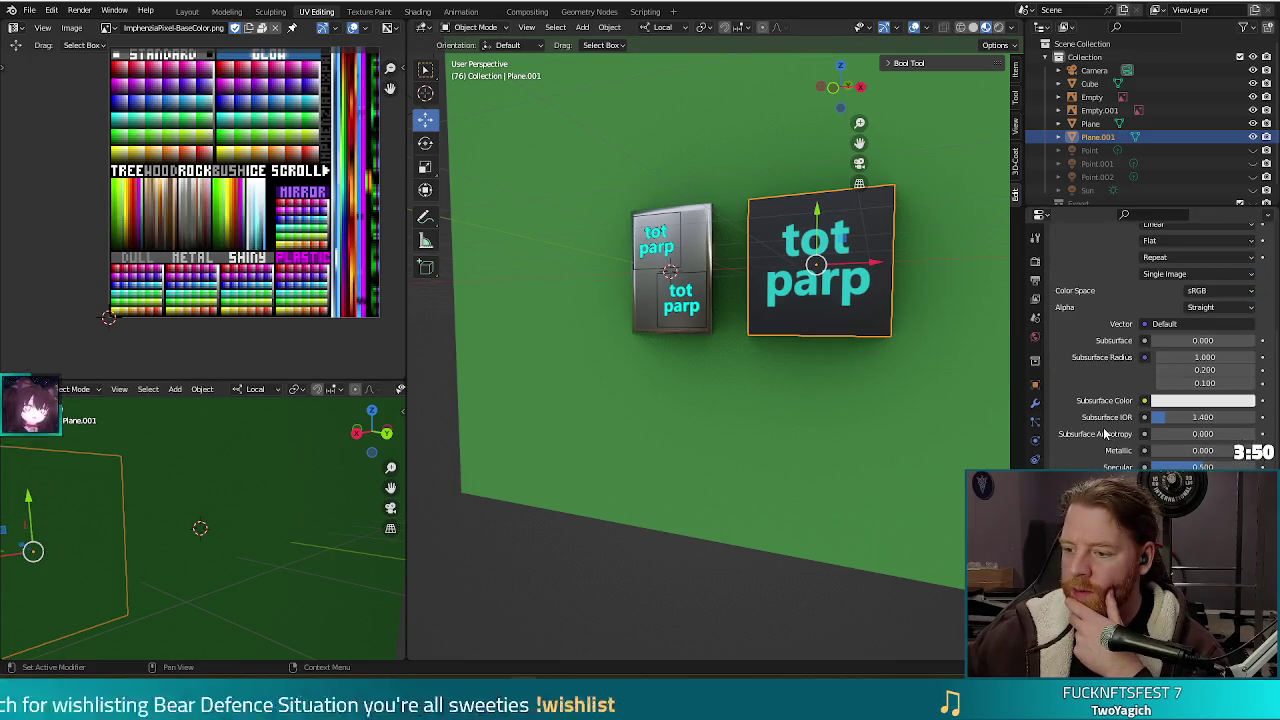
scroll(1105, 433, "down", 2)
scroll(1105, 433, "down", 2)
scroll(1105, 433, "down", 1)
scroll(1105, 433, "down", 2)
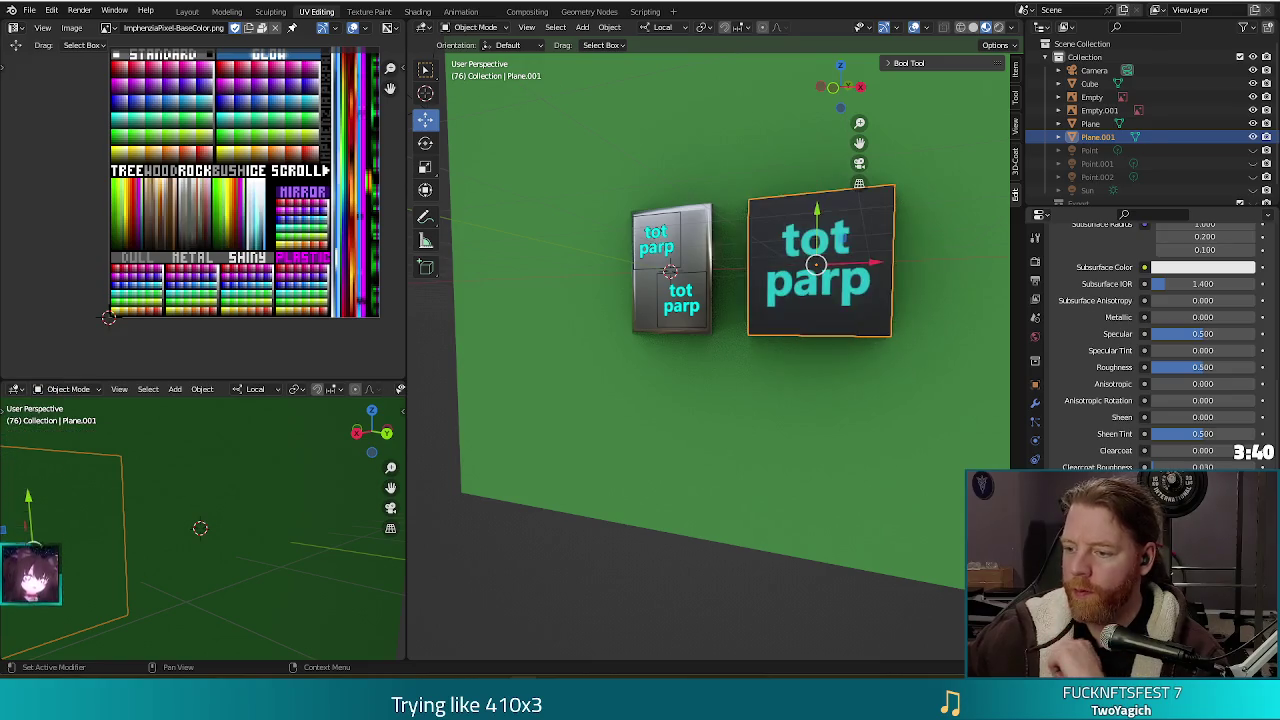
key("shift+a")
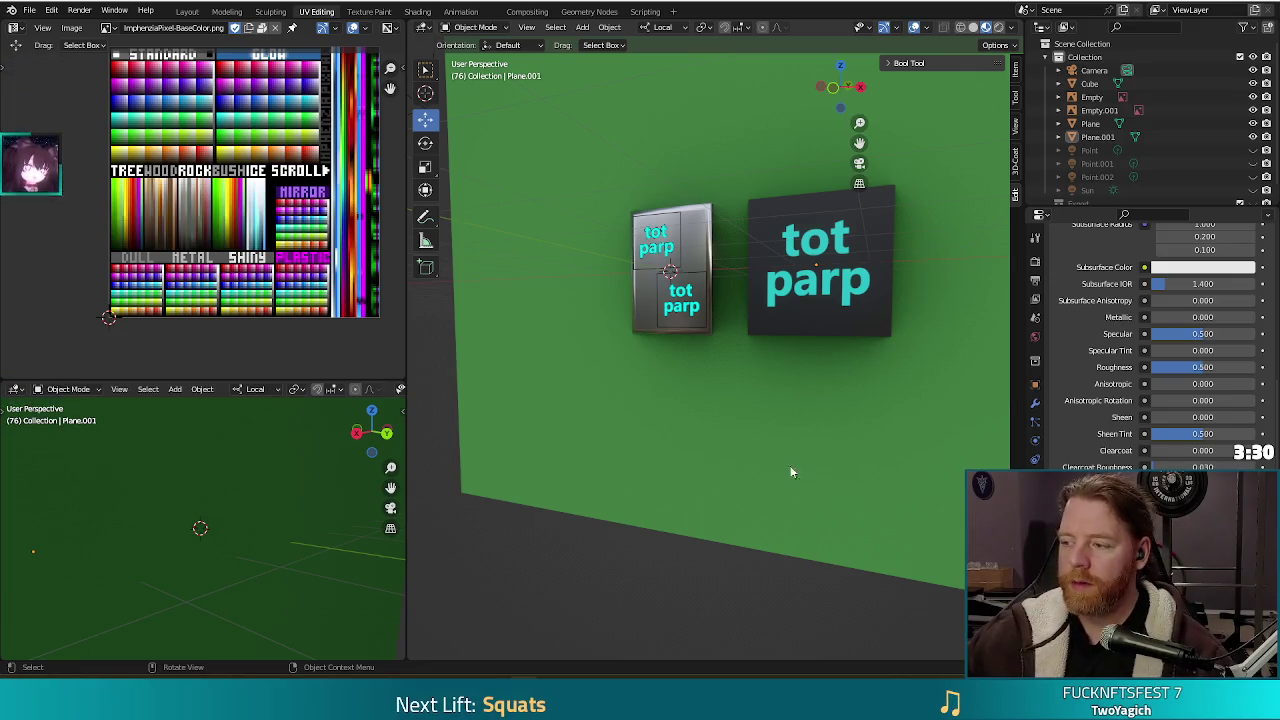
mouse_move(771, 453)
middle_mouse_down()
mouse_move(820, 397)
mouse_move(774, 463)
middle_mouse_up()
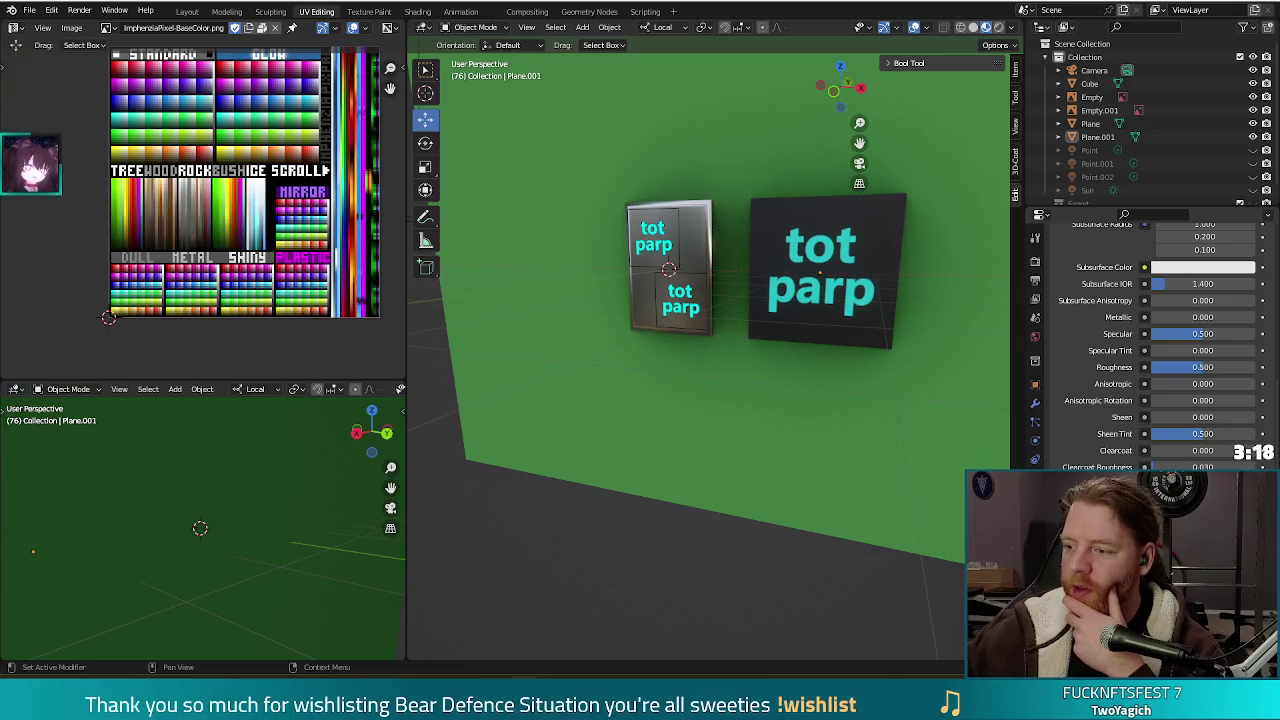
scroll(1178, 278, "down", 3)
scroll(1178, 278, "down", 3)
scroll(1178, 278, "down", 2)
mouse_move(1242, 282)
left_mouse_down()
mouse_move(1219, 282)
mouse_move(1258, 279)
left_mouse_up()
scroll(1125, 365, "up", 2)
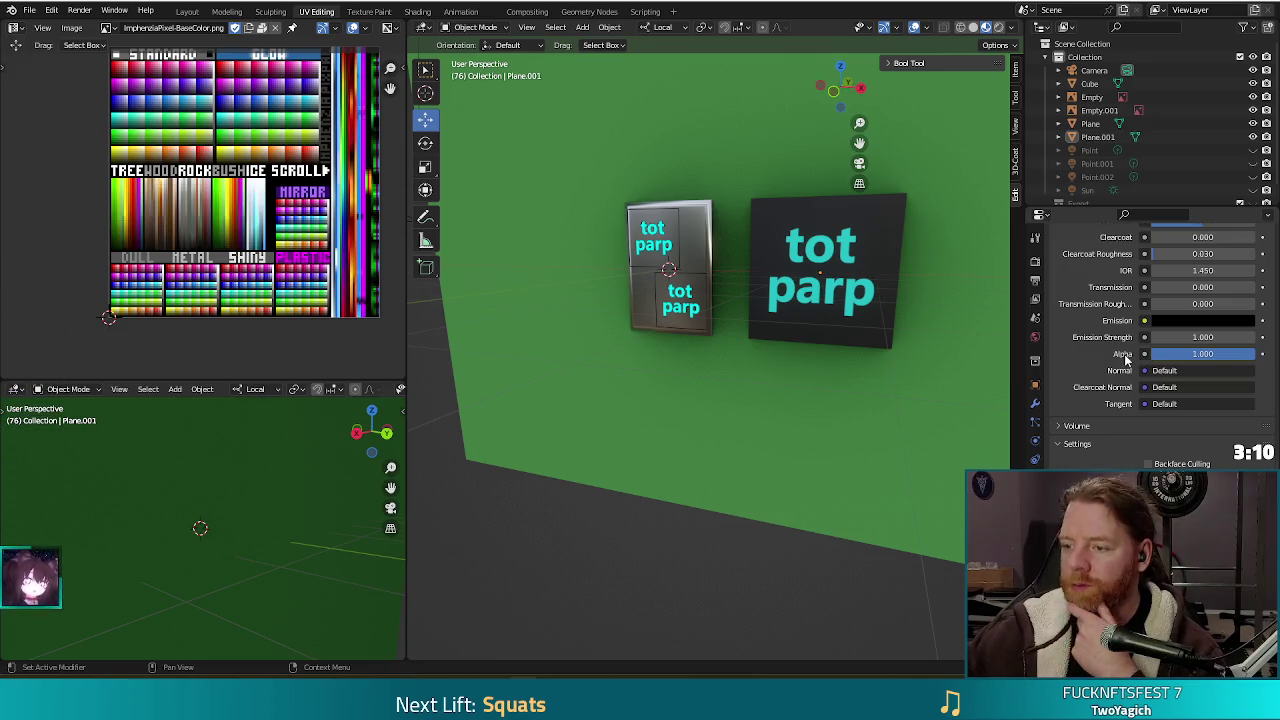
scroll(1125, 357, "up", 2)
scroll(1124, 355, "up", 2)
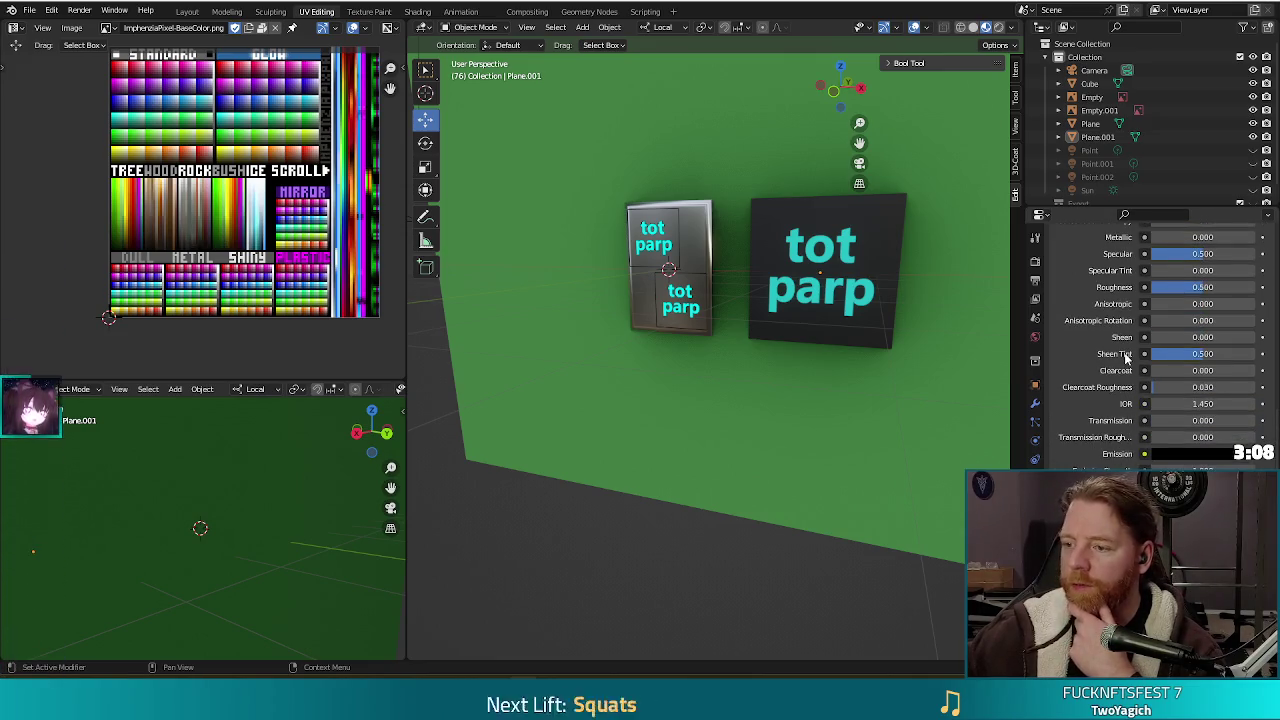
scroll(1125, 355, "up", 2)
scroll(1128, 358, "up", 2)
scroll(1125, 355, "up", 2)
scroll(1124, 352, "up", 2)
scroll(1115, 351, "up", 2)
Review the texture's interpolation (Linear) and projection (Flat) options, leaving them unchanged.
left_click(1175, 331)
left_click(1168, 338)
left_click(1162, 347)
left_click(1160, 347)
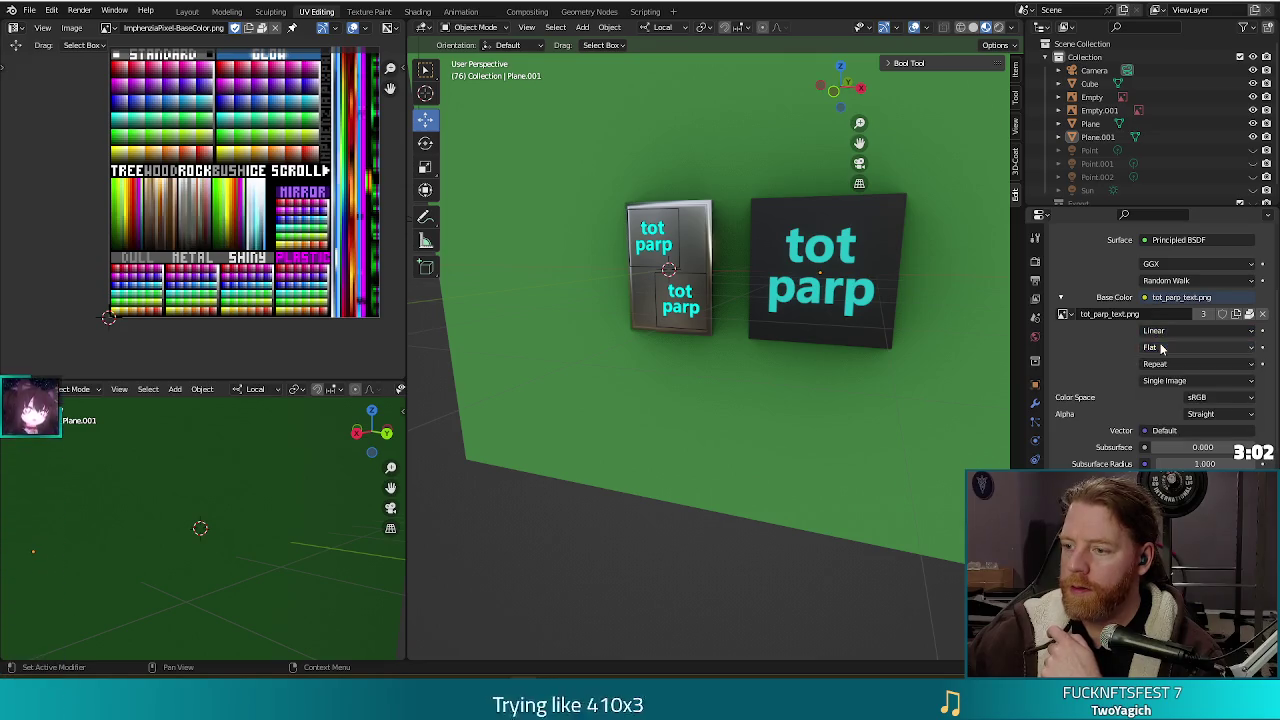
Cycle the texture alpha through Premultiplied, Channel Packed and None, ending on Straight.
left_click(1220, 414)
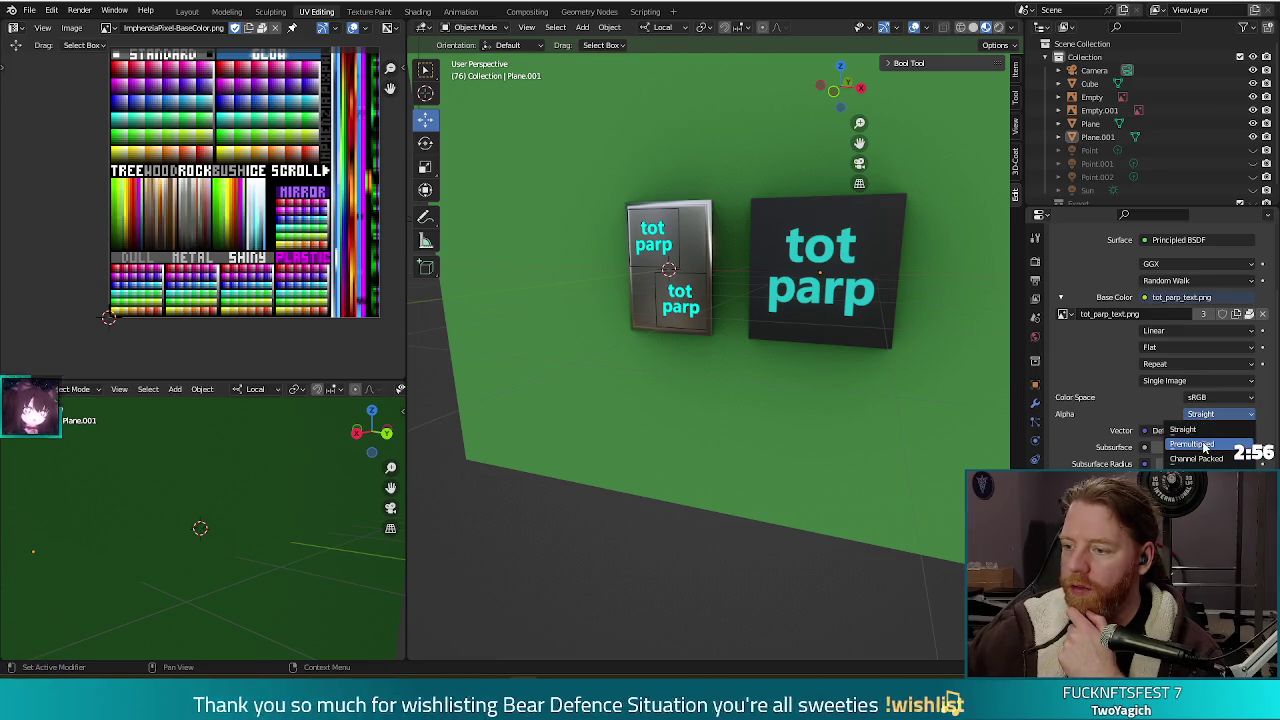
left_click(1198, 444)
left_click(1228, 413)
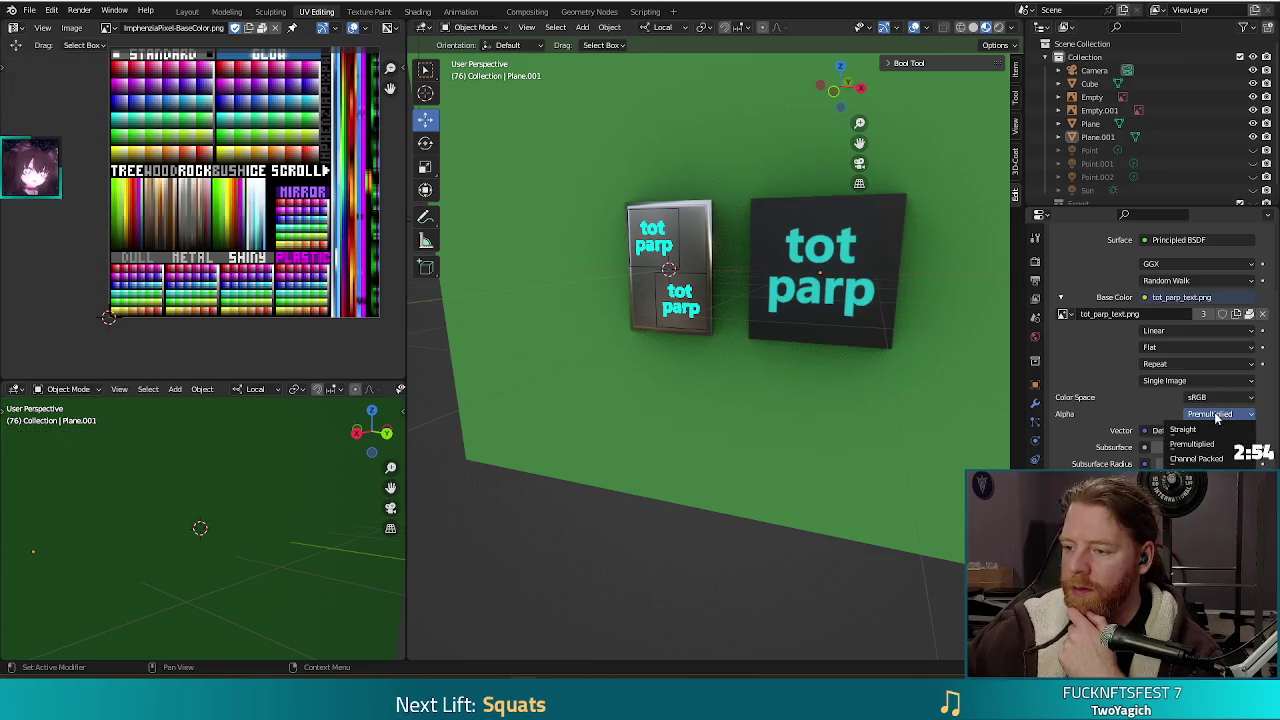
left_click(1212, 460)
left_click(1210, 414)
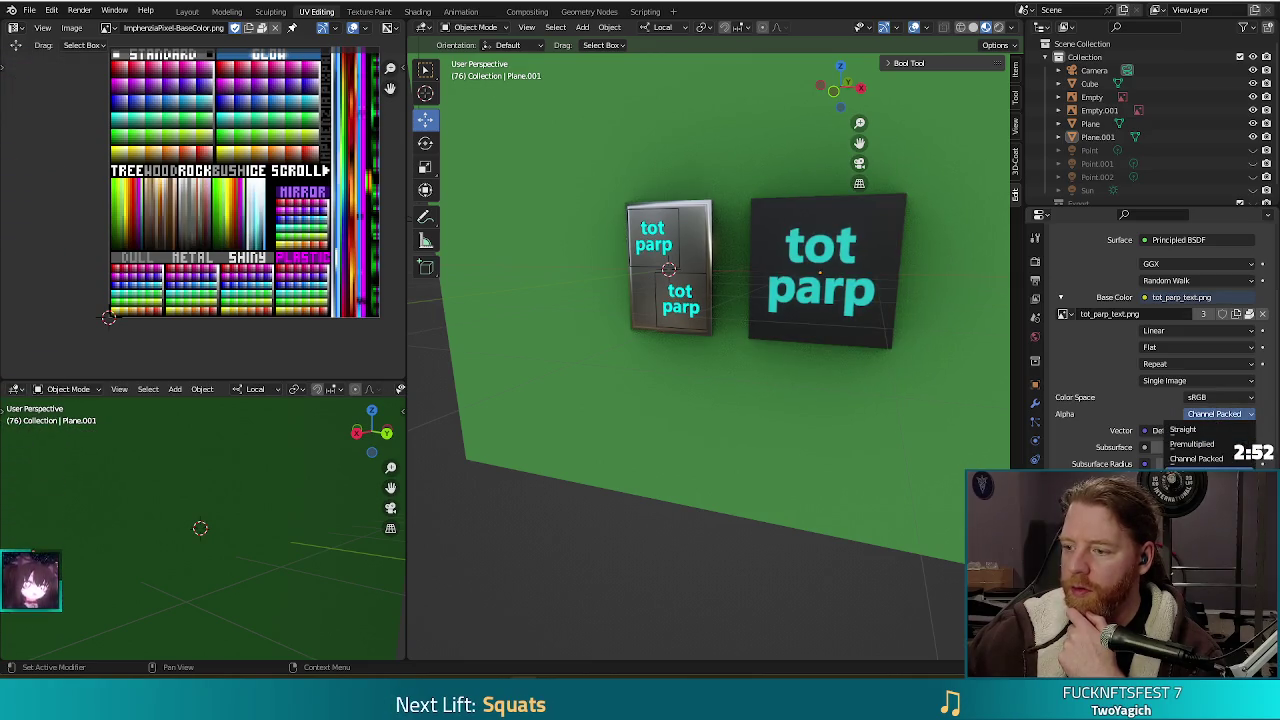
left_click(1209, 413)
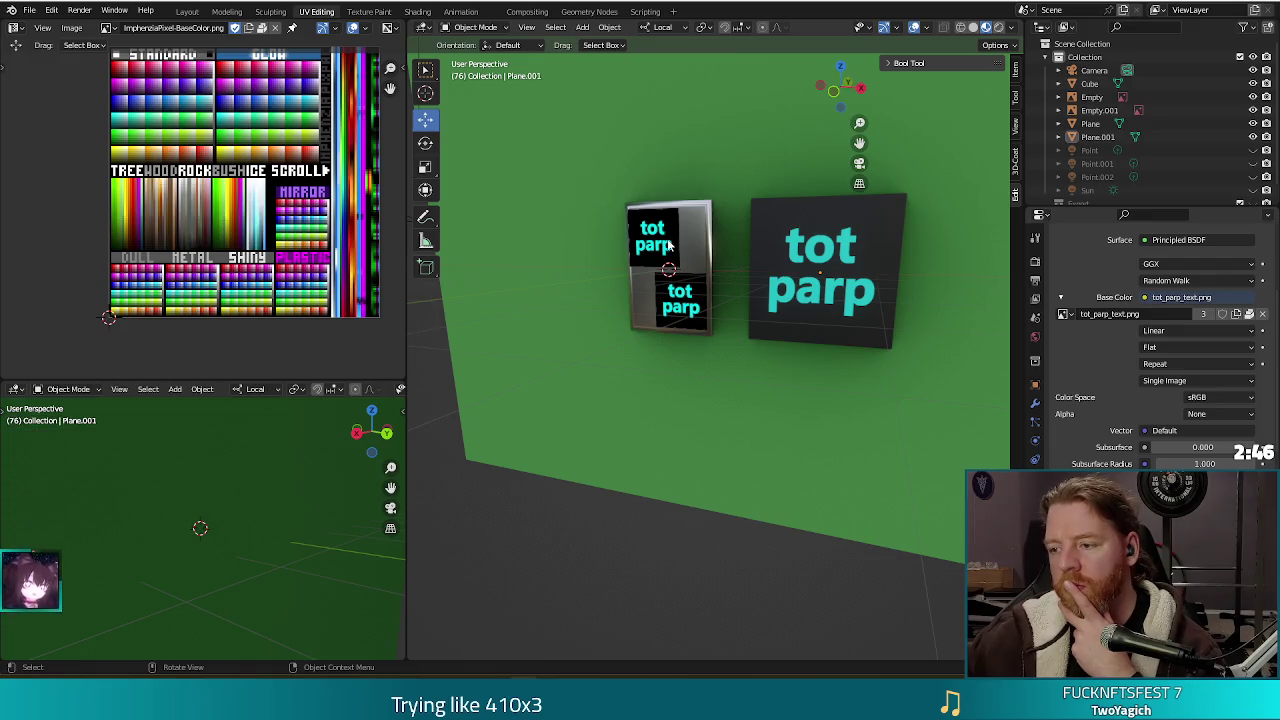
left_click(1205, 413)
left_click(1196, 432)
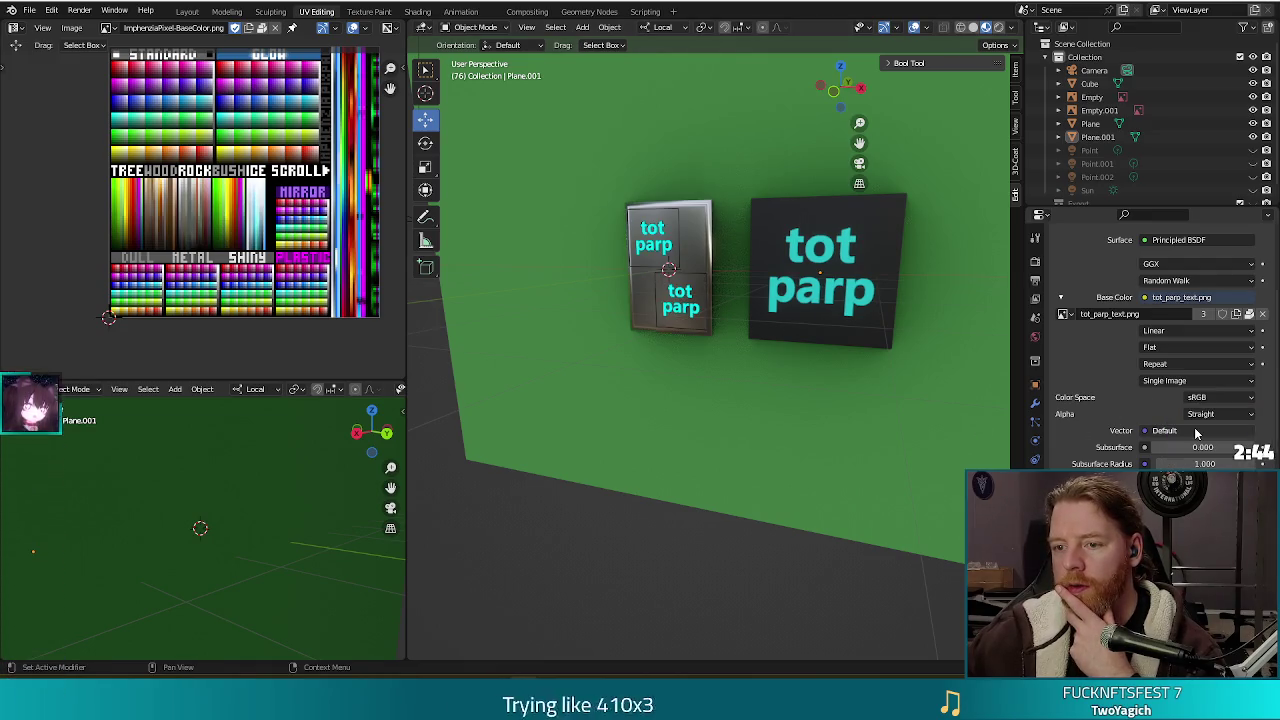
left_click(1200, 414)
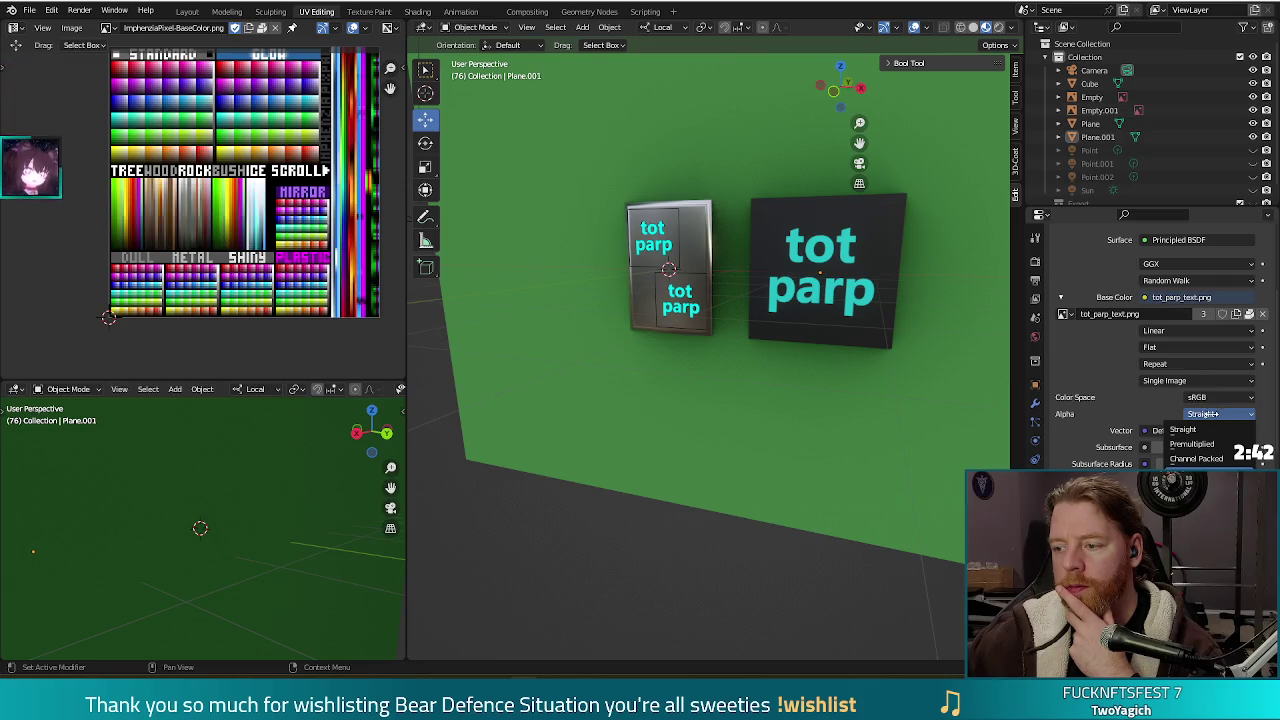
left_click(1183, 429)
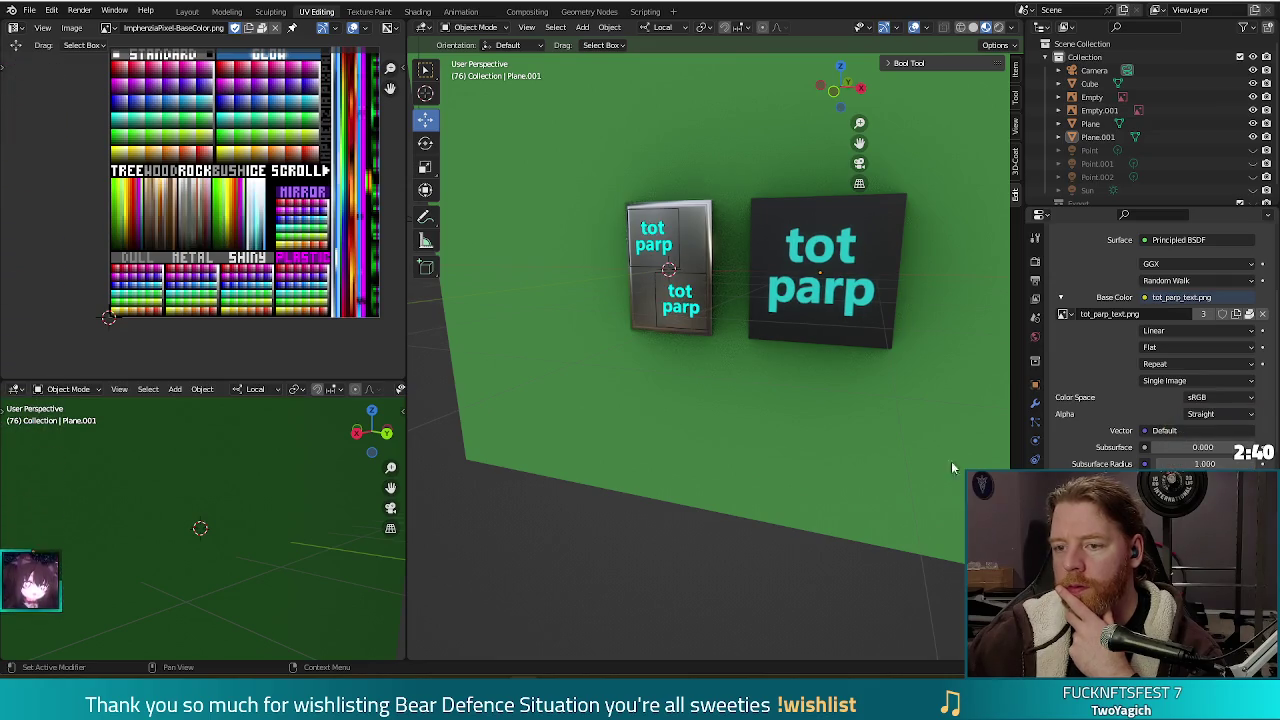
Select the tot parp panels and render the current frame.
left_click(660, 235)
left_click(825, 280)
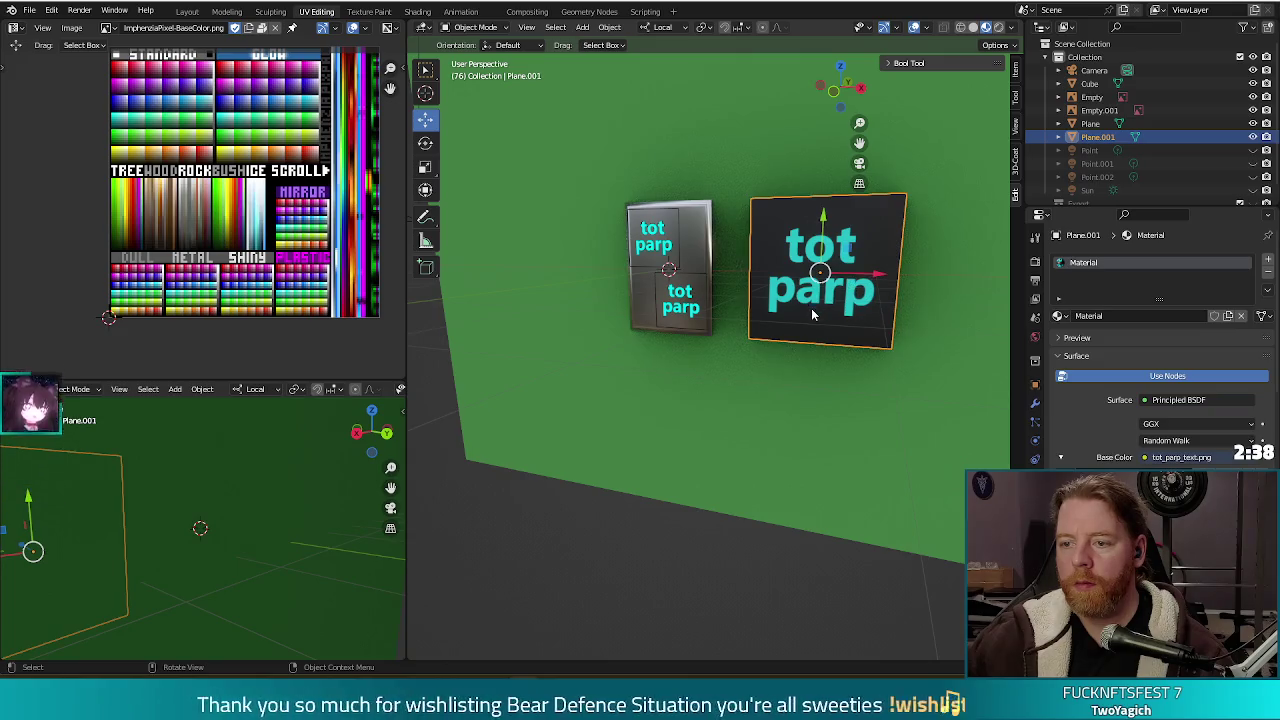
key("F12")
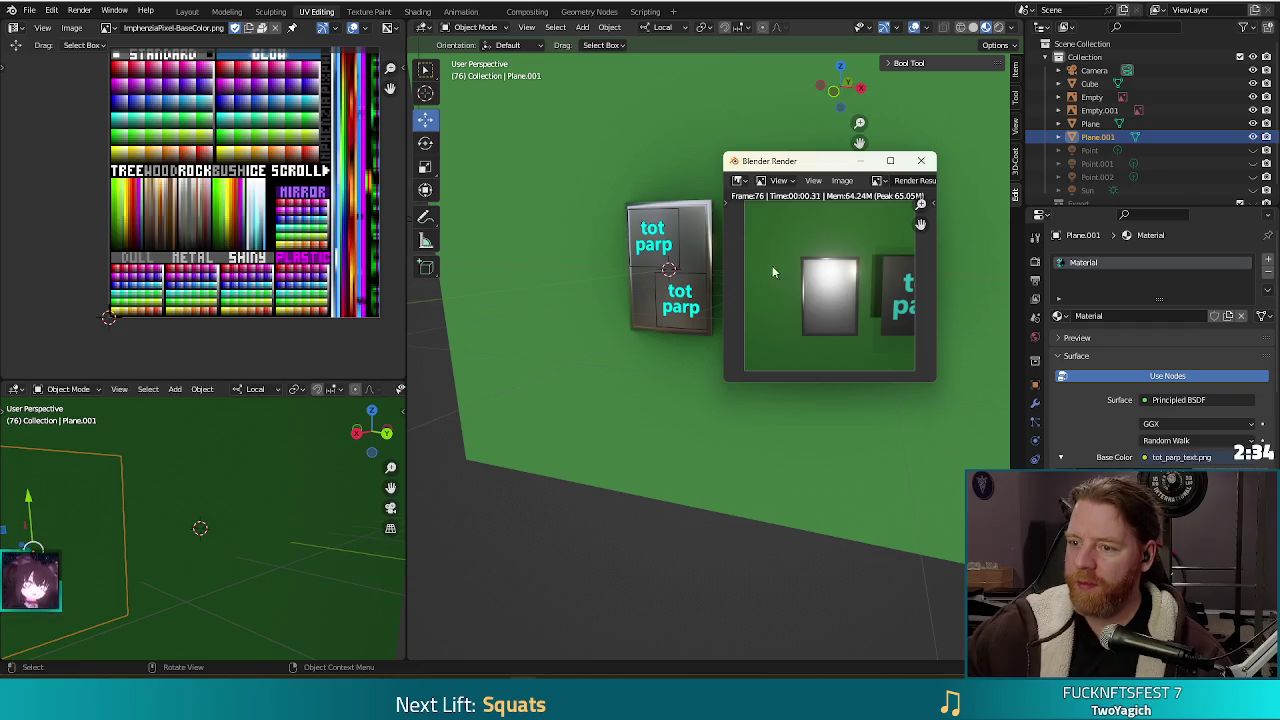
left_click(921, 160)
left_click(645, 211)
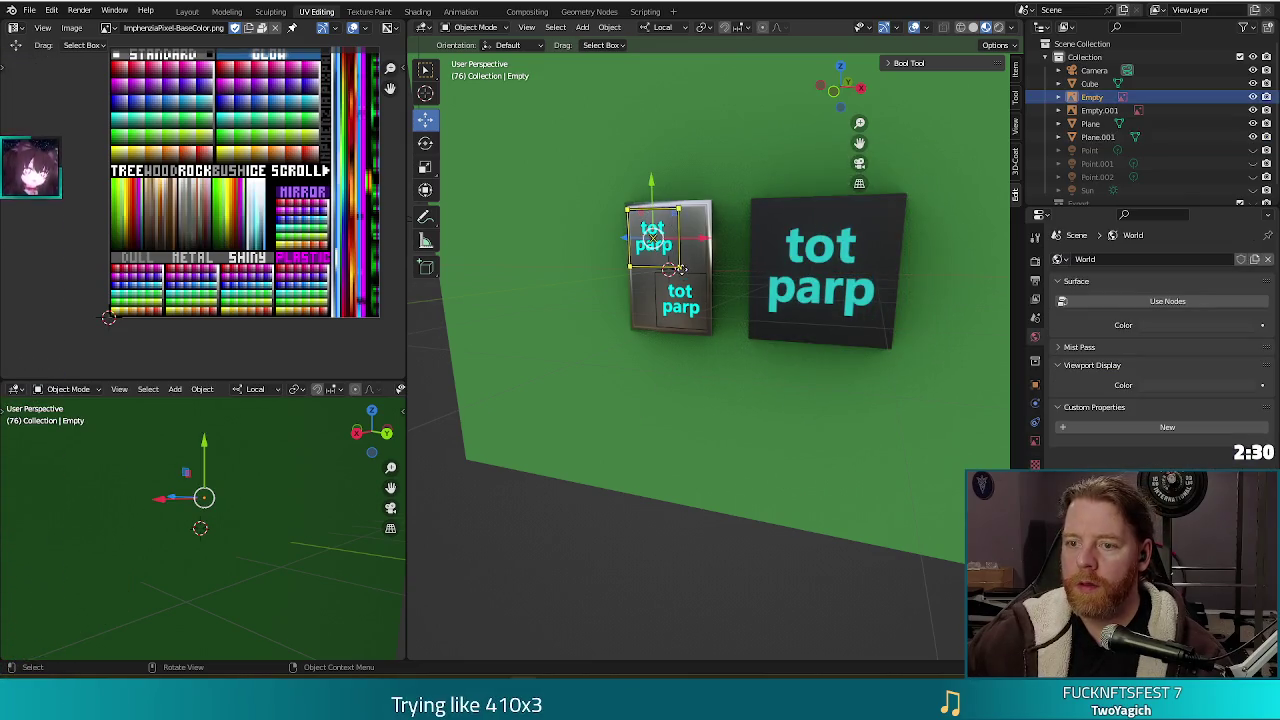
left_click(493, 30)
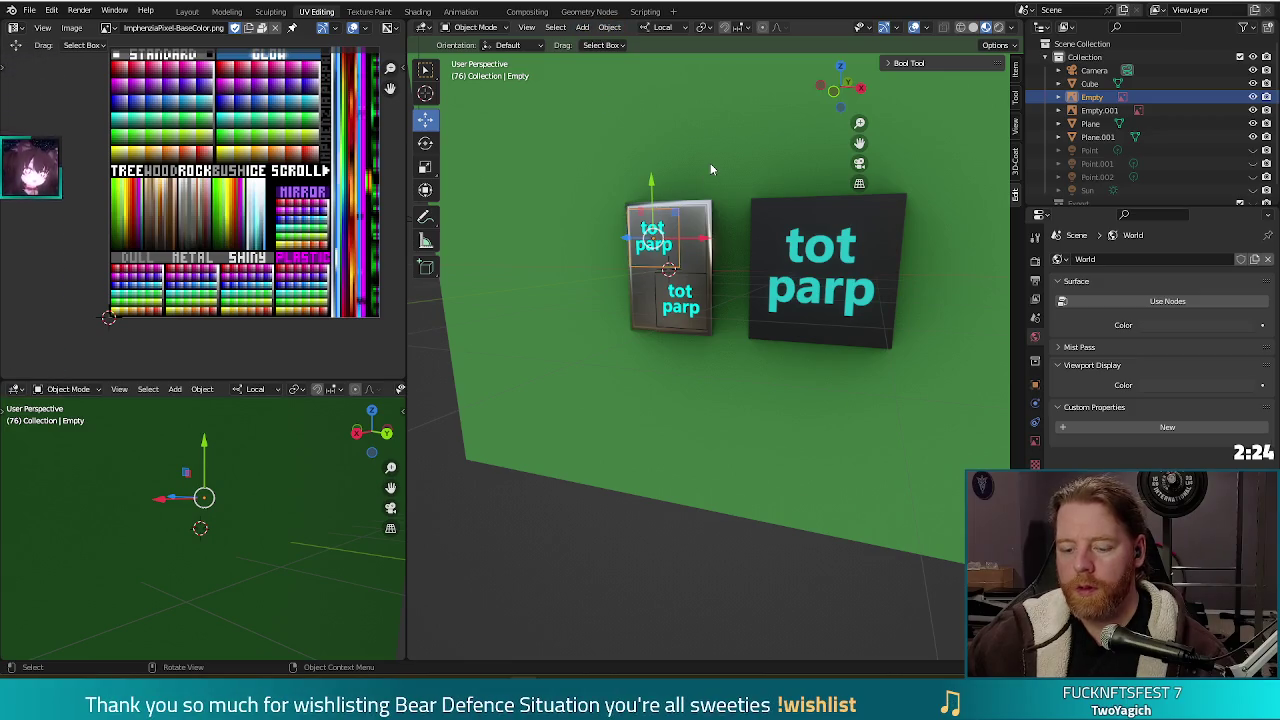
left_click(609, 28)
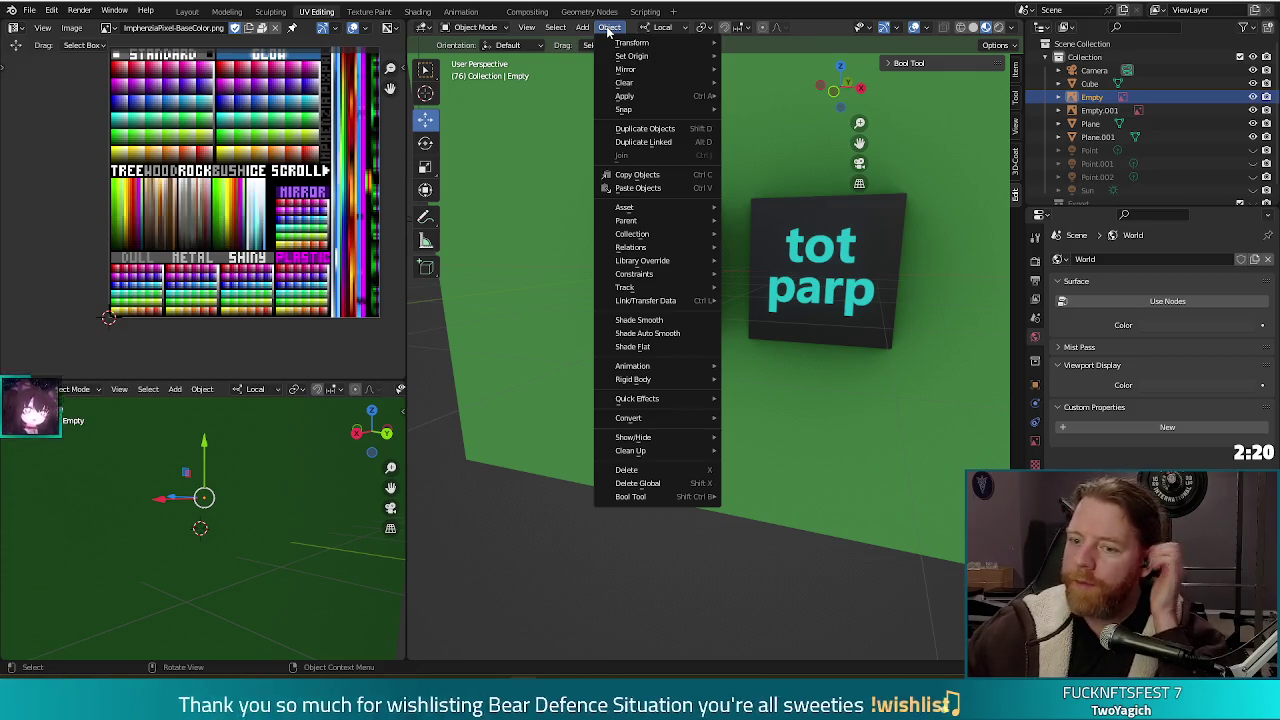
mouse_move(655, 418)
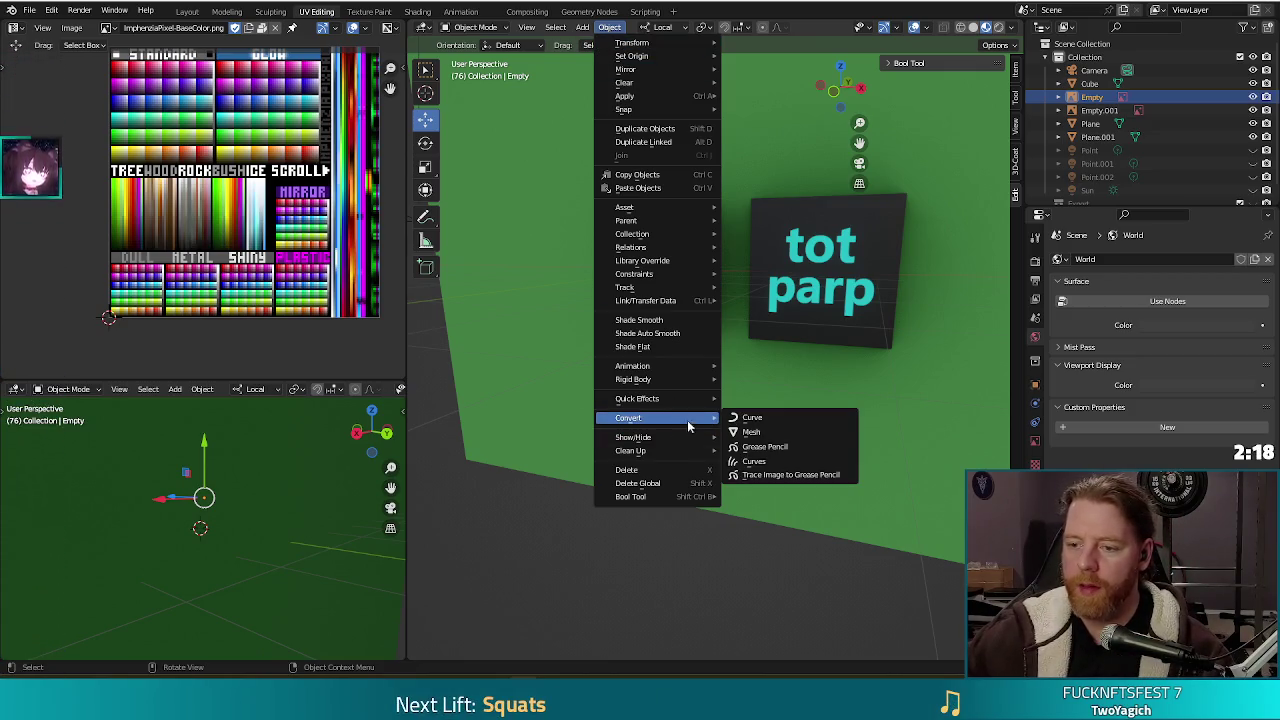
left_click(749, 434)
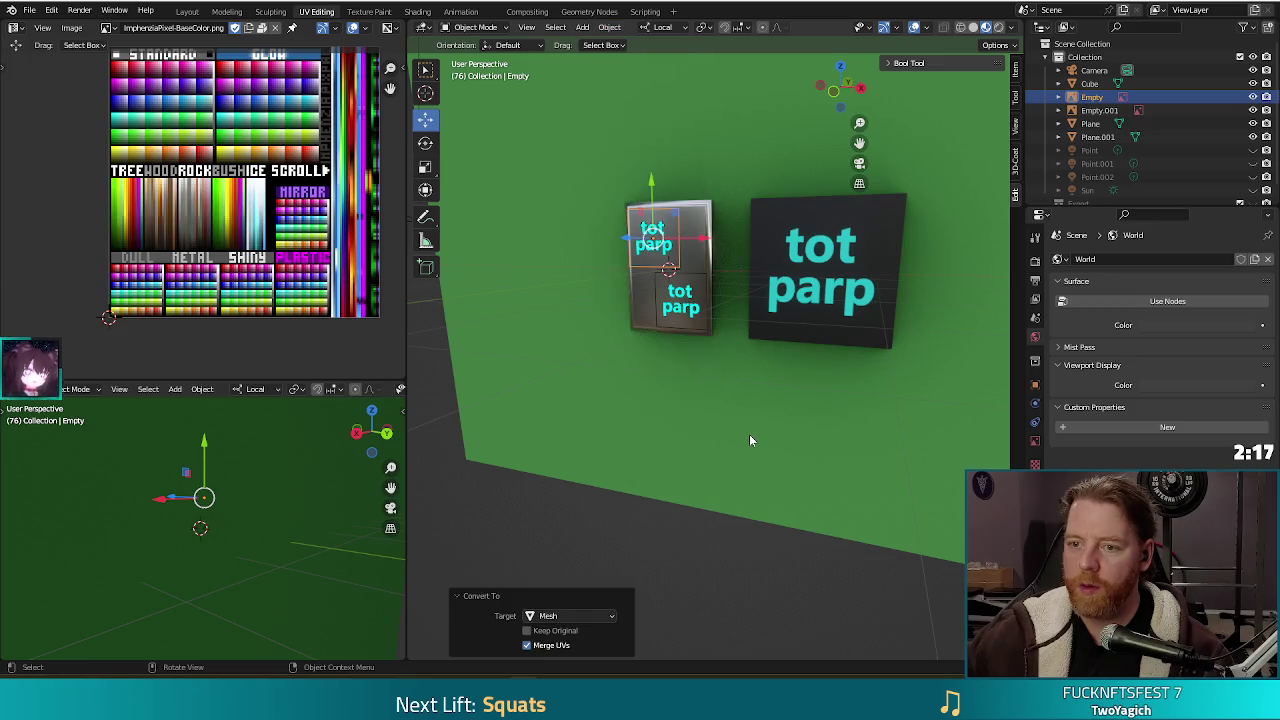
left_click(647, 497)
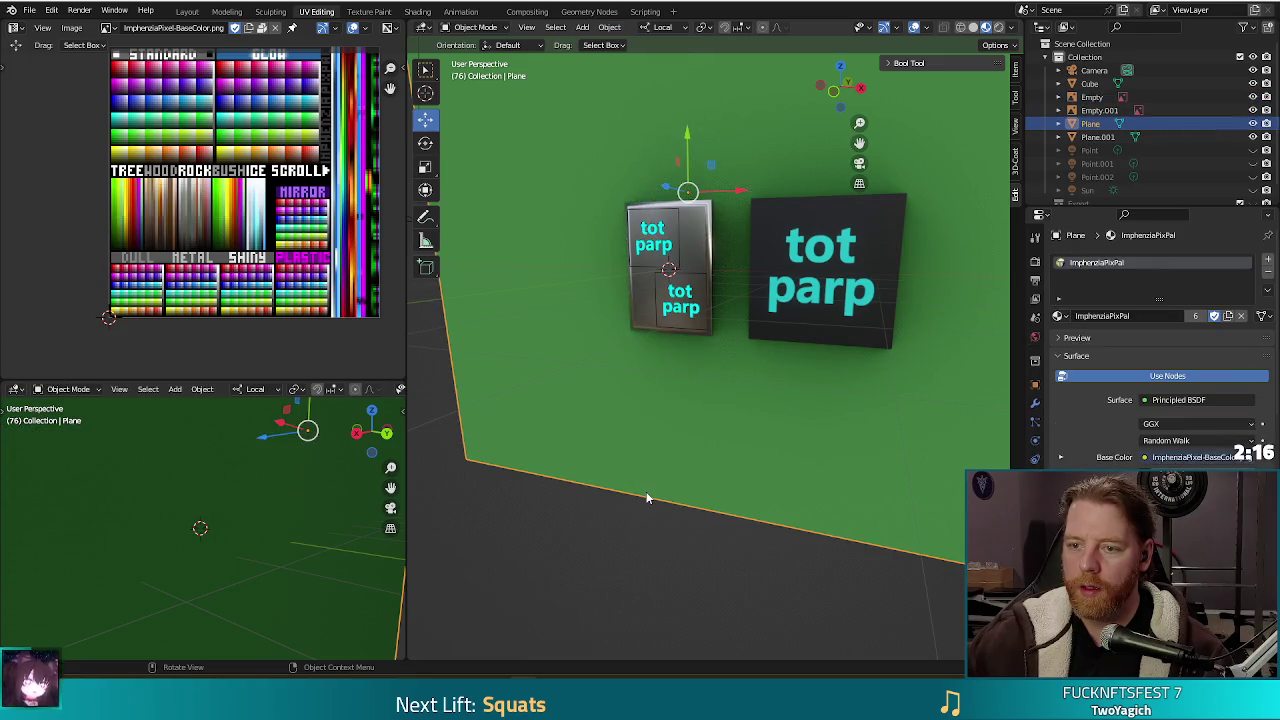
left_click(653, 233)
middle_click_drag(670, 255, 586, 377)
key("ctrl+z")
key("ctrl+z")
key("ctrl+z")
key("ctrl+z")
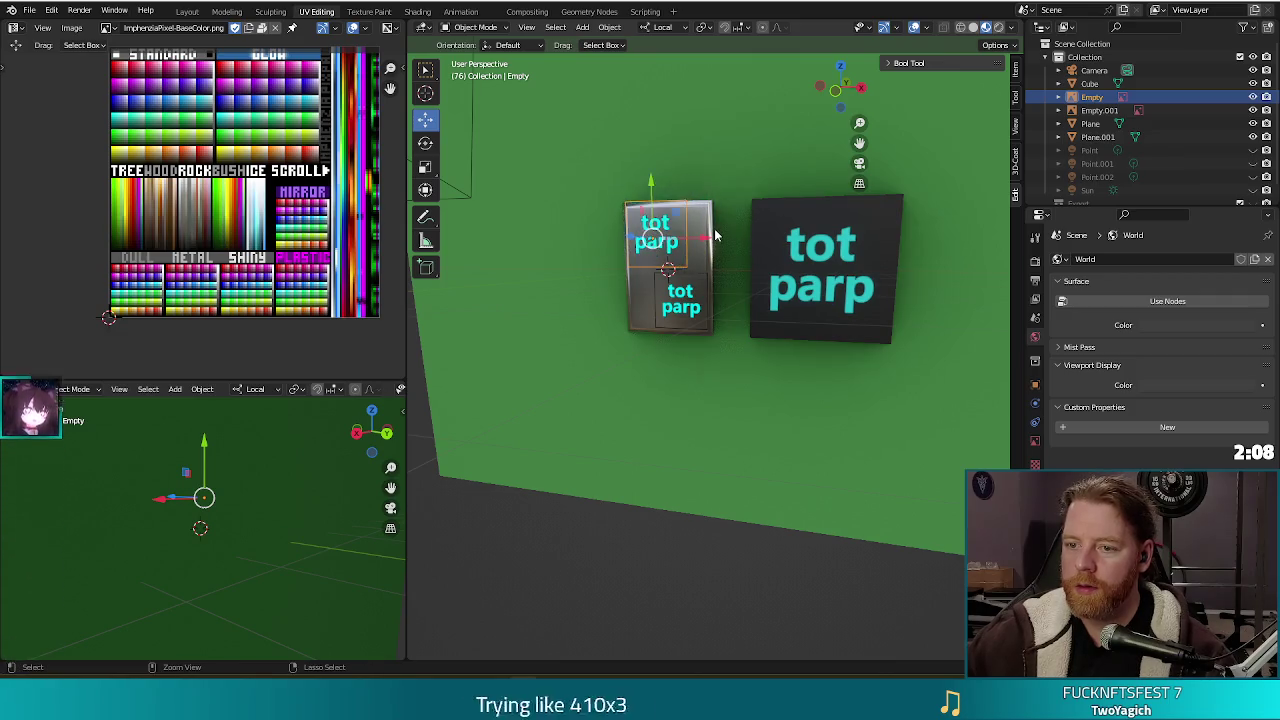
right_click(650, 243)
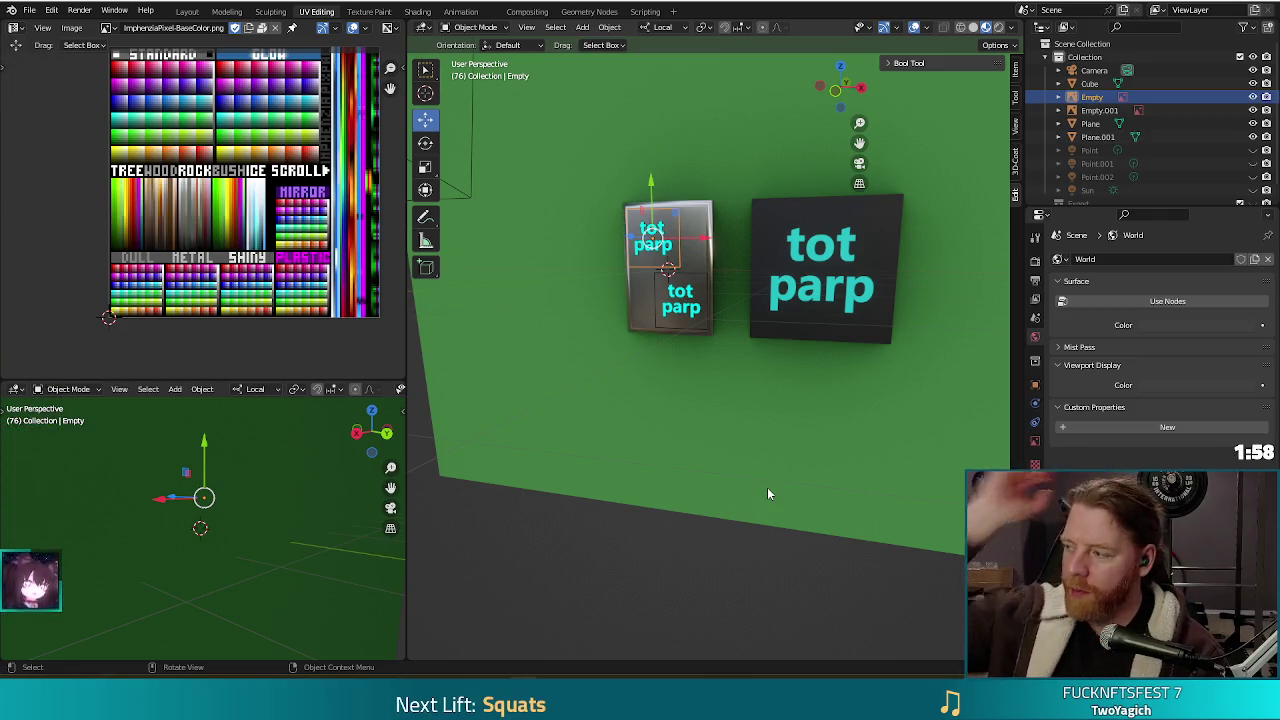
left_click(871, 268)
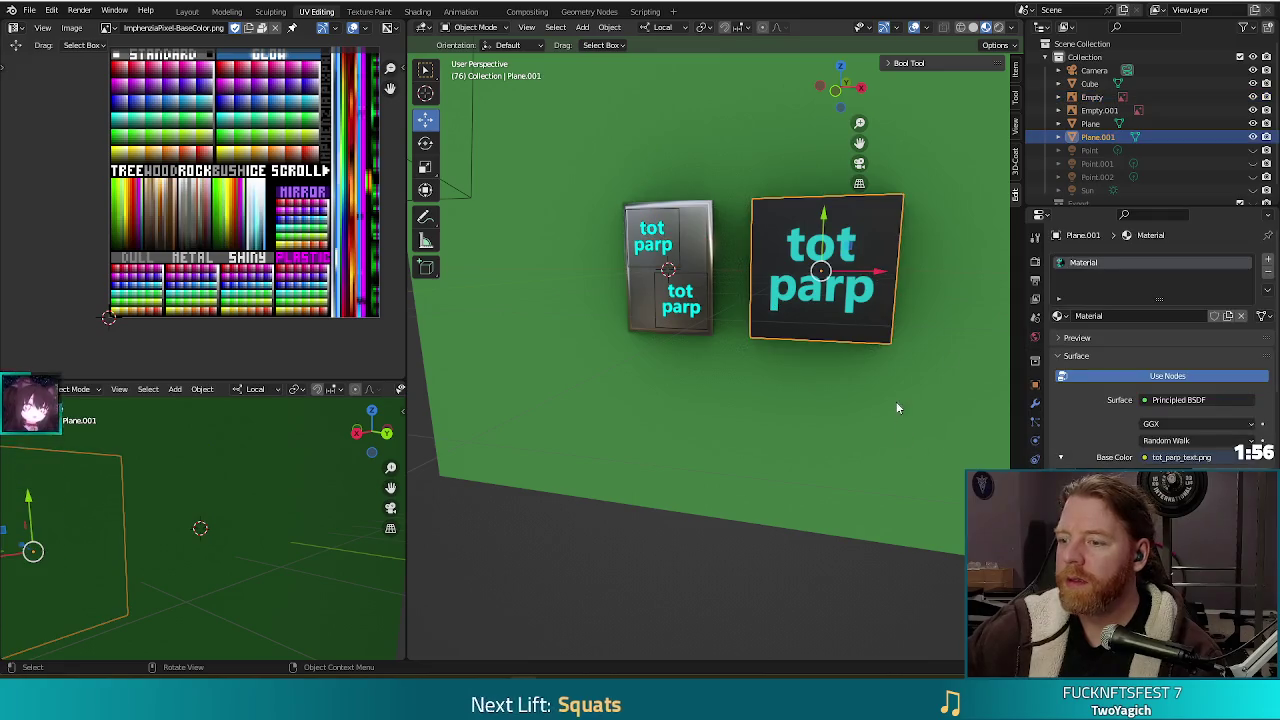
Feed the object's Alpha into the plane material's input and render a test frame.
scroll(1141, 372, "down", 1)
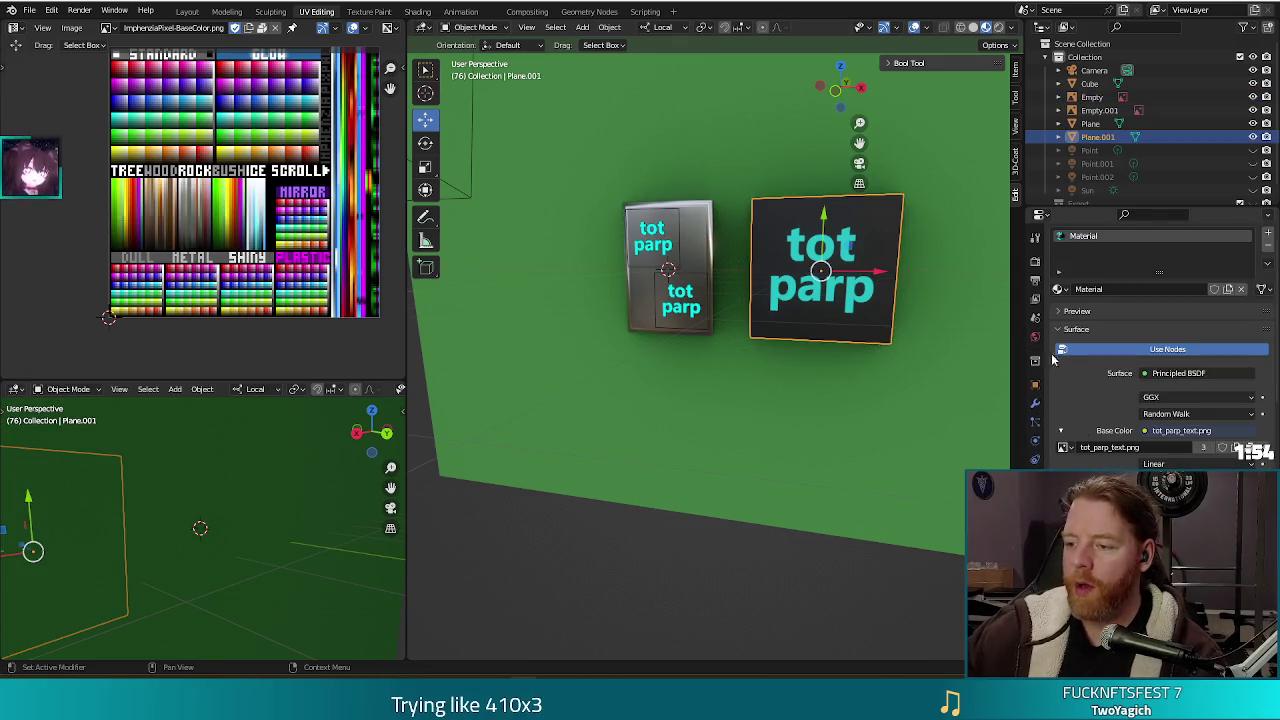
scroll(1130, 428, "down", 1)
scroll(1128, 432, "down", 3)
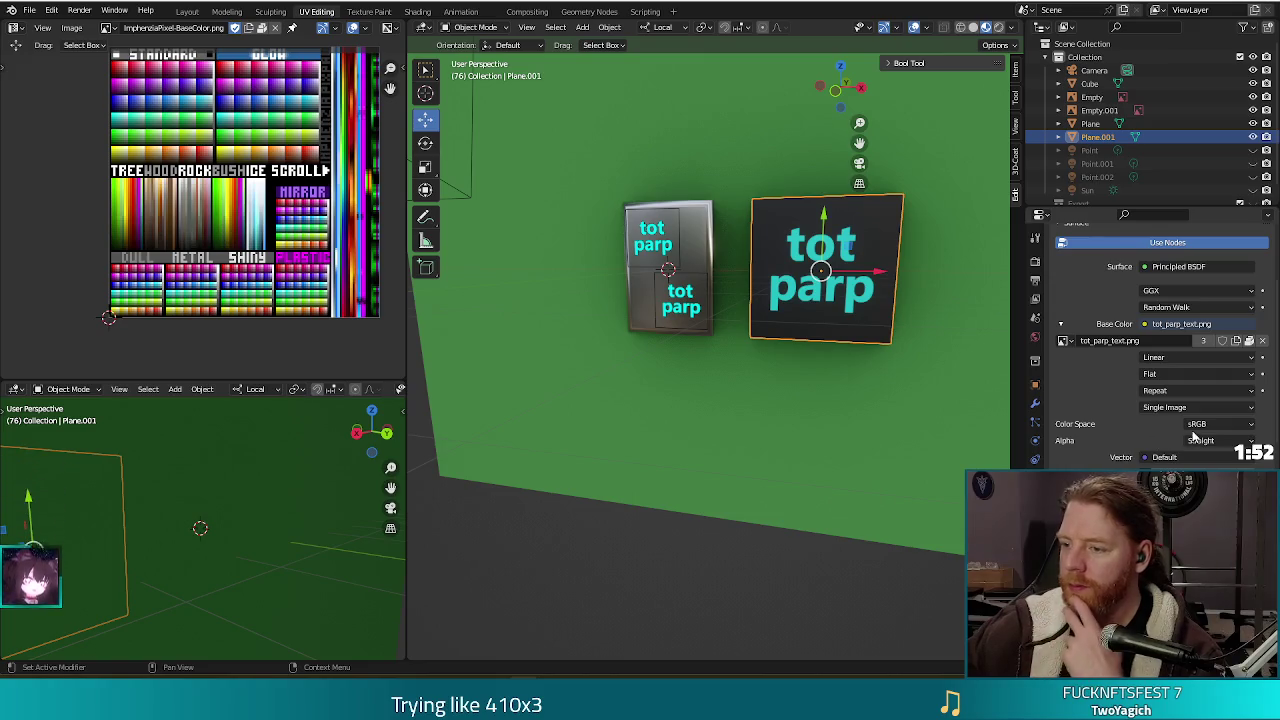
scroll(1195, 440, "down", 3)
scroll(1195, 440, "down", 5)
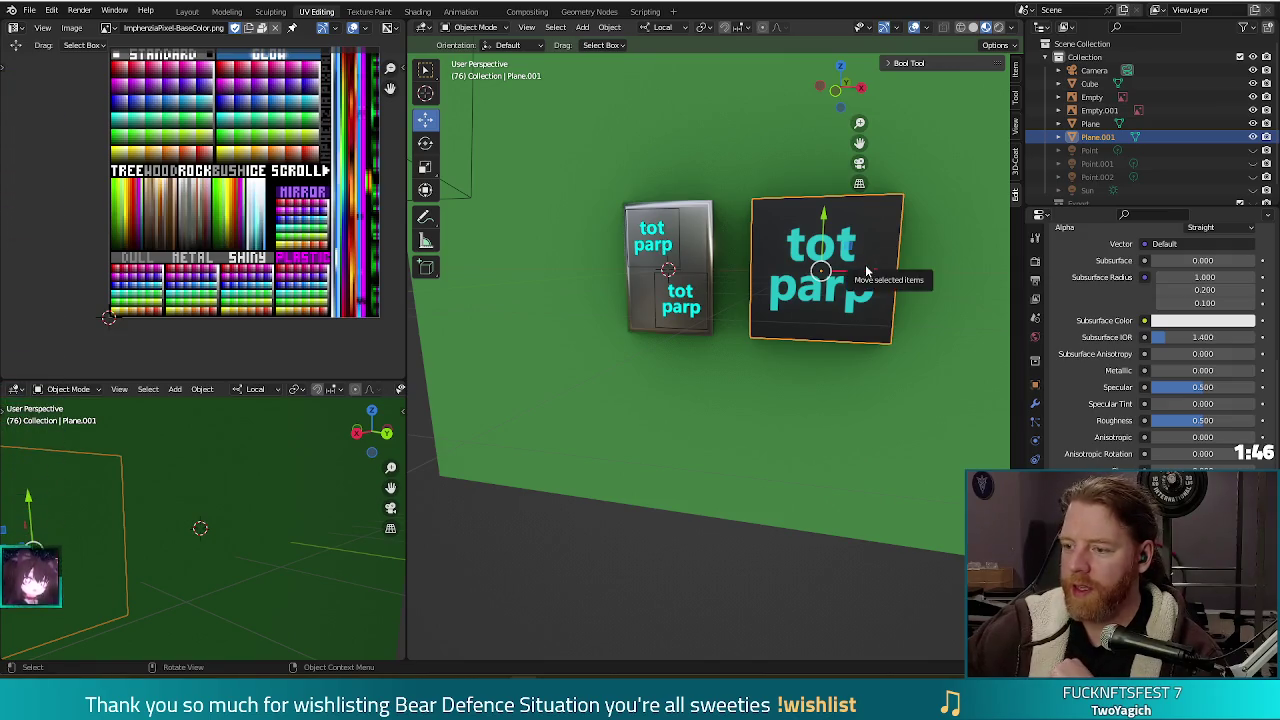
scroll(1147, 384, "up", 3)
scroll(1147, 384, "up", 1)
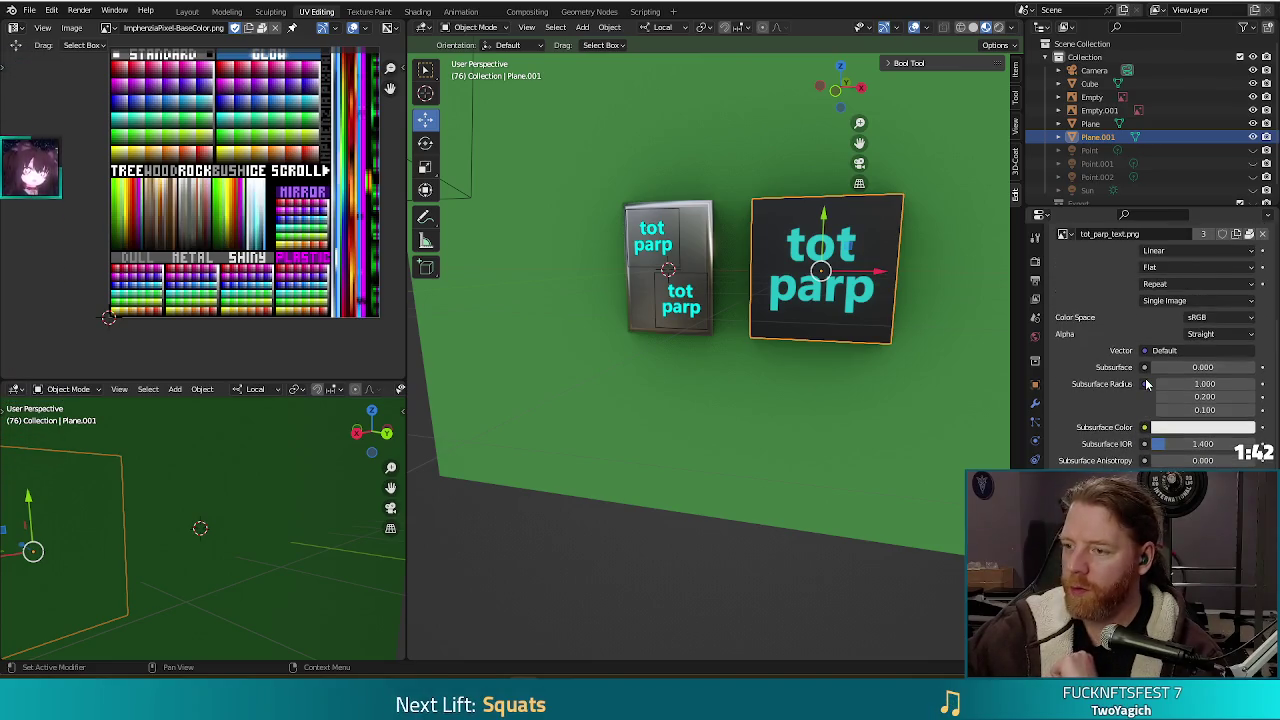
scroll(1147, 384, "up", 1)
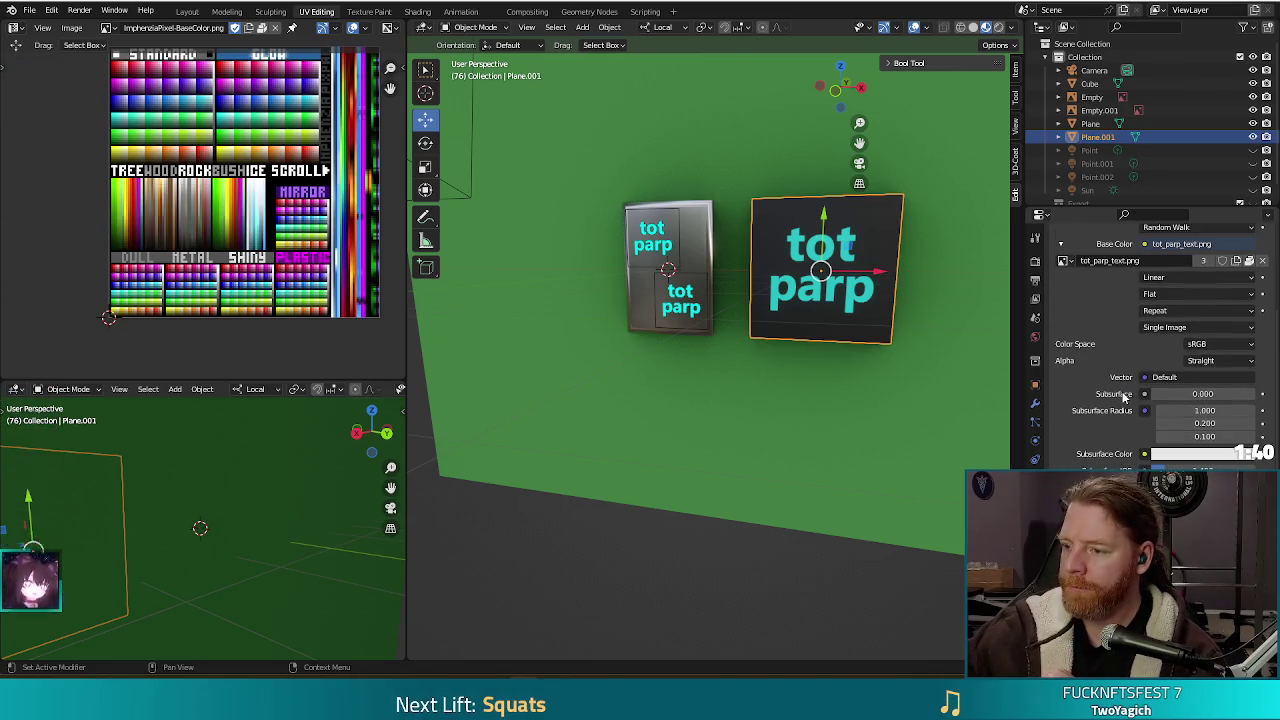
scroll(1123, 395, "down", 2)
scroll(1123, 397, "down", 2)
scroll(1123, 397, "down", 5)
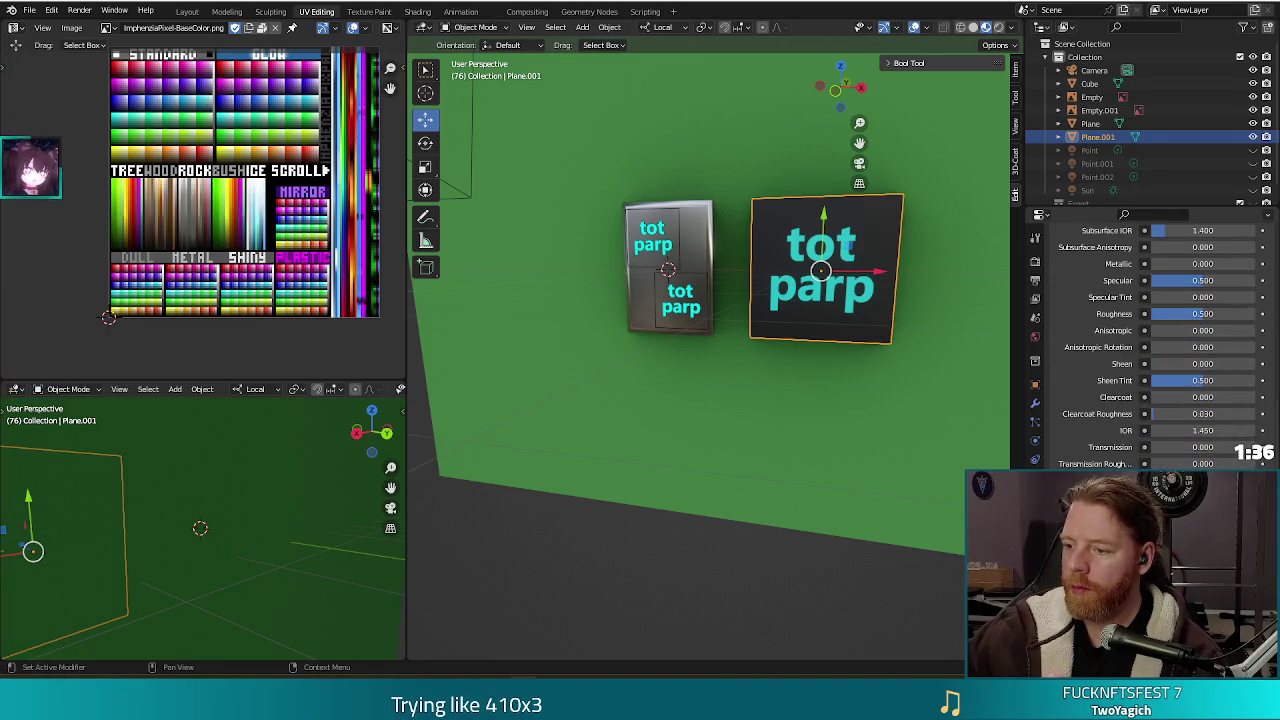
left_click(1144, 313)
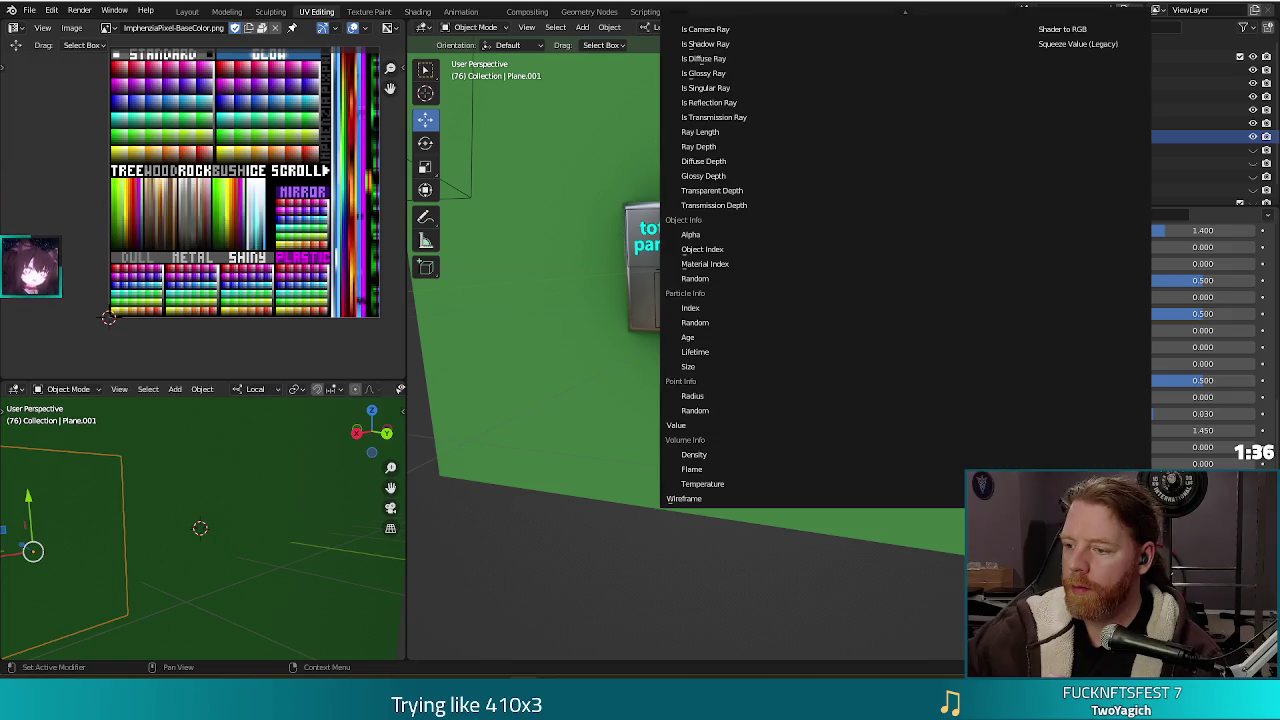
left_click(716, 240)
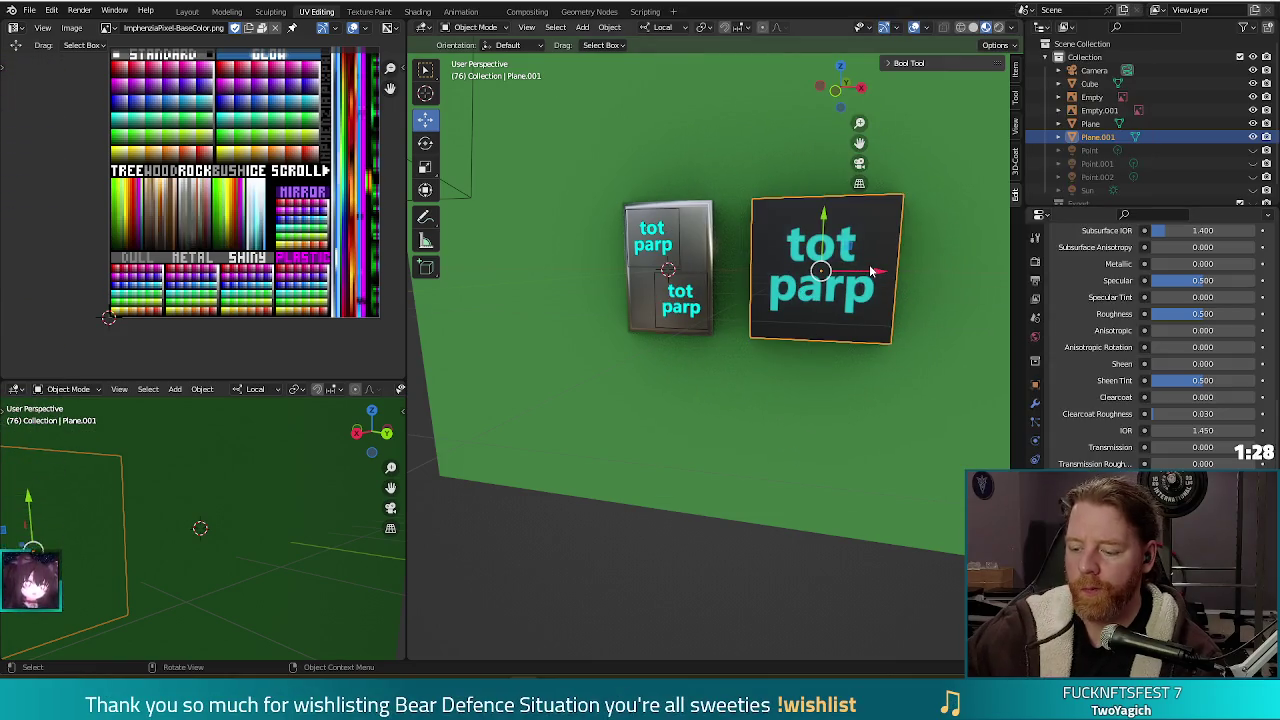
key("F12")
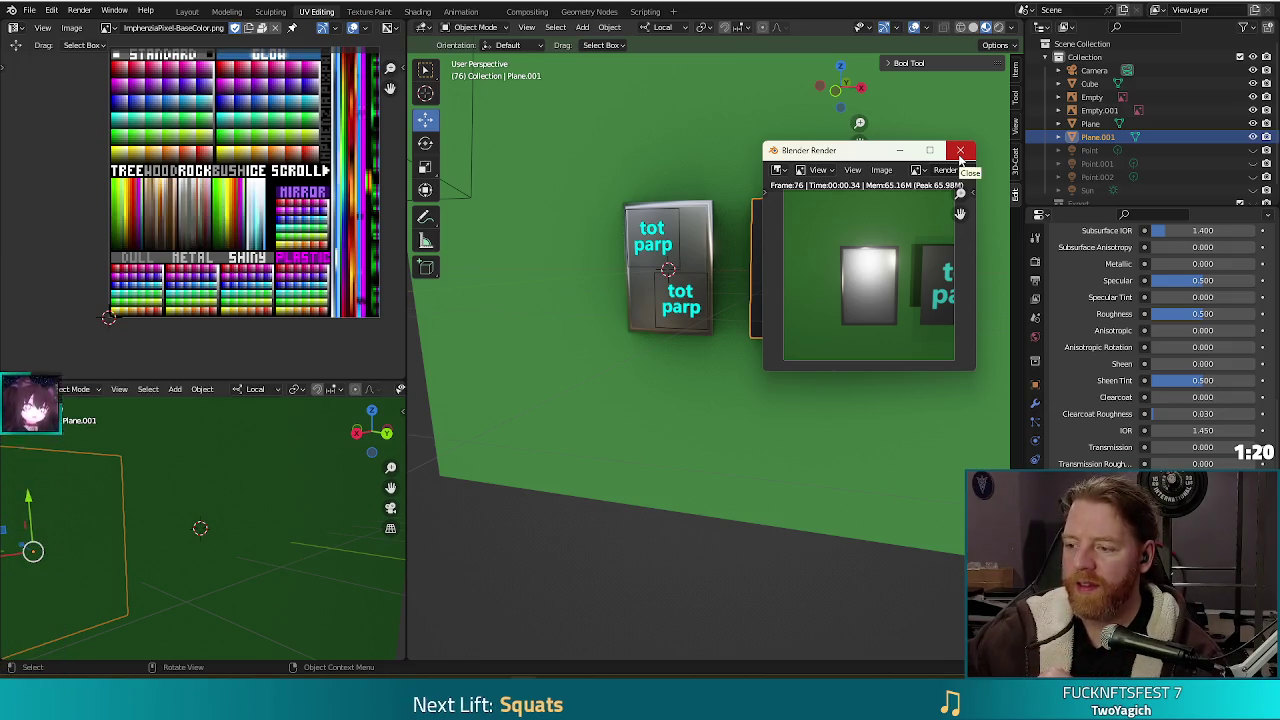
left_click(960, 152)
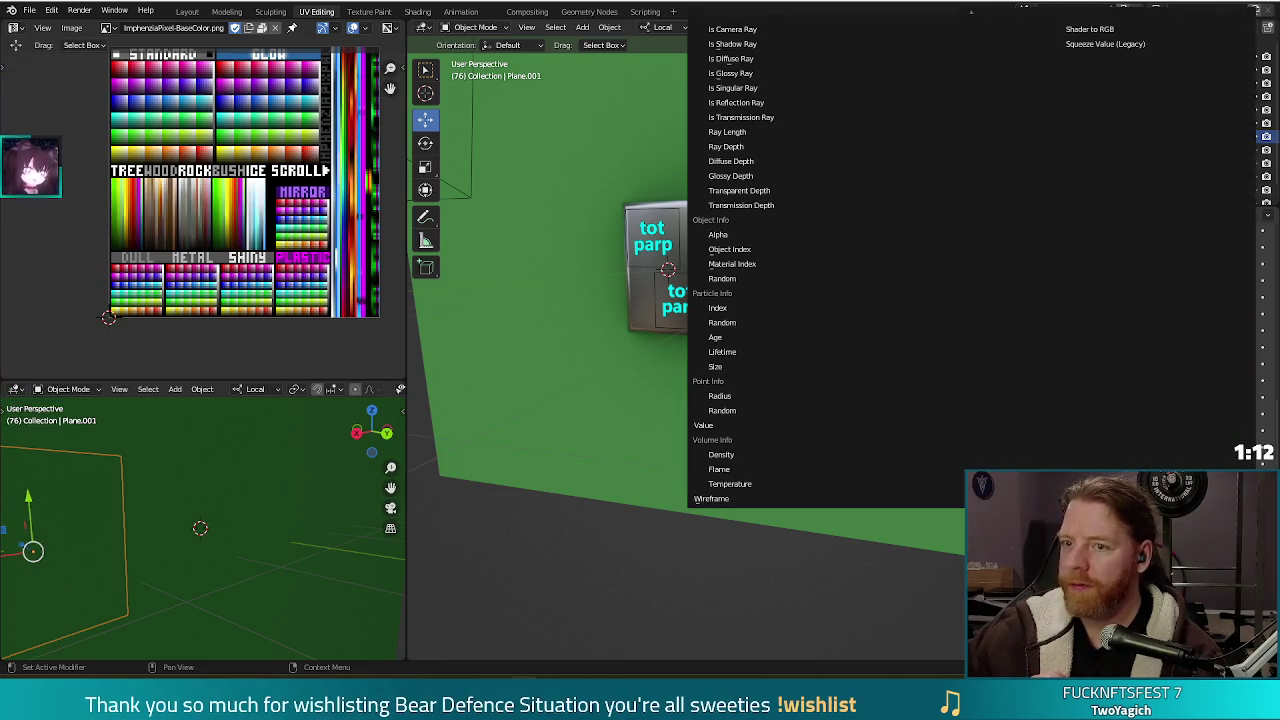
Drive the material's Alpha from Attribute > Alpha, then bring up the Stack Exchange alpha question.
scroll(840, 310, "up", 5)
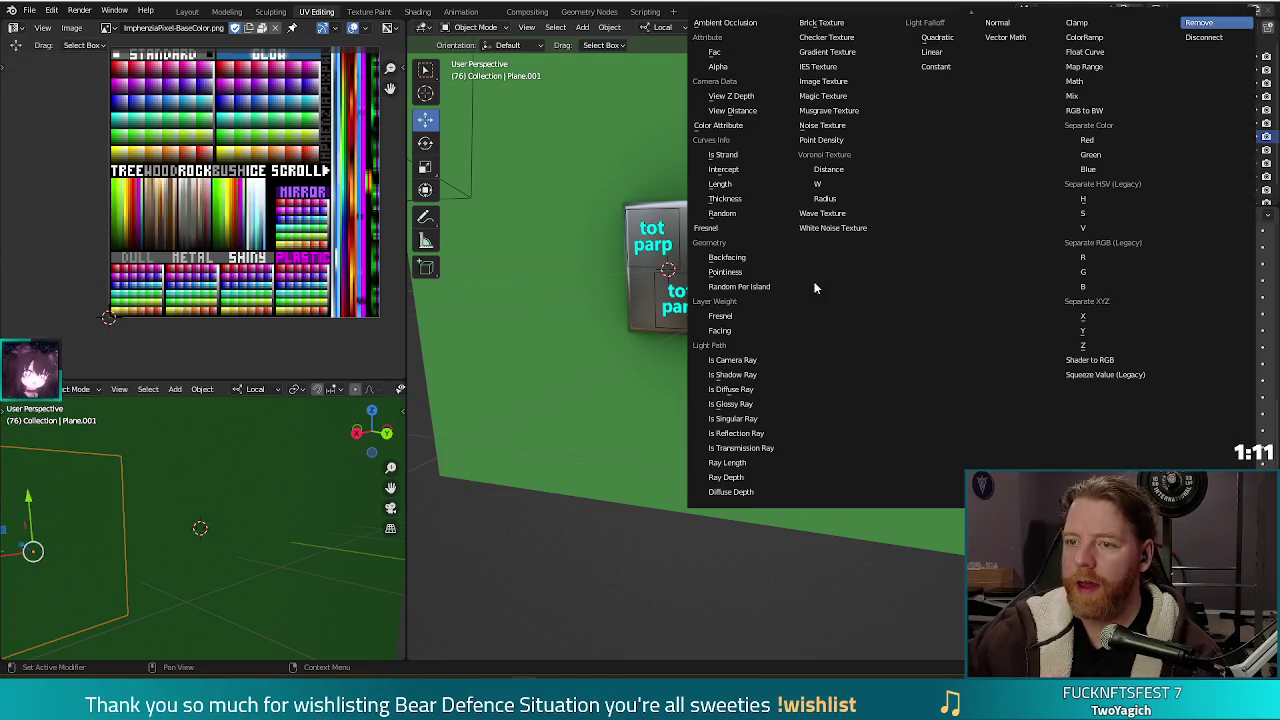
left_click(717, 65)
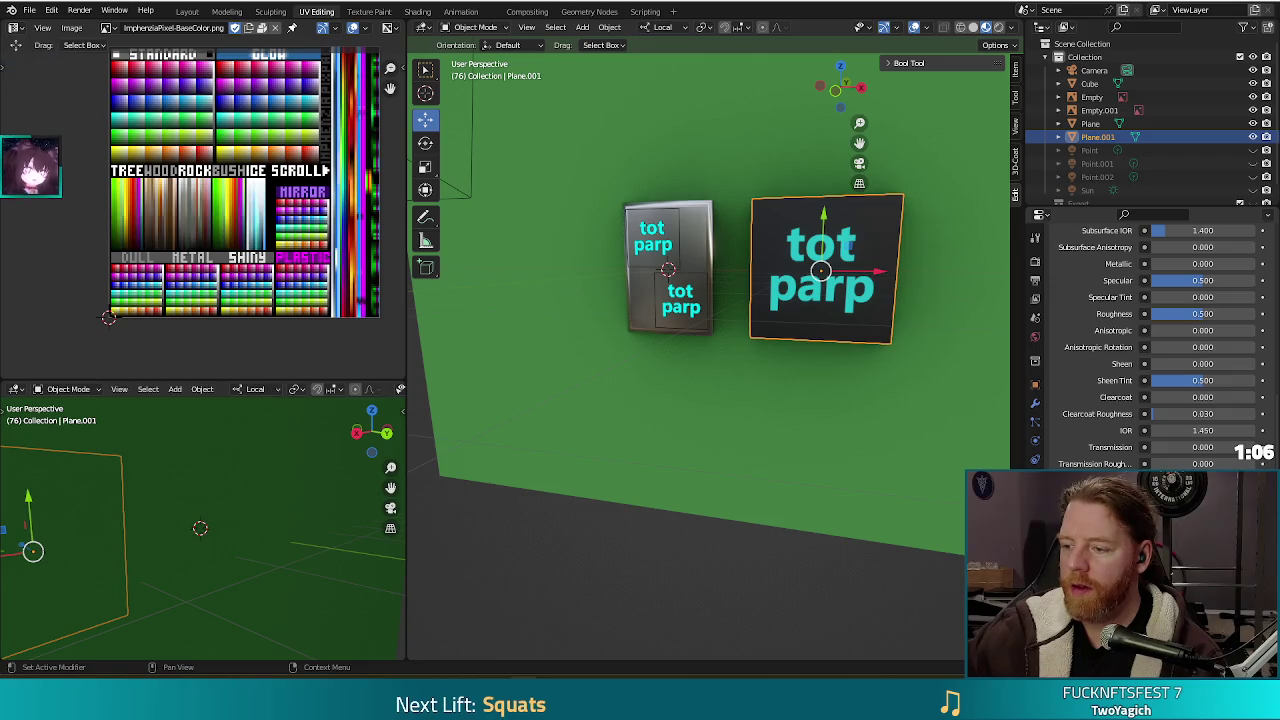
scroll(1150, 340, "down", 3)
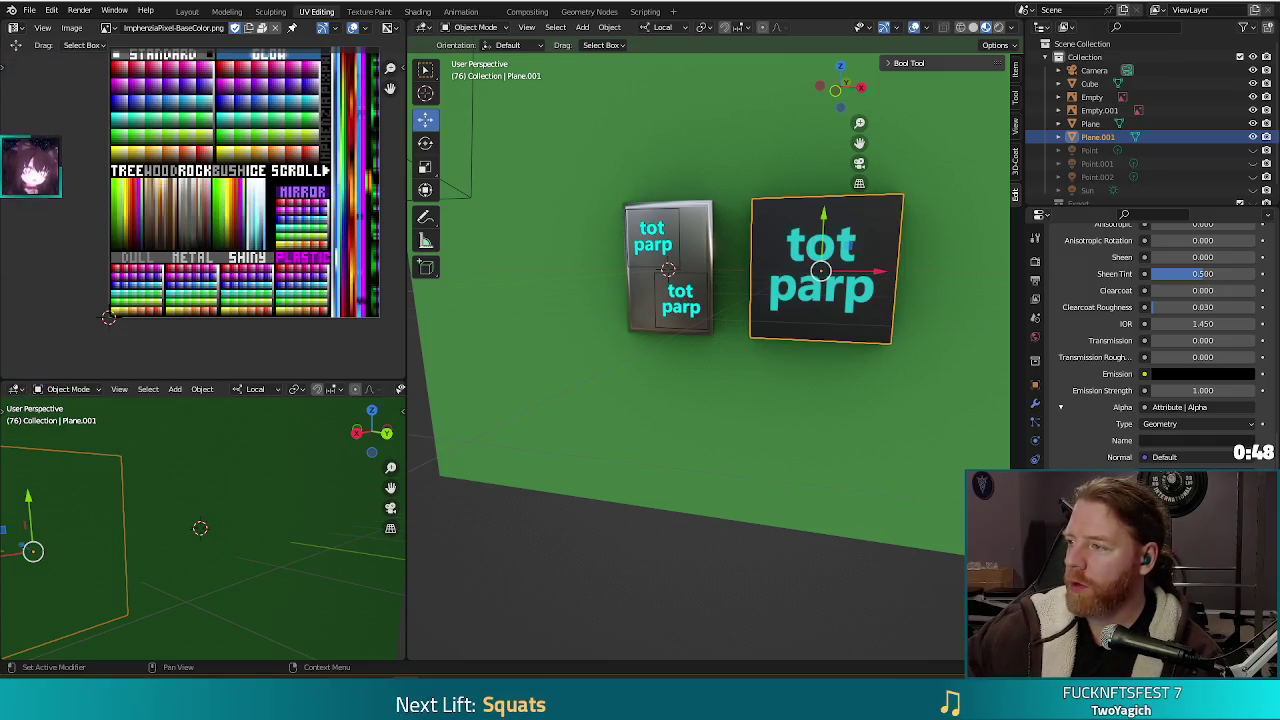
key("alt+Tab")
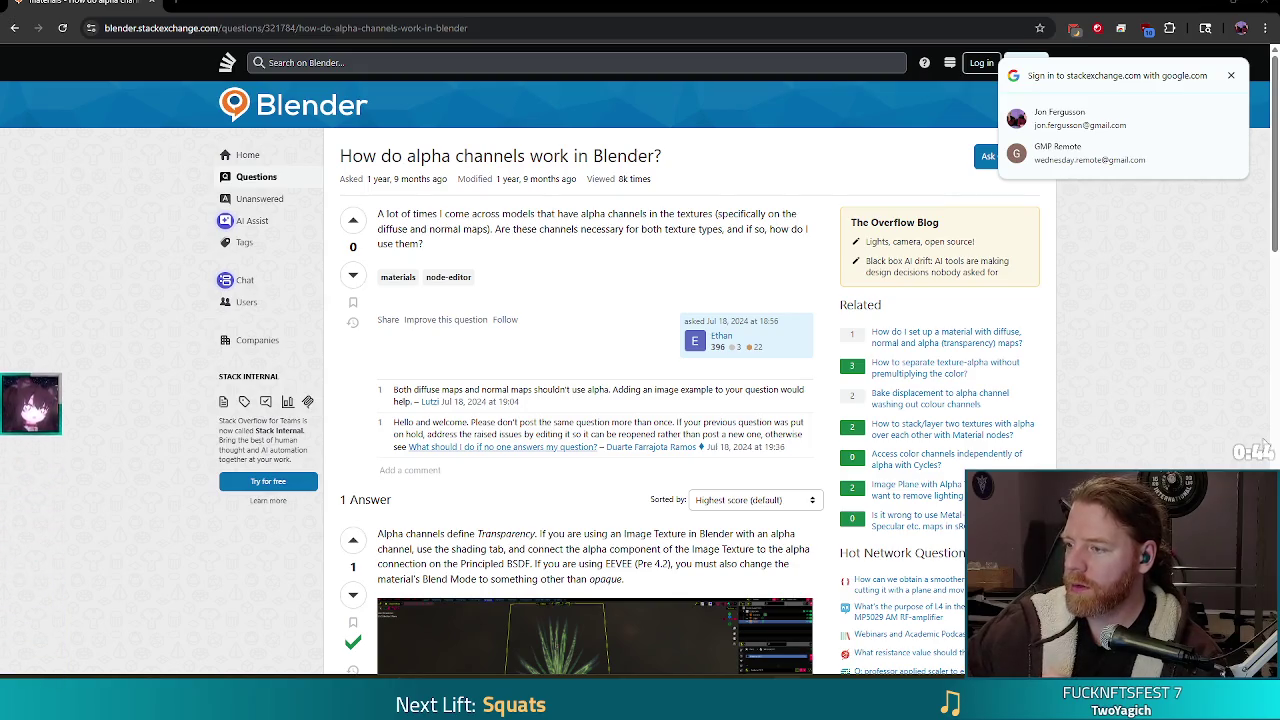
Read the 'How do alpha channels work in Blender?' answer and go back to the DuckDuckGo results.
scroll(537, 299, "down", 3)
scroll(537, 298, "up", 3)
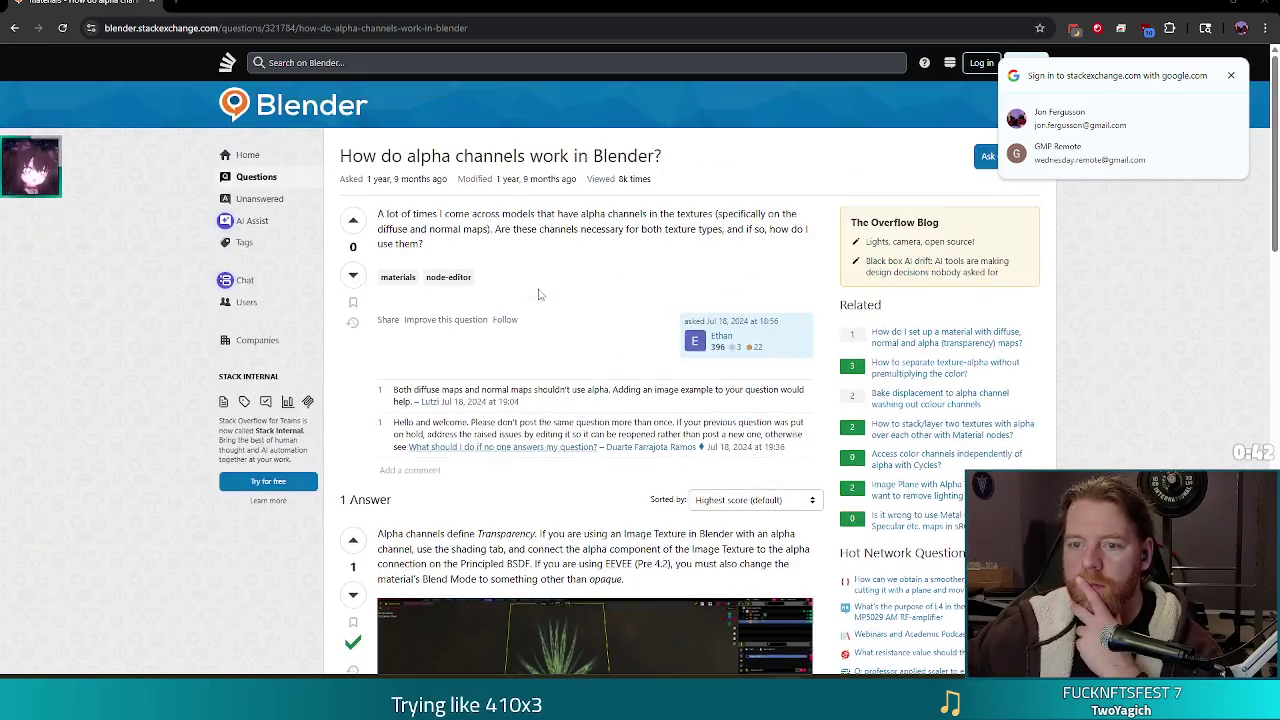
scroll(455, 318, "down", 3)
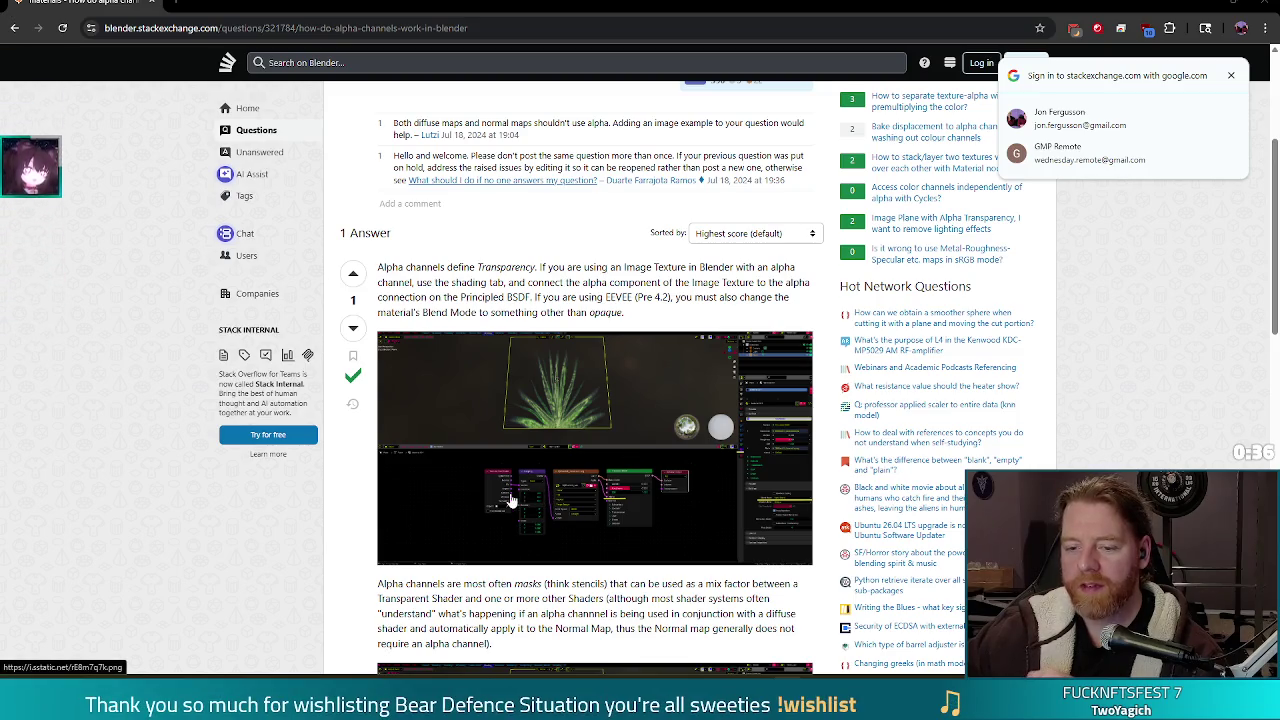
scroll(449, 428, "down", 2)
scroll(449, 428, "down", 4)
scroll(342, 426, "down", 2)
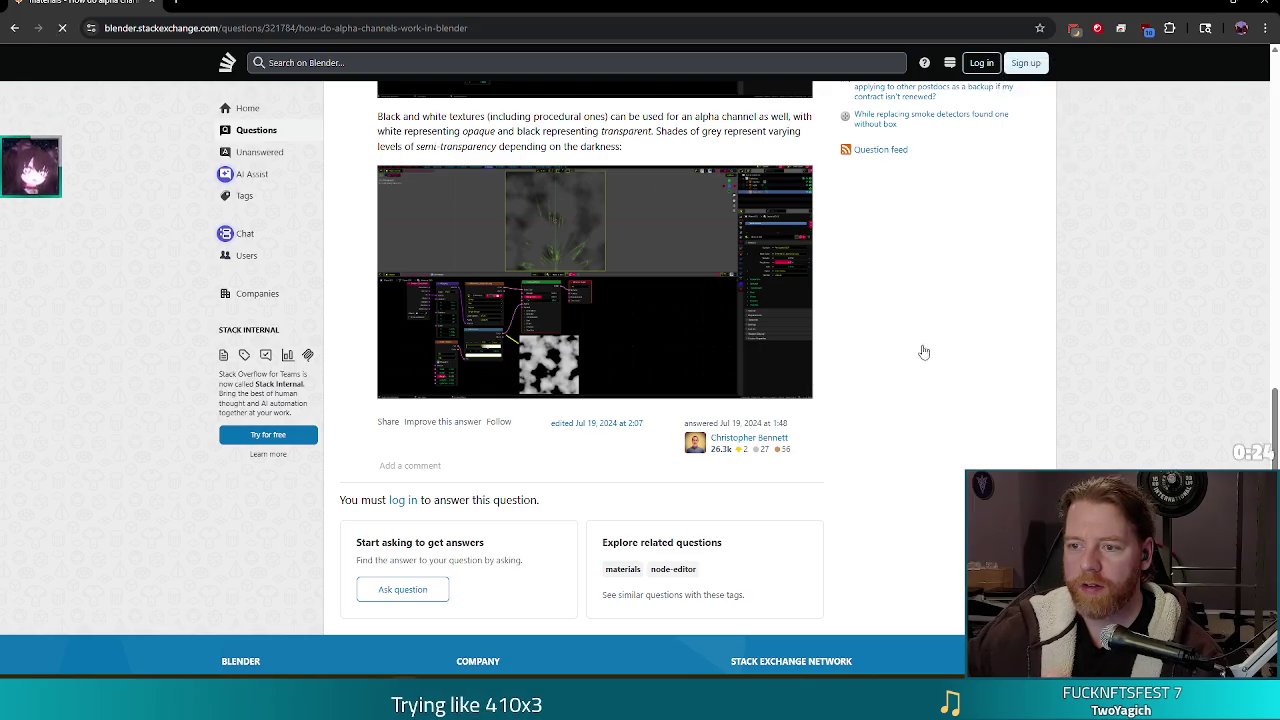
key("alt+Left")
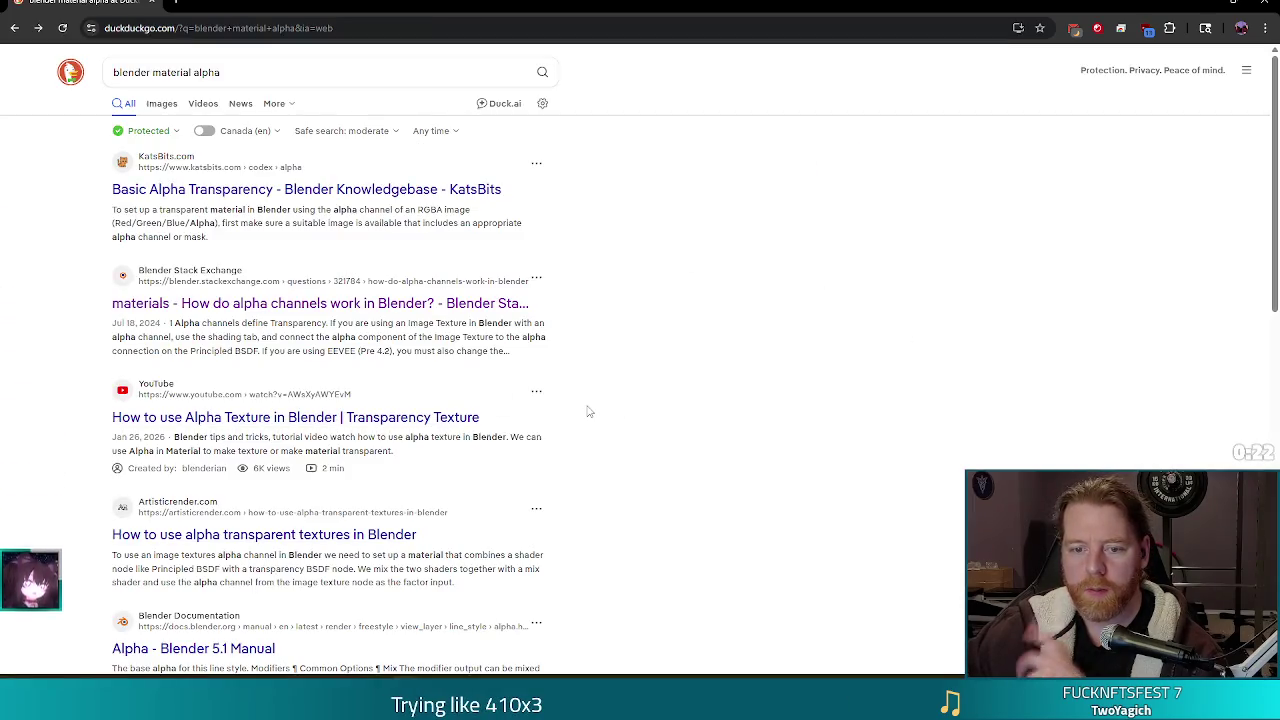
Open the artisticrender.com alpha textures article and scroll to 'How to set up a material for transparency'.
left_click(270, 534)
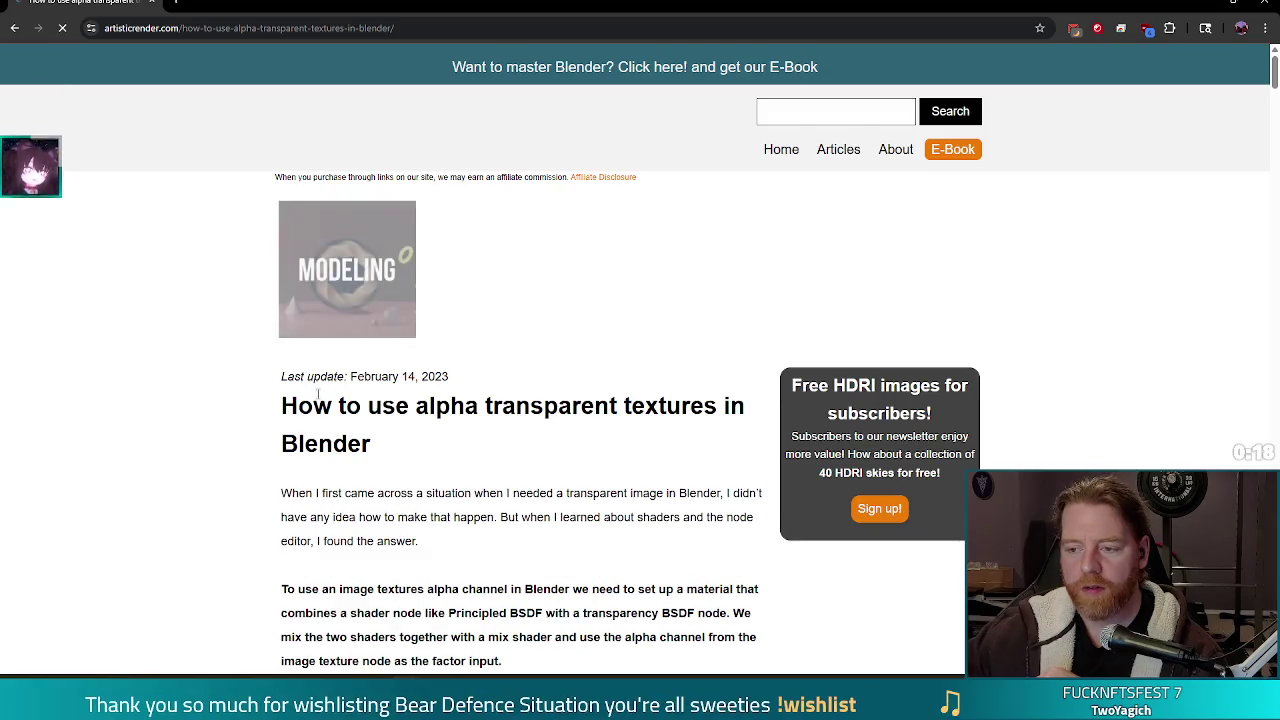
scroll(340, 390, "down", 1)
scroll(338, 378, "down", 1)
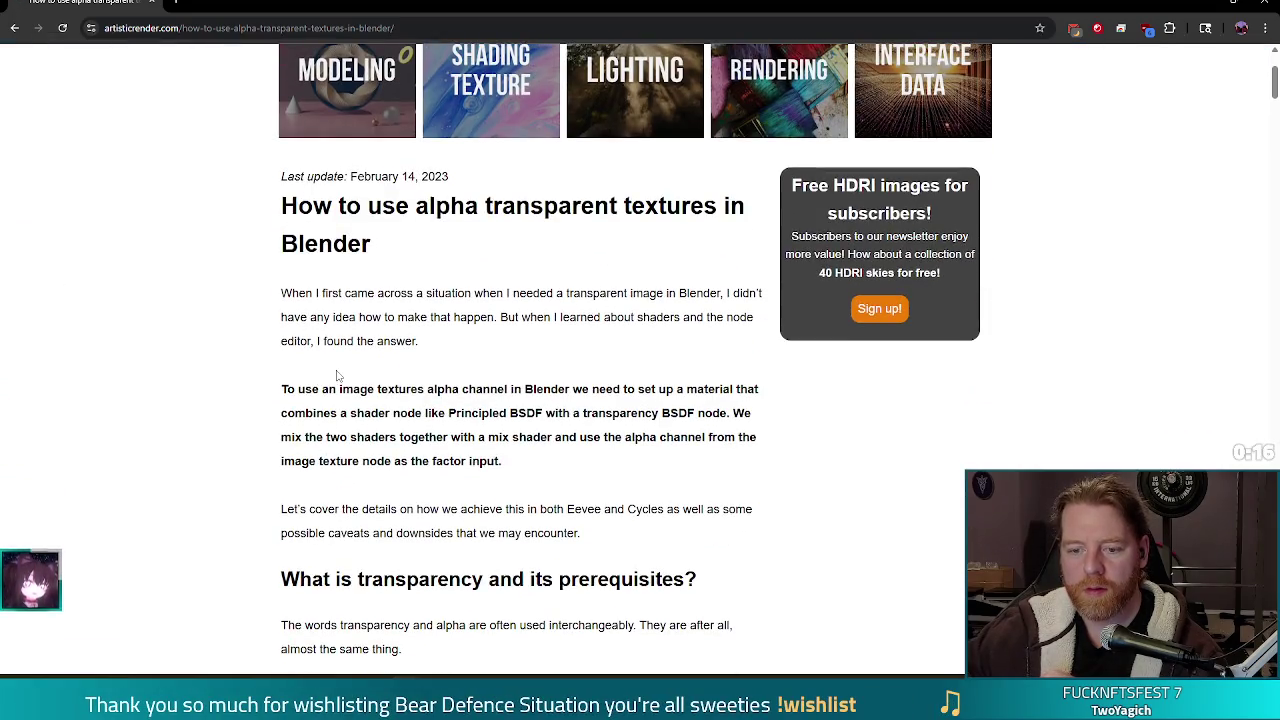
scroll(338, 376, "down", 3)
scroll(332, 352, "down", 1)
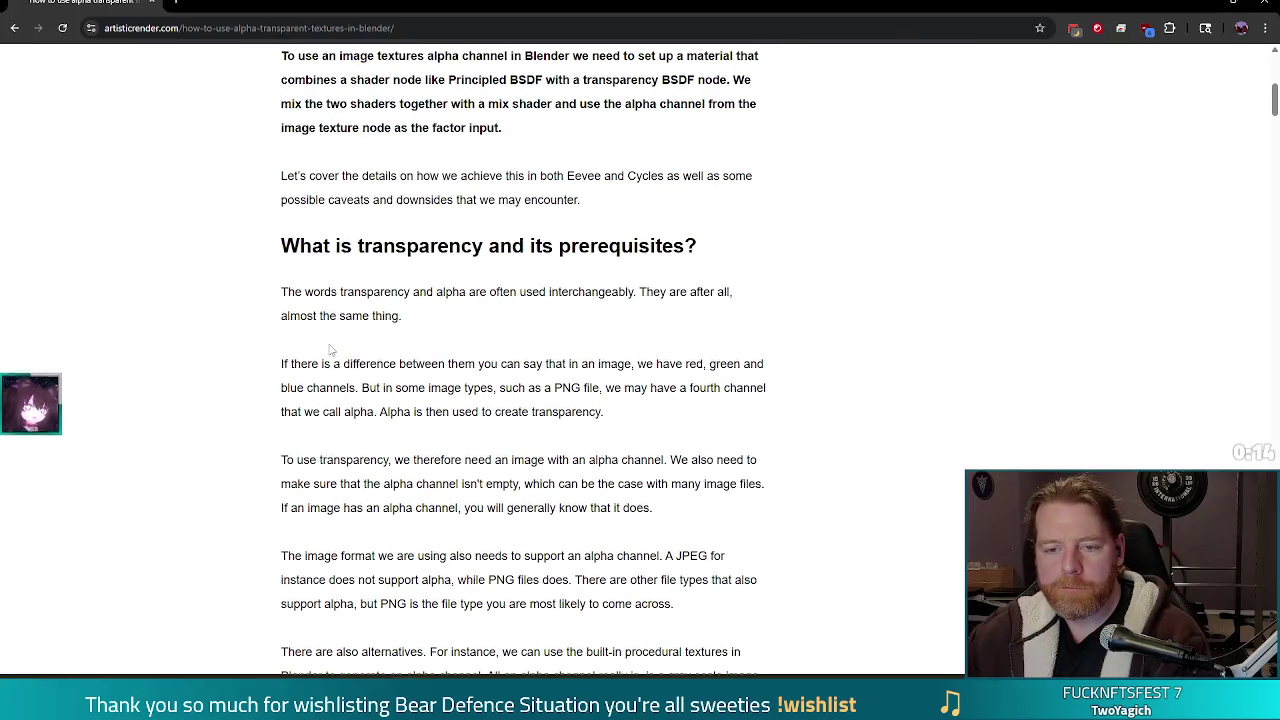
scroll(334, 349, "down", 2)
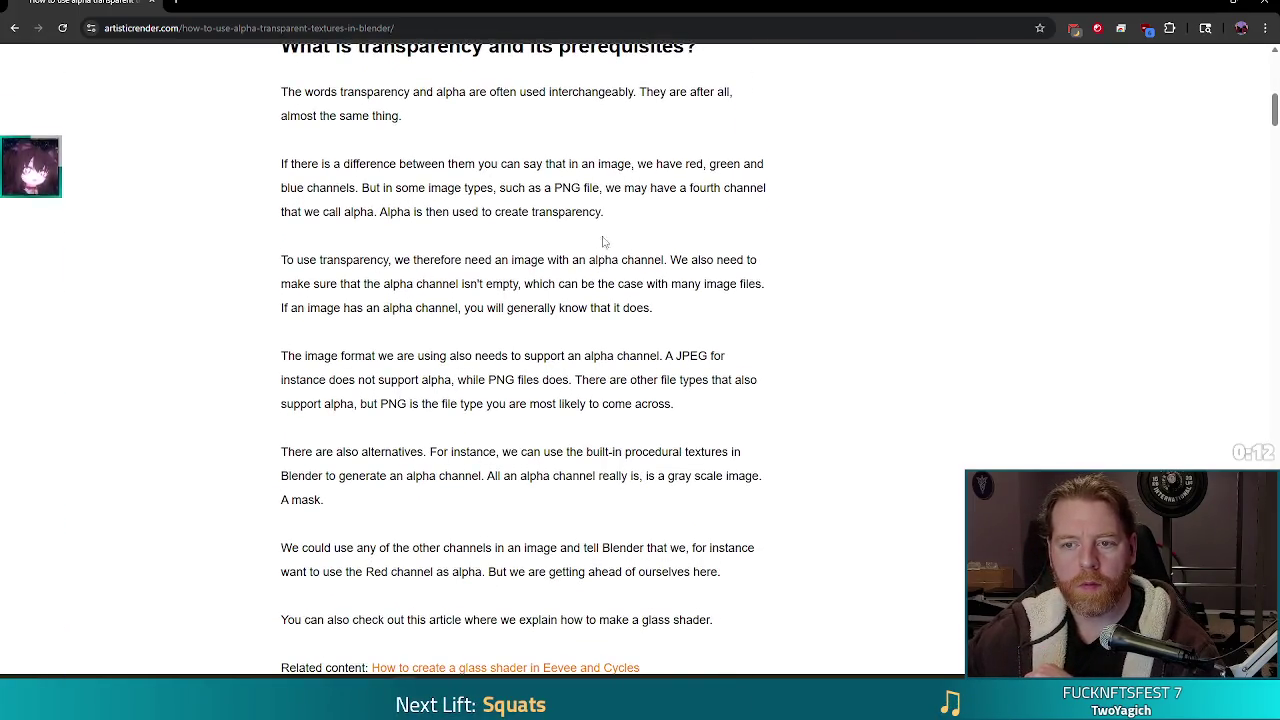
scroll(782, 289, "down", 1)
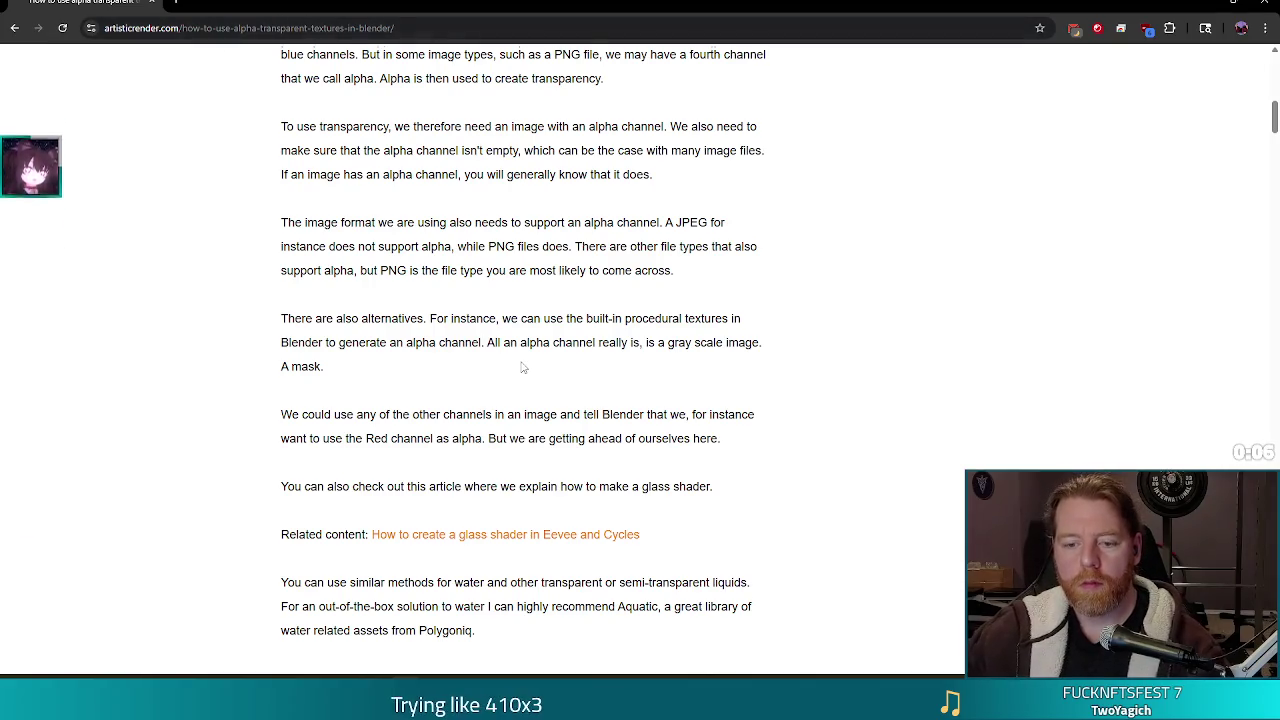
scroll(523, 366, "down", 2)
scroll(600, 360, "down", 2)
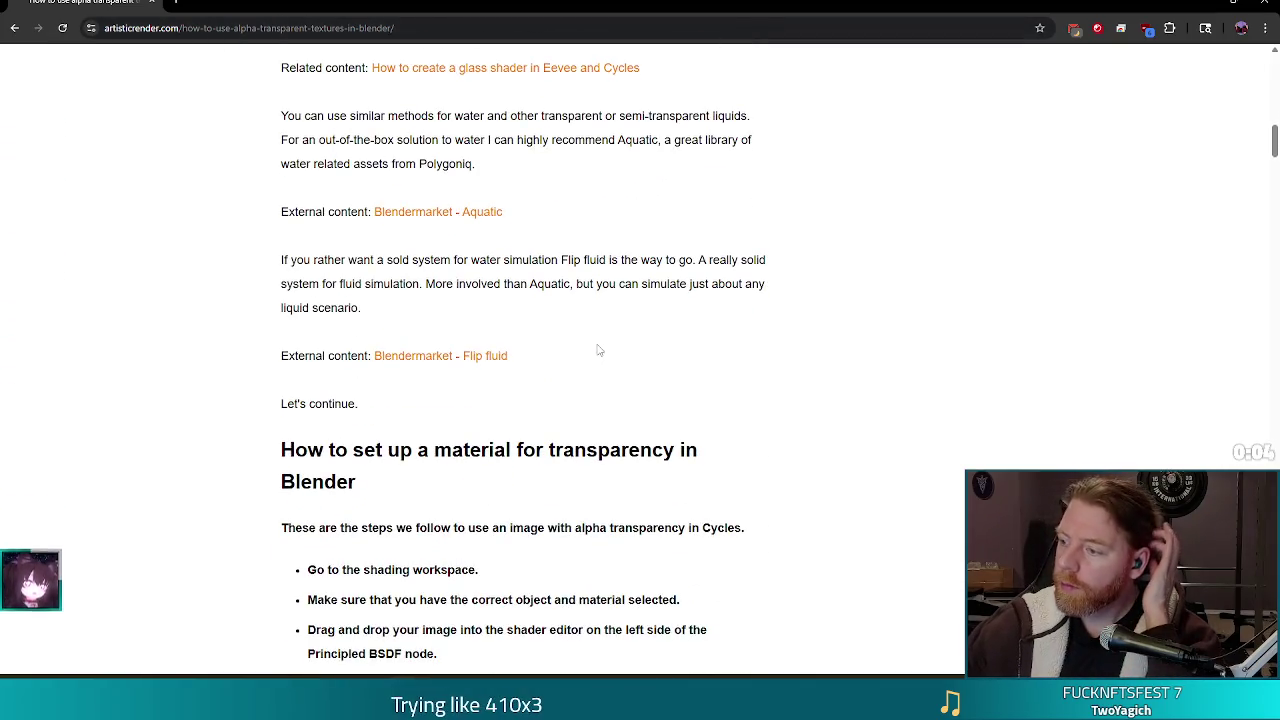
scroll(597, 336, "down", 3)
scroll(597, 336, "down", 1)
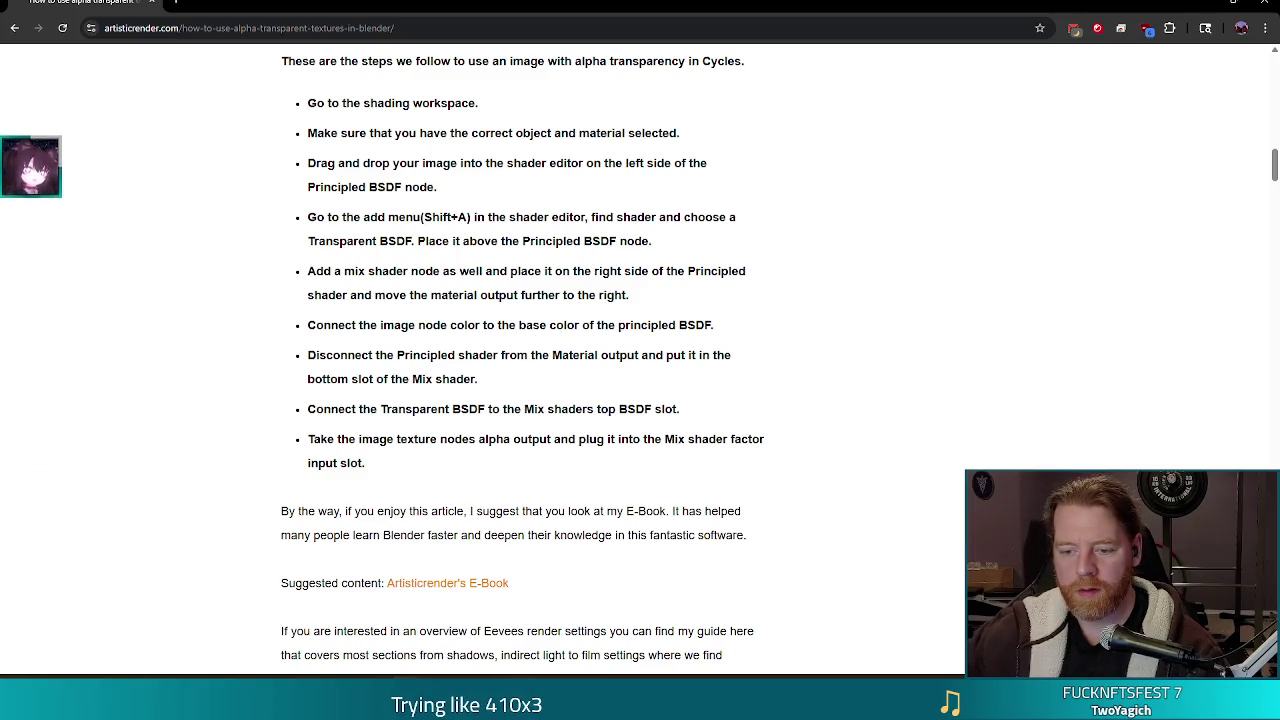
Return to Blender and view Plane.001's material with its tot_parp_text.png base colour.
key("alt+Tab")
scroll(1163, 302, "down", 3)
scroll(1163, 302, "down", 3)
scroll(1163, 302, "up", 2)
scroll(1270, 350, "up", 2)
left_click_drag(1273, 366, 1275, 232)
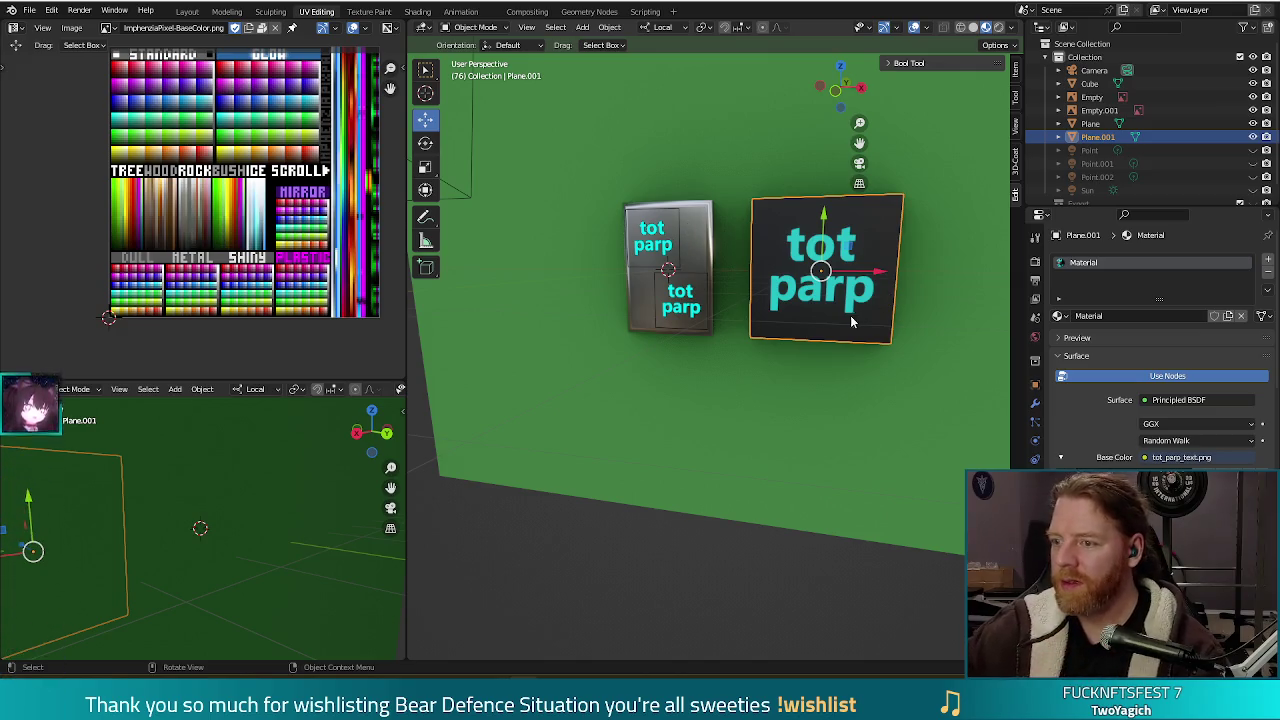
left_click(1133, 376)
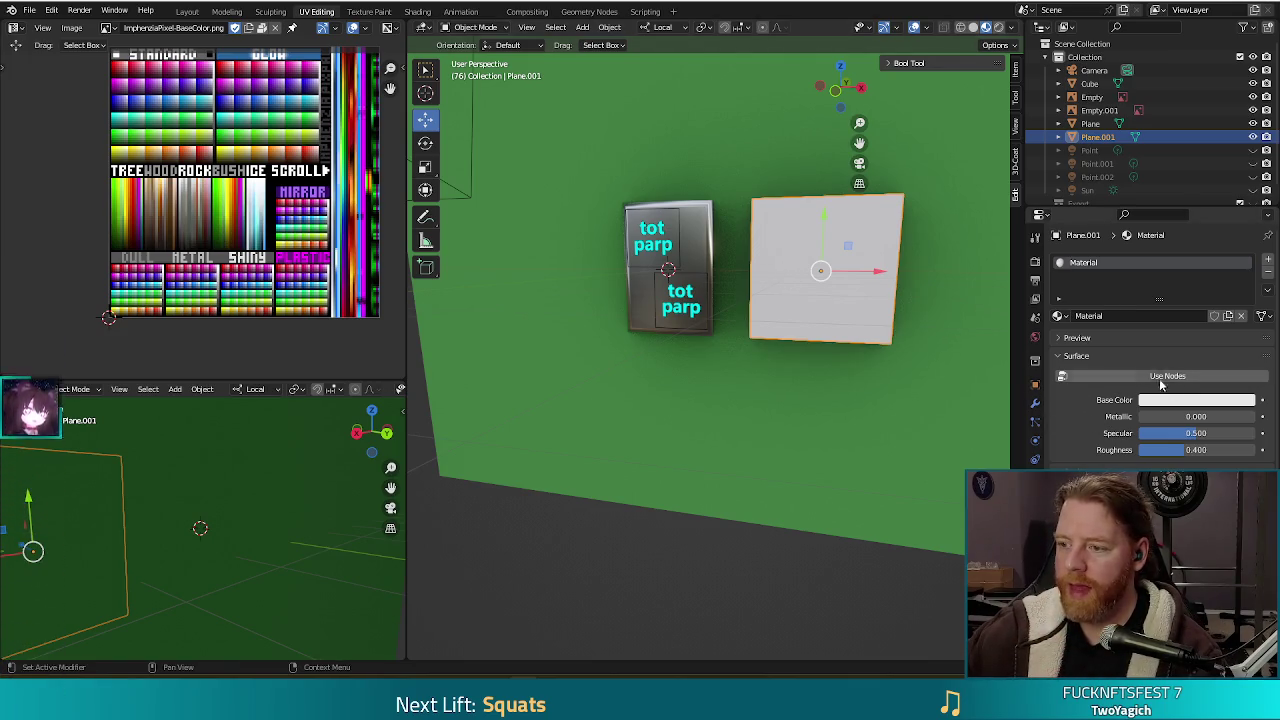
scroll(1090, 432, "down", 2)
scroll(1090, 434, "down", 2)
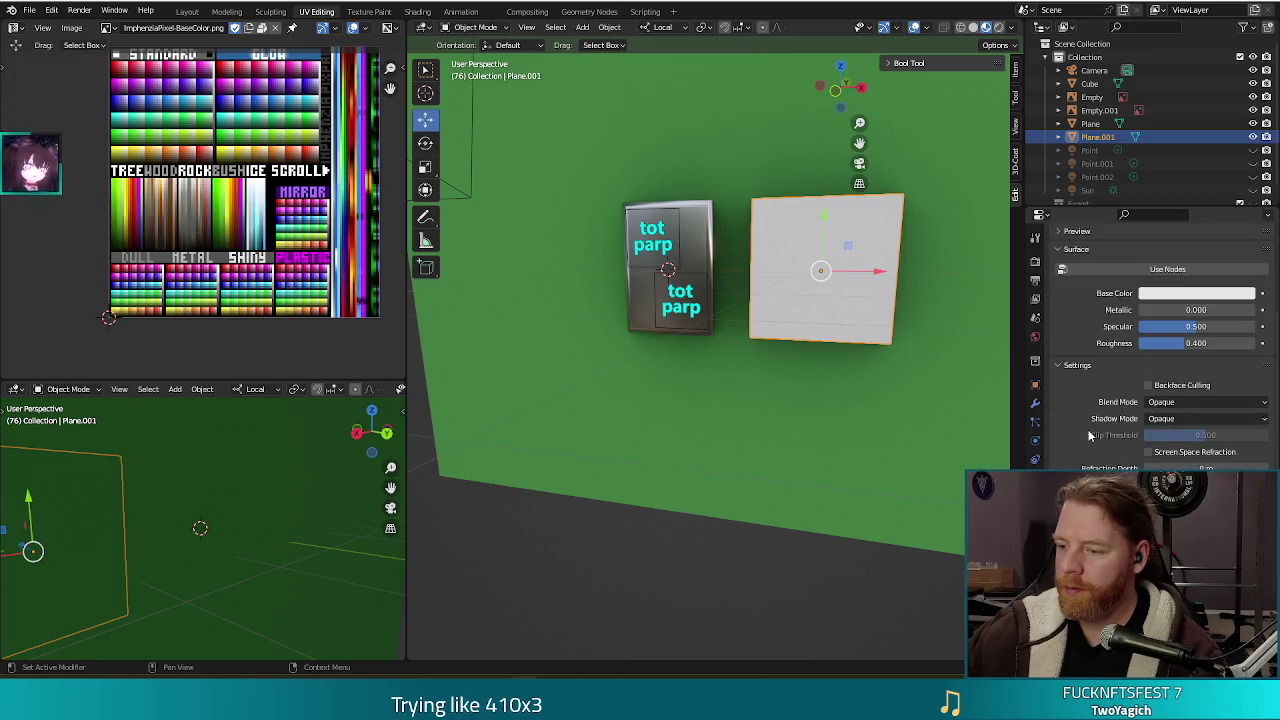
scroll(1090, 435, "down", 1)
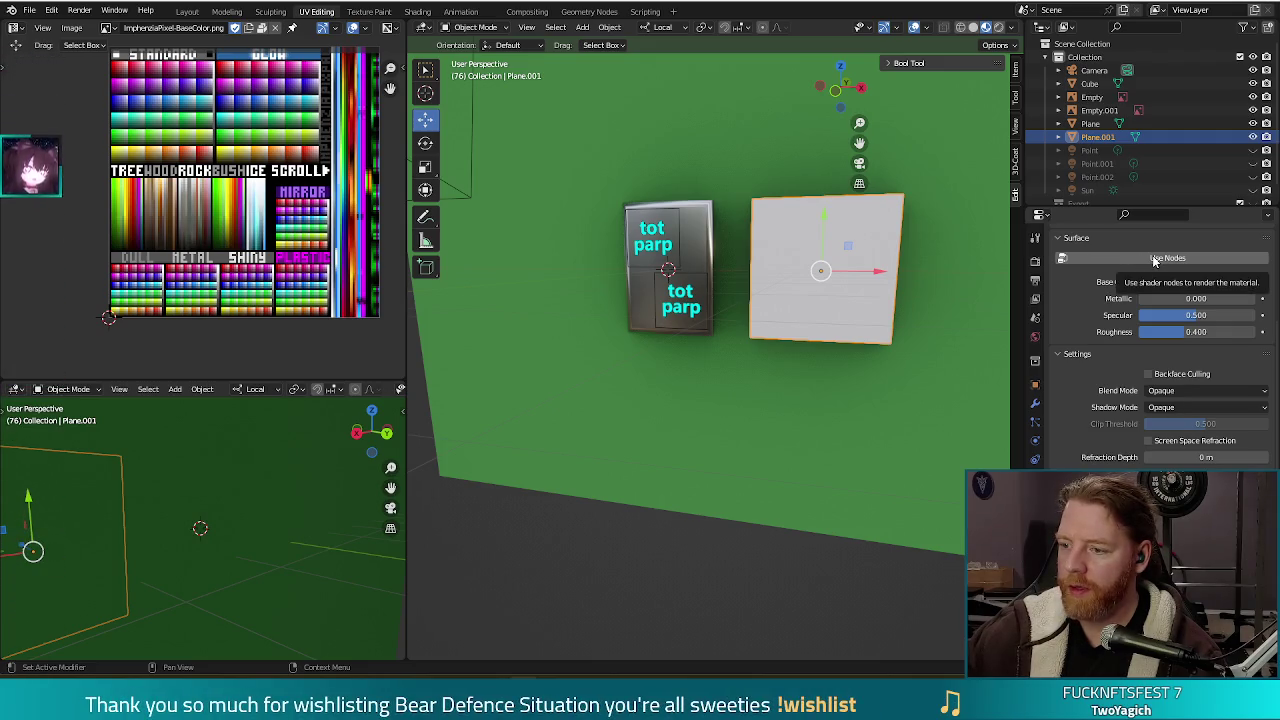
left_click(1153, 259)
scroll(1108, 408, "down", 1)
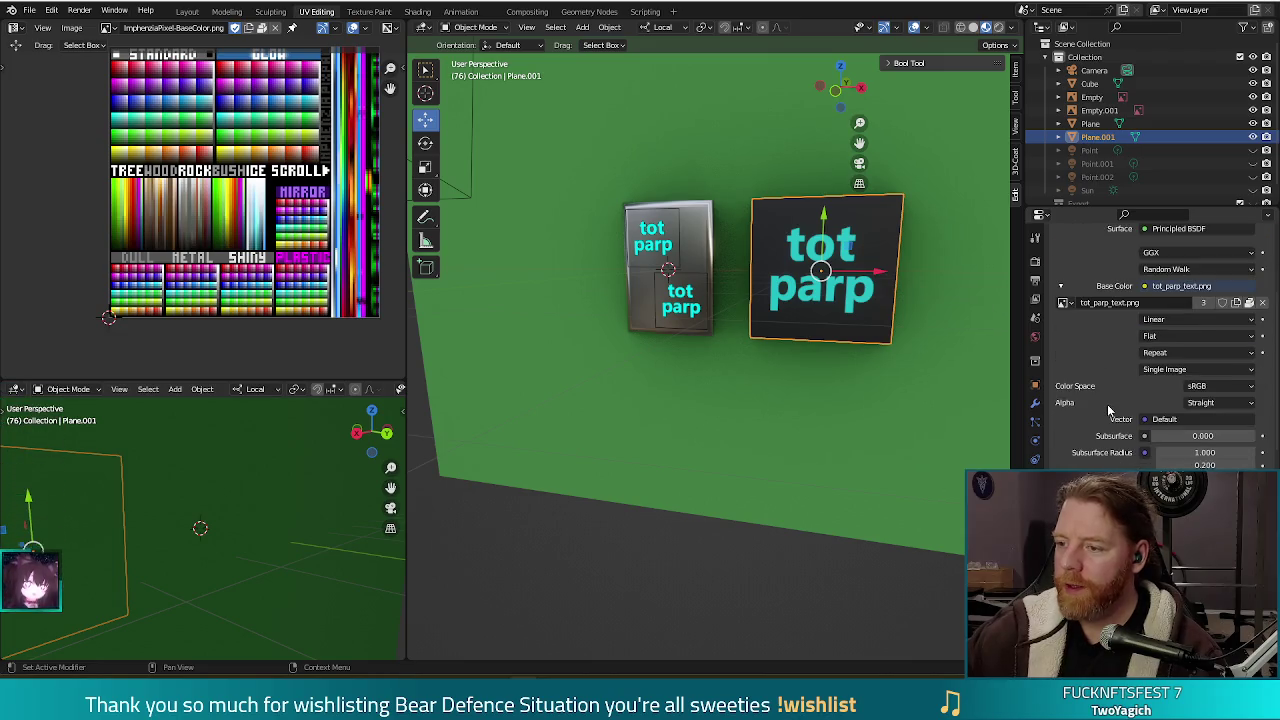
scroll(1117, 385, "down", 1)
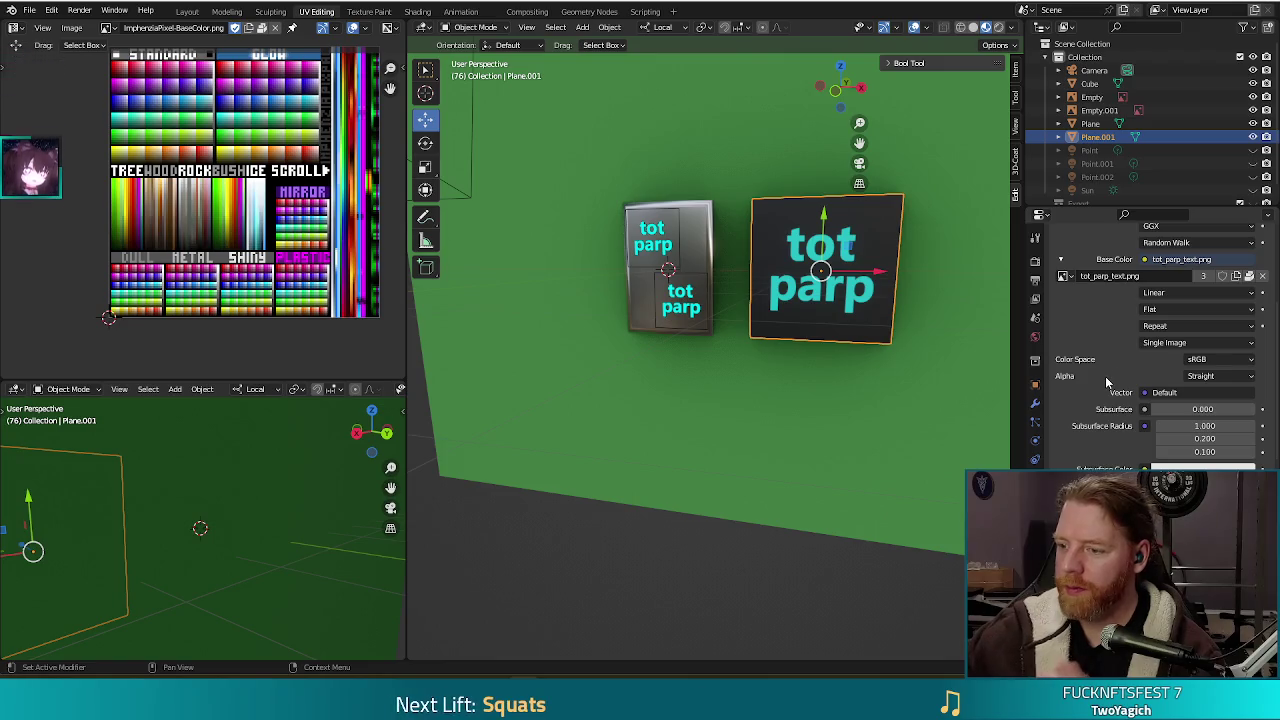
scroll(1105, 393, "down", 2)
scroll(1105, 393, "down", 2)
scroll(1105, 393, "down", 1)
scroll(1158, 415, "down", 2)
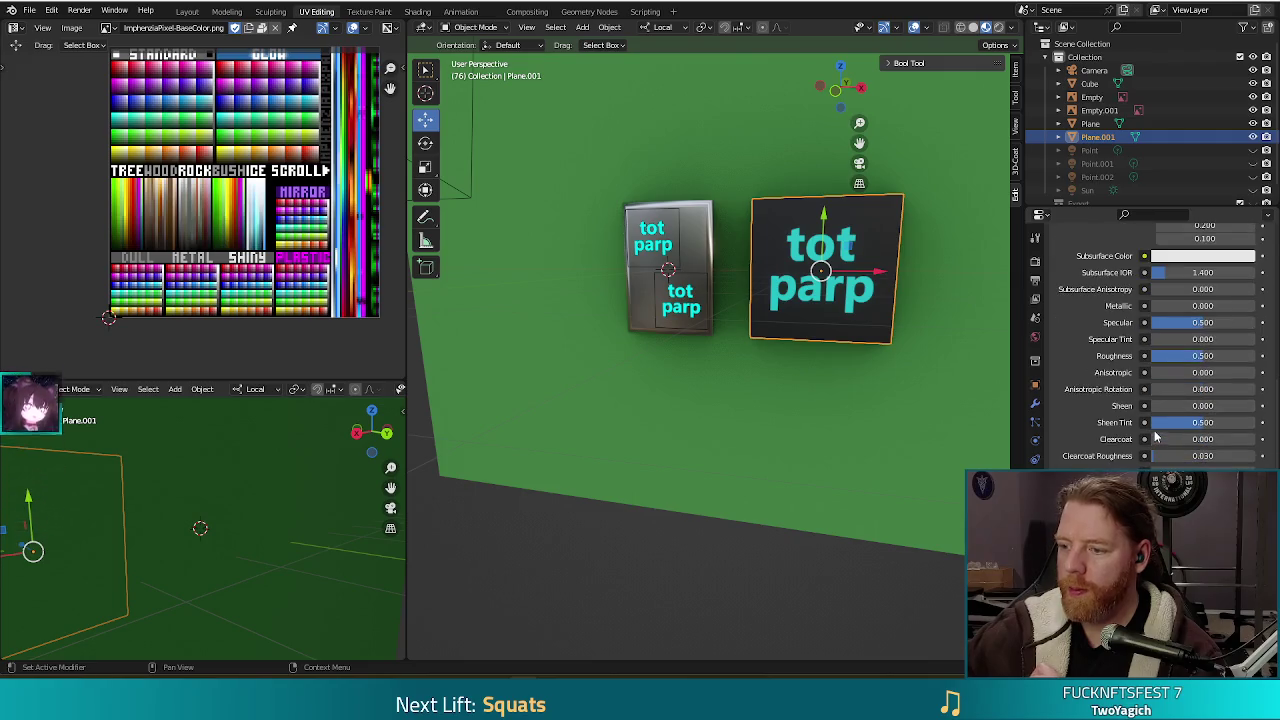
scroll(1156, 435, "down", 2)
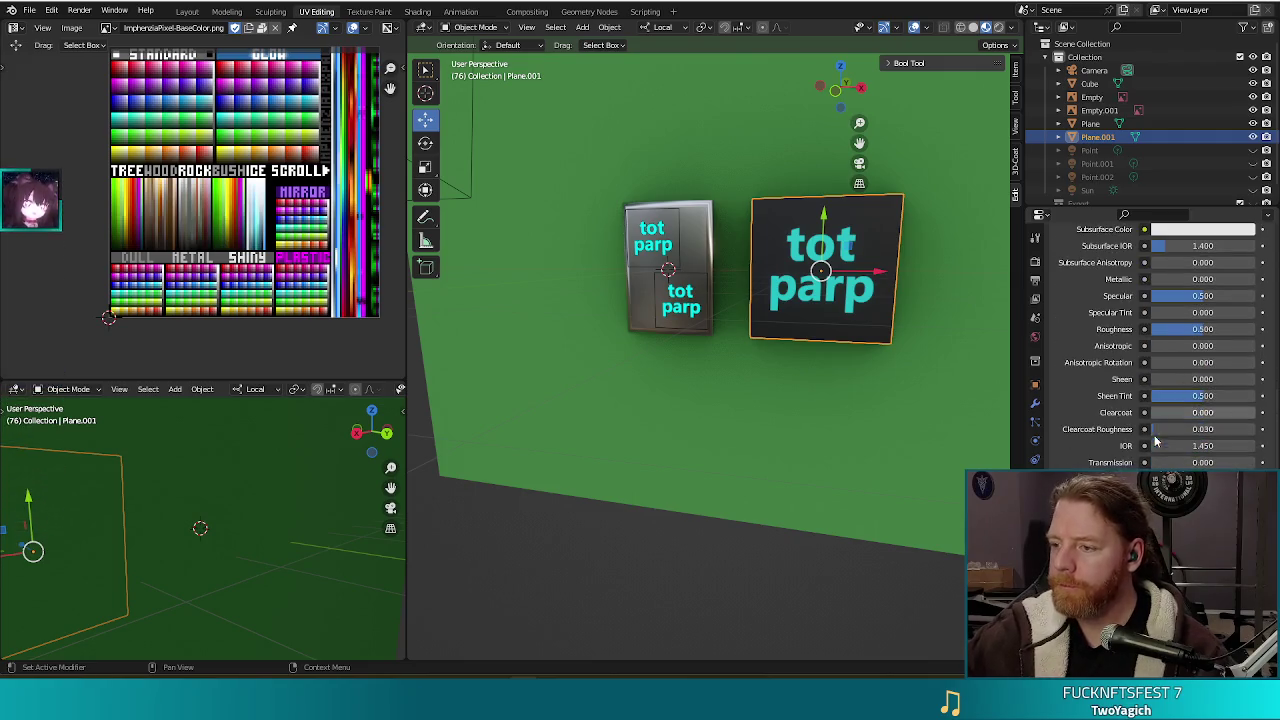
left_click(1151, 214)
type("alpha")
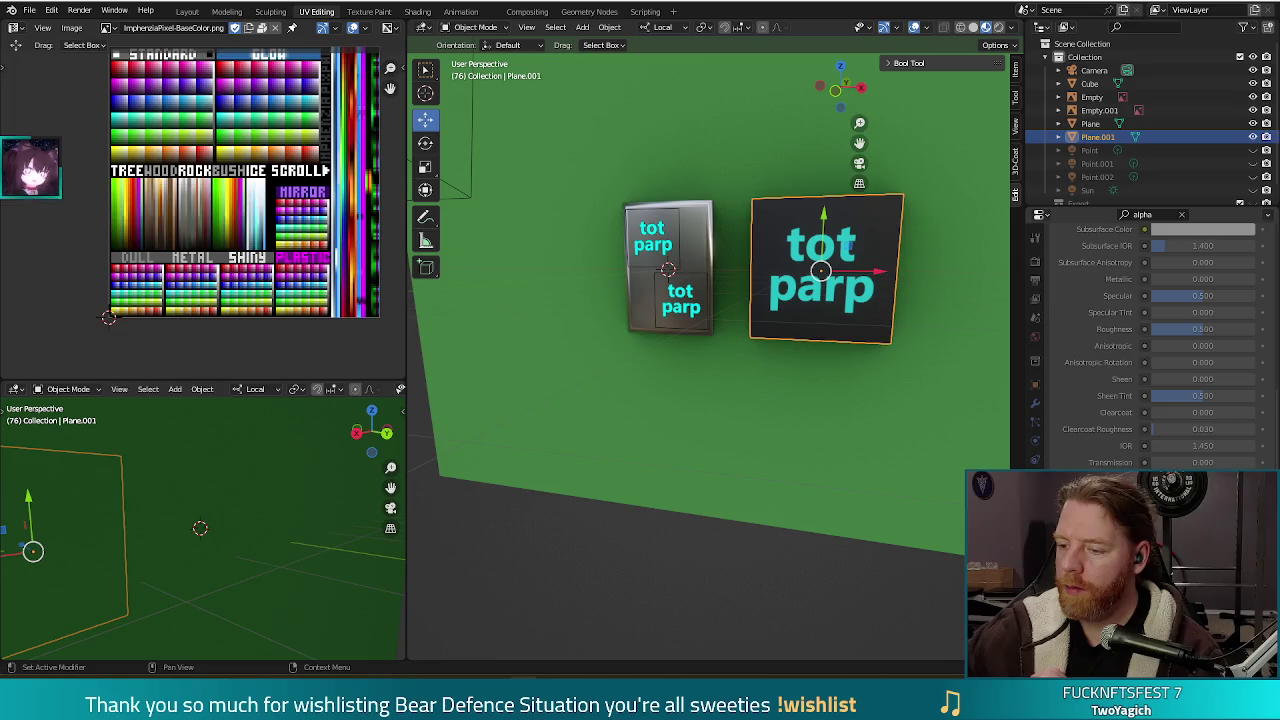
scroll(1150, 340, "down", 5)
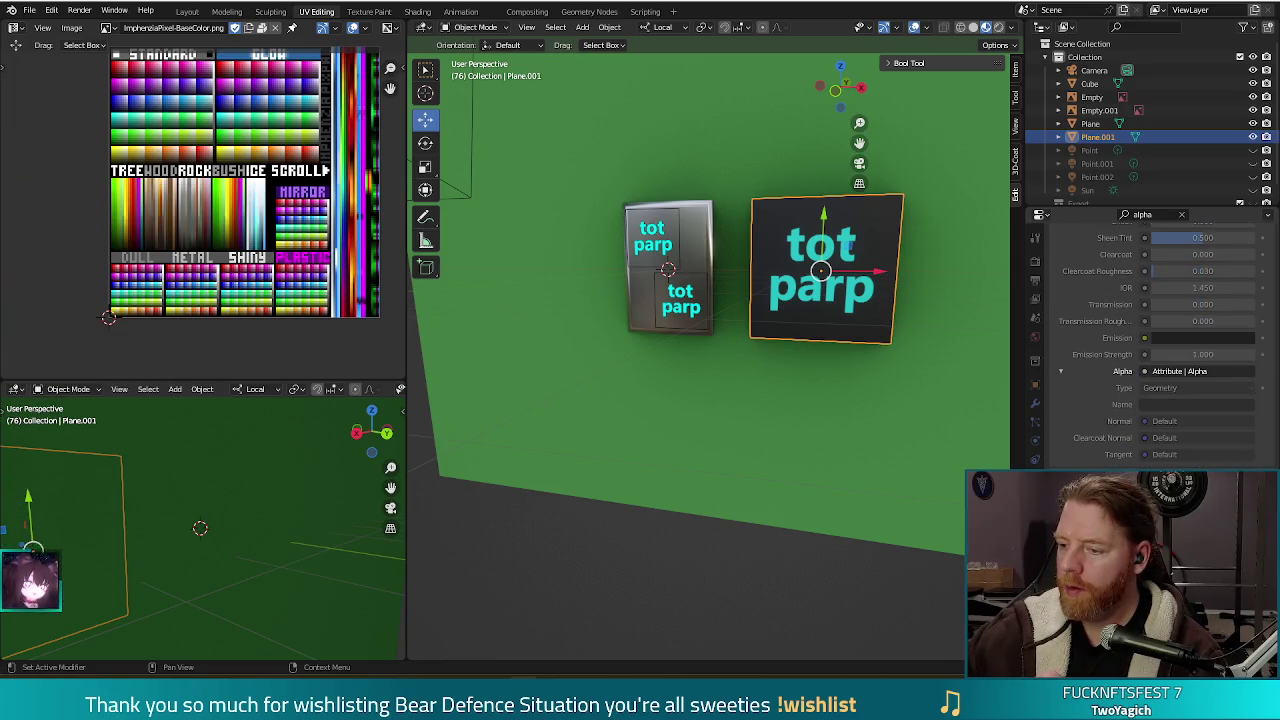
scroll(1150, 340, "up", 3)
scroll(1150, 340, "up", 3)
scroll(1150, 340, "up", 3)
scroll(1150, 340, "up", 5)
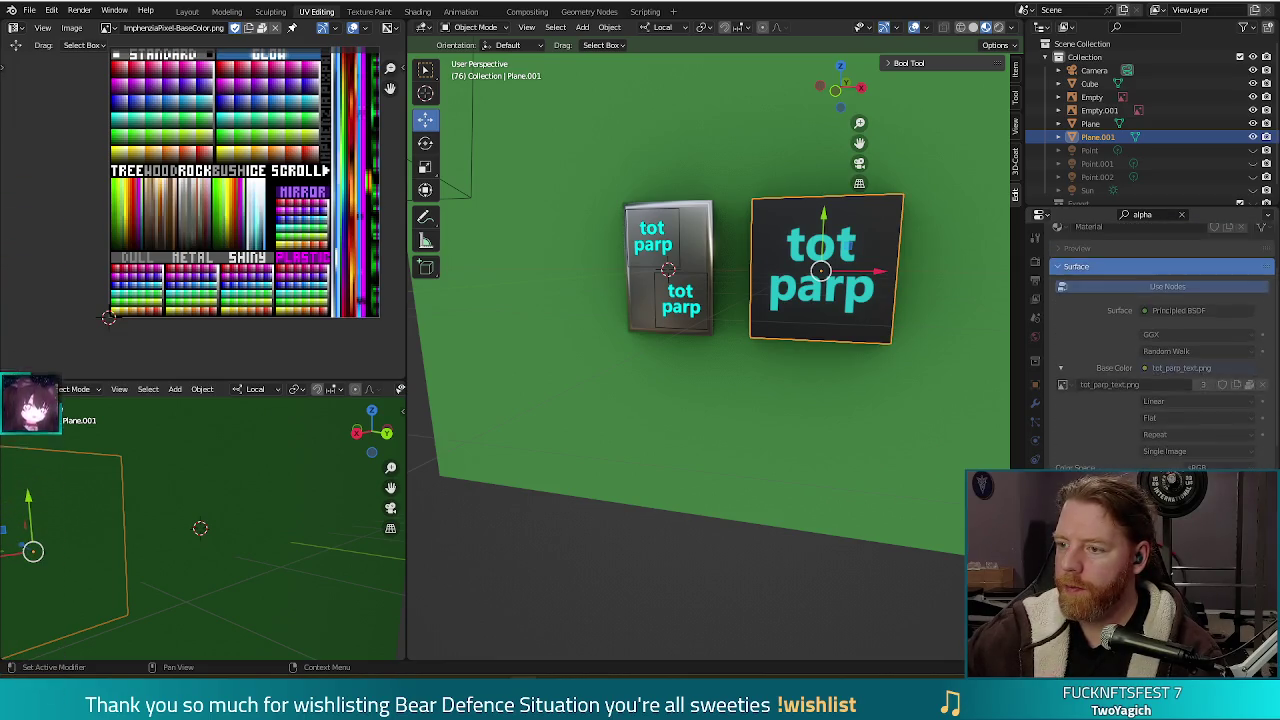
scroll(1150, 320, "up", 3)
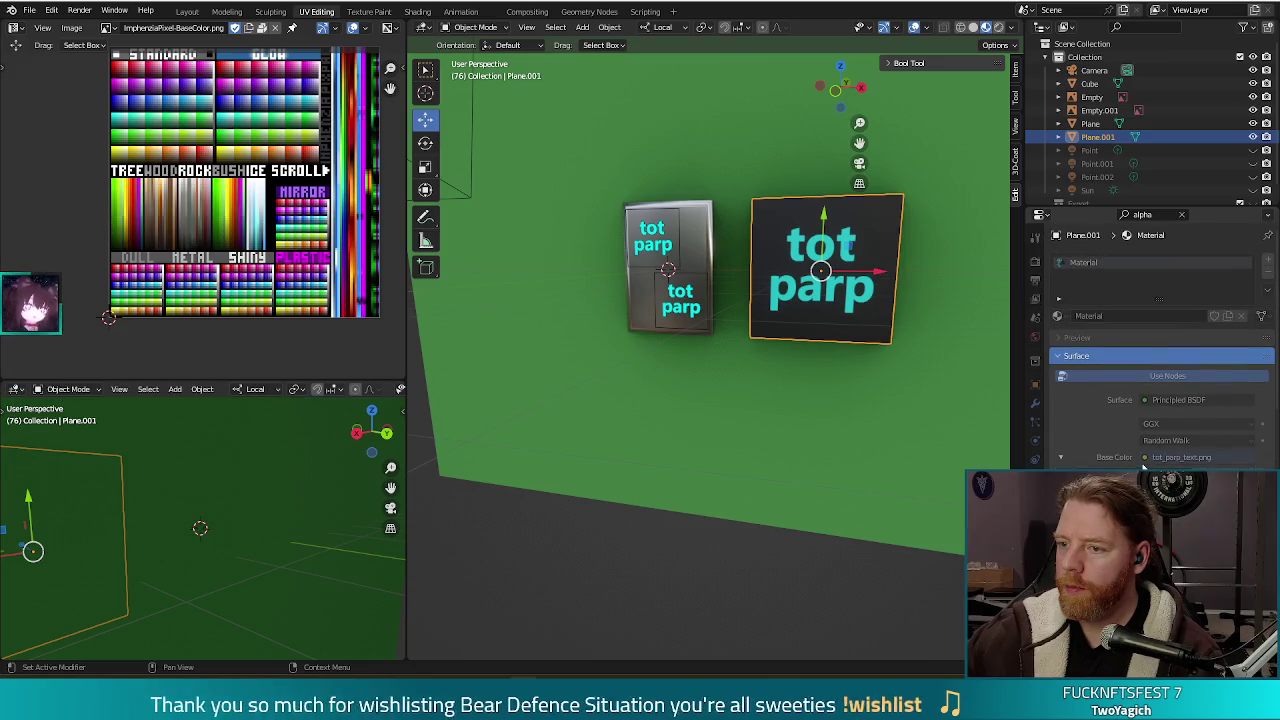
left_click(1181, 216)
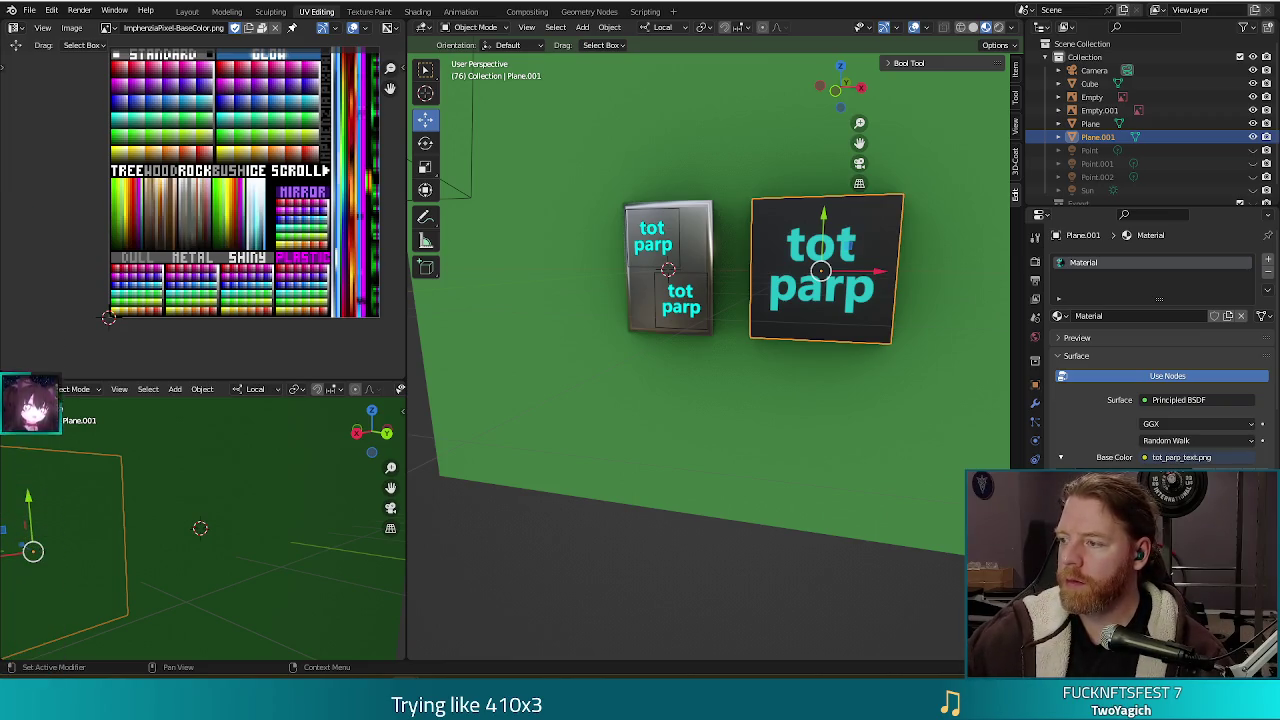
left_click(47, 10)
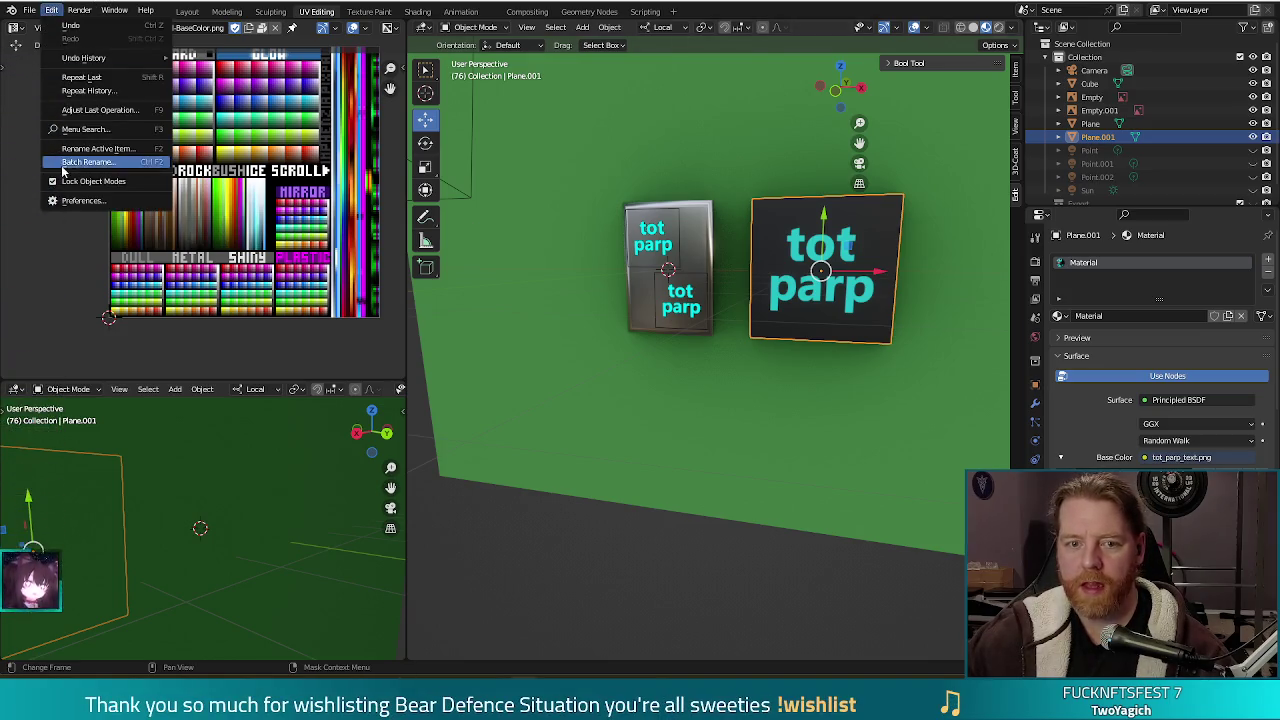
Filter add-ons by 'images', review Import Images as Planes details, then close Preferences.
left_click(64, 201)
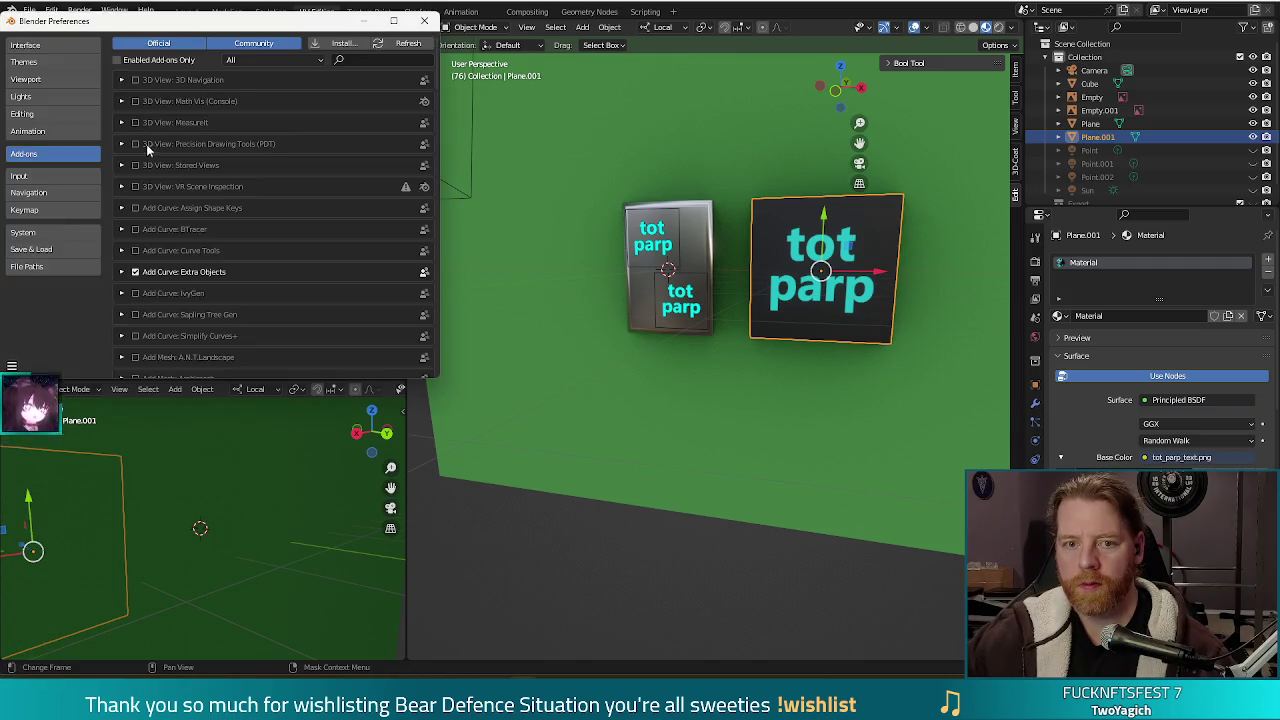
left_click(372, 60)
type("images")
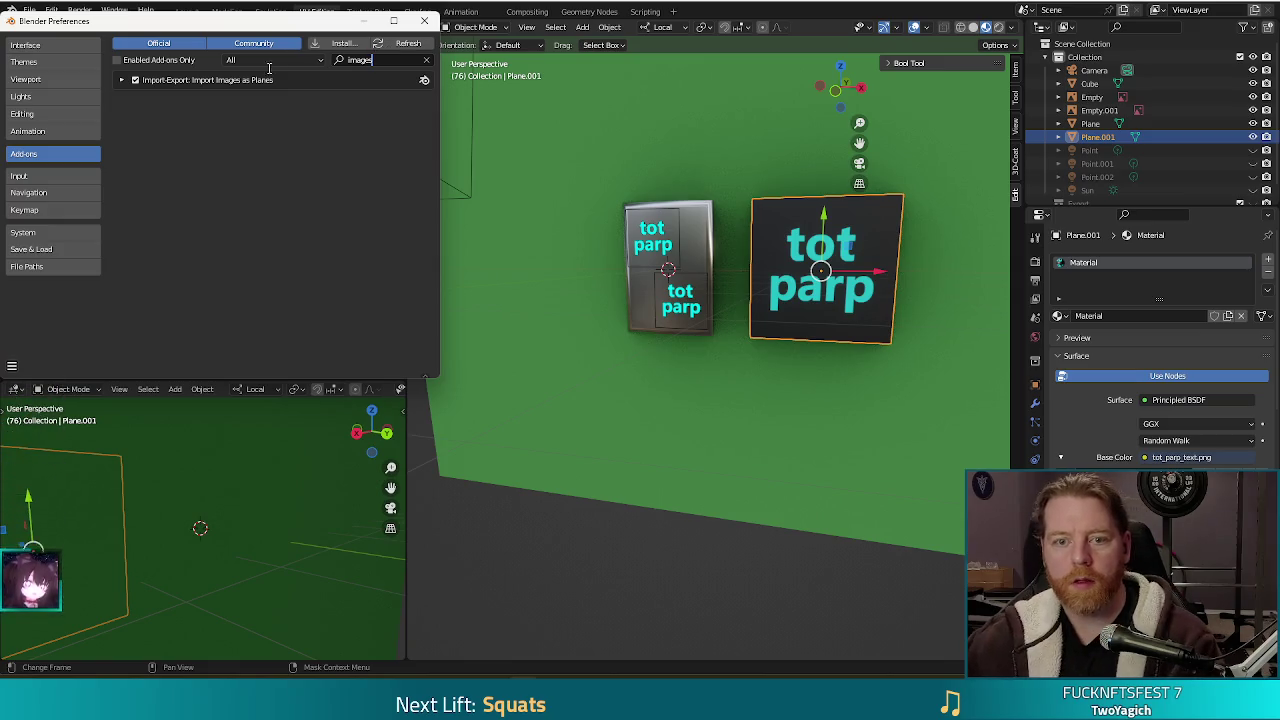
left_click(121, 80)
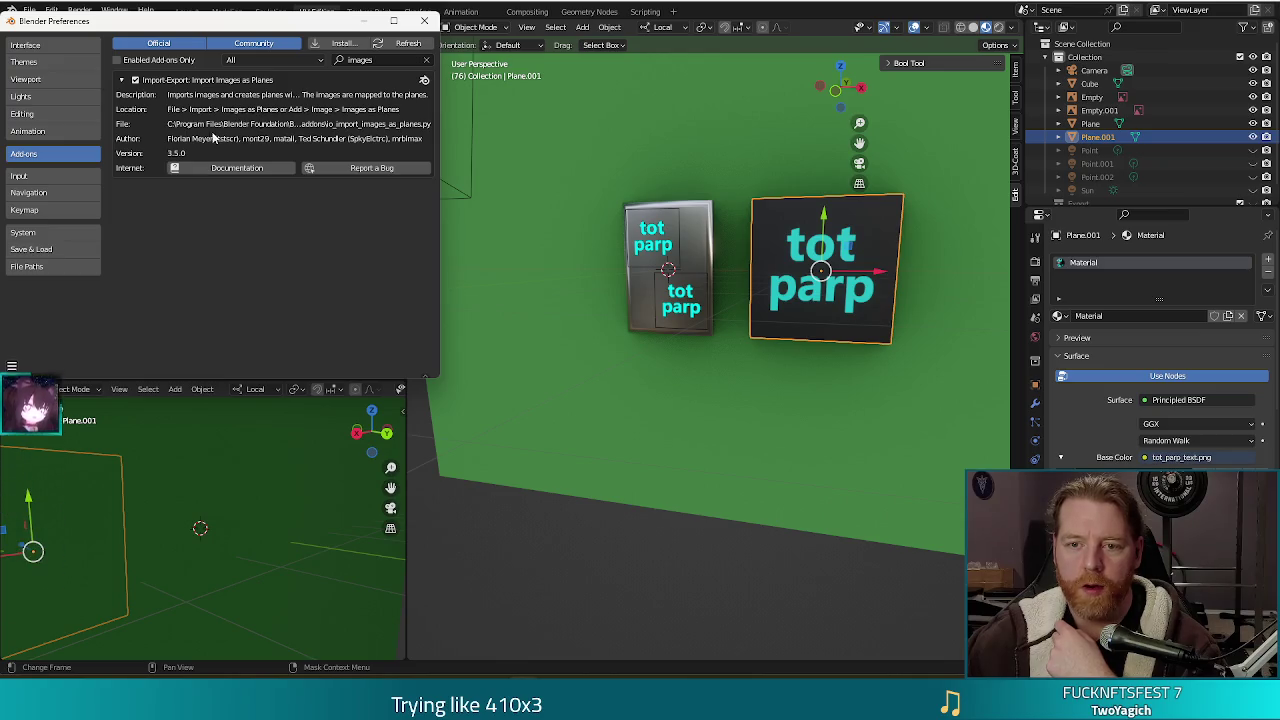
left_click(427, 22)
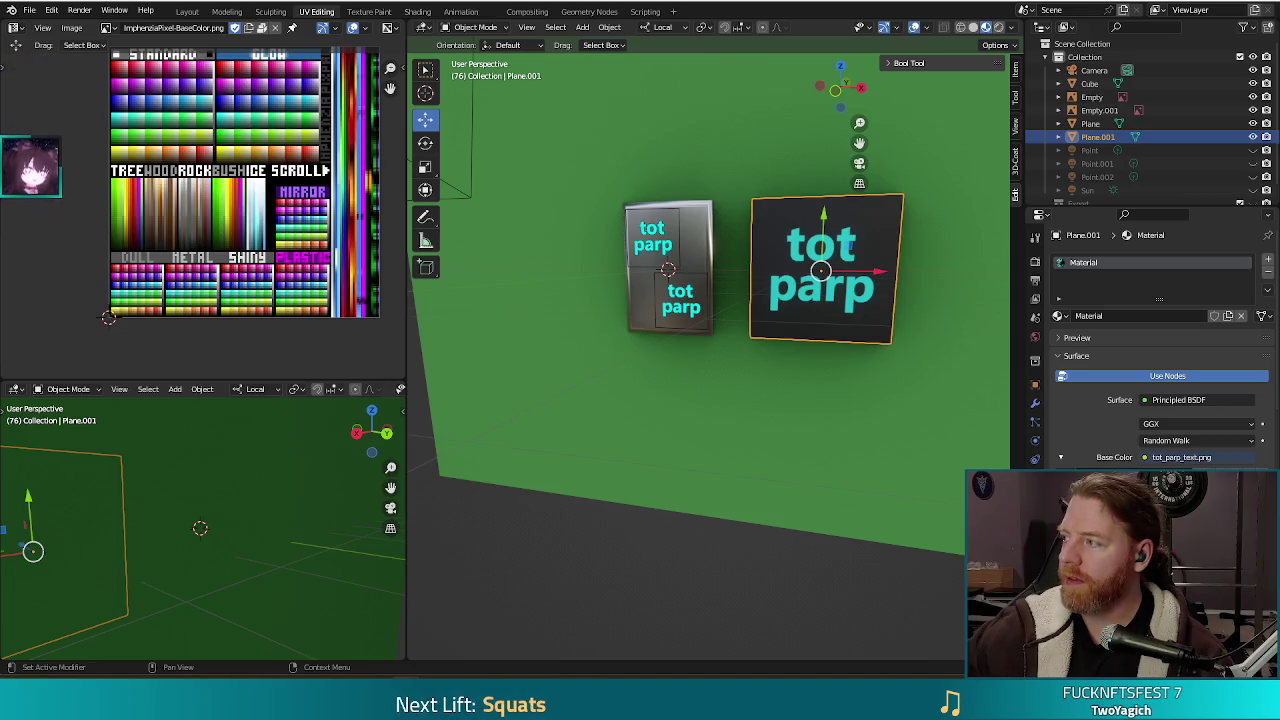
key("alt+Tab")
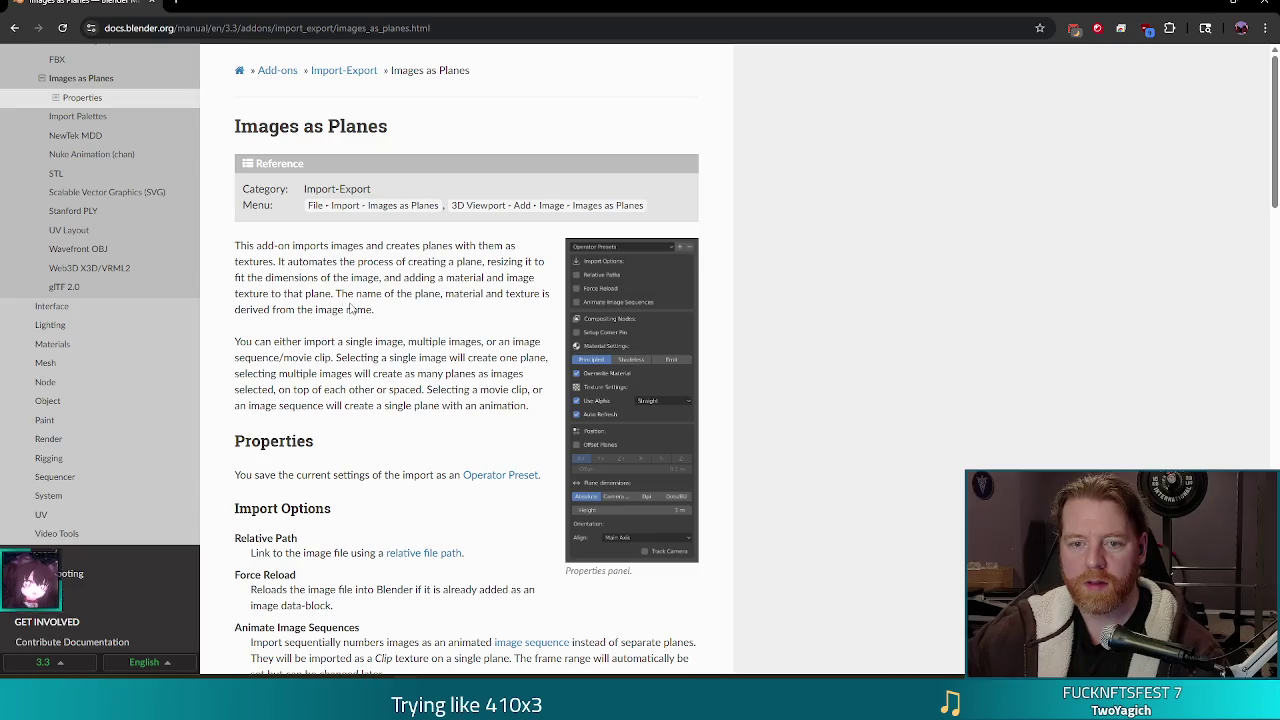
Scroll through the Images as Planes manual page.
scroll(398, 186, "down", 3)
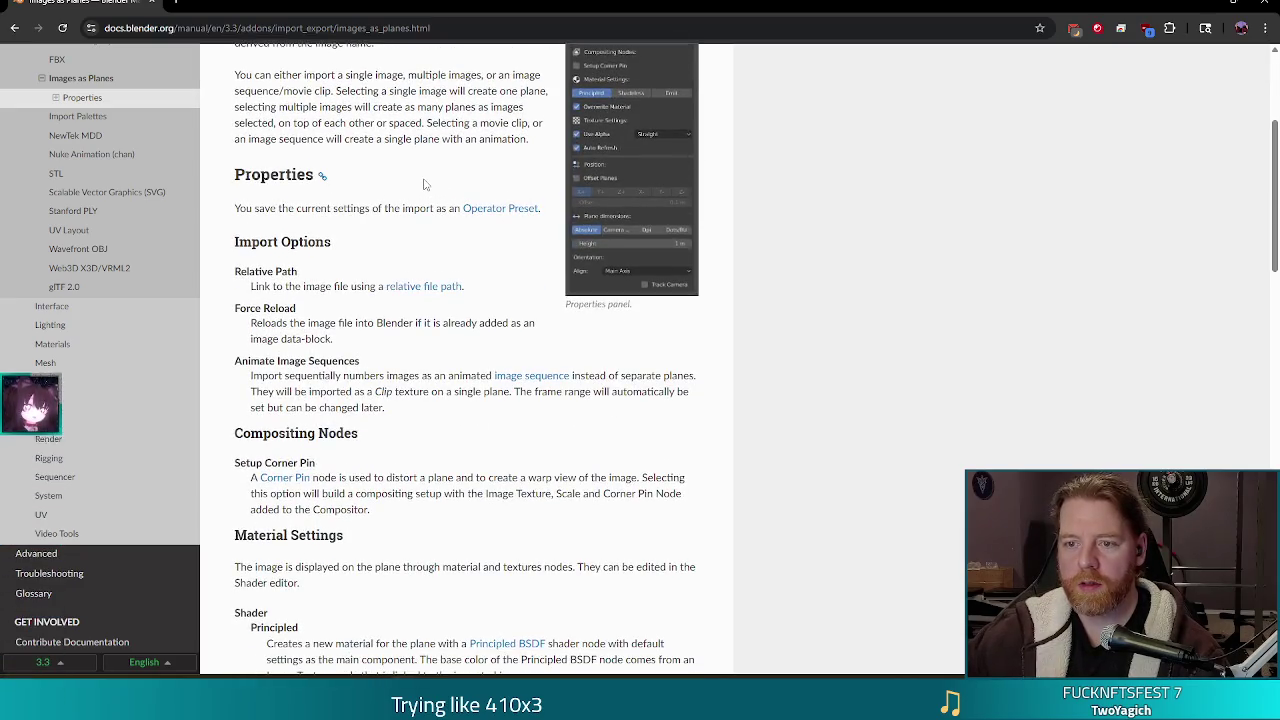
scroll(420, 190, "up", 2)
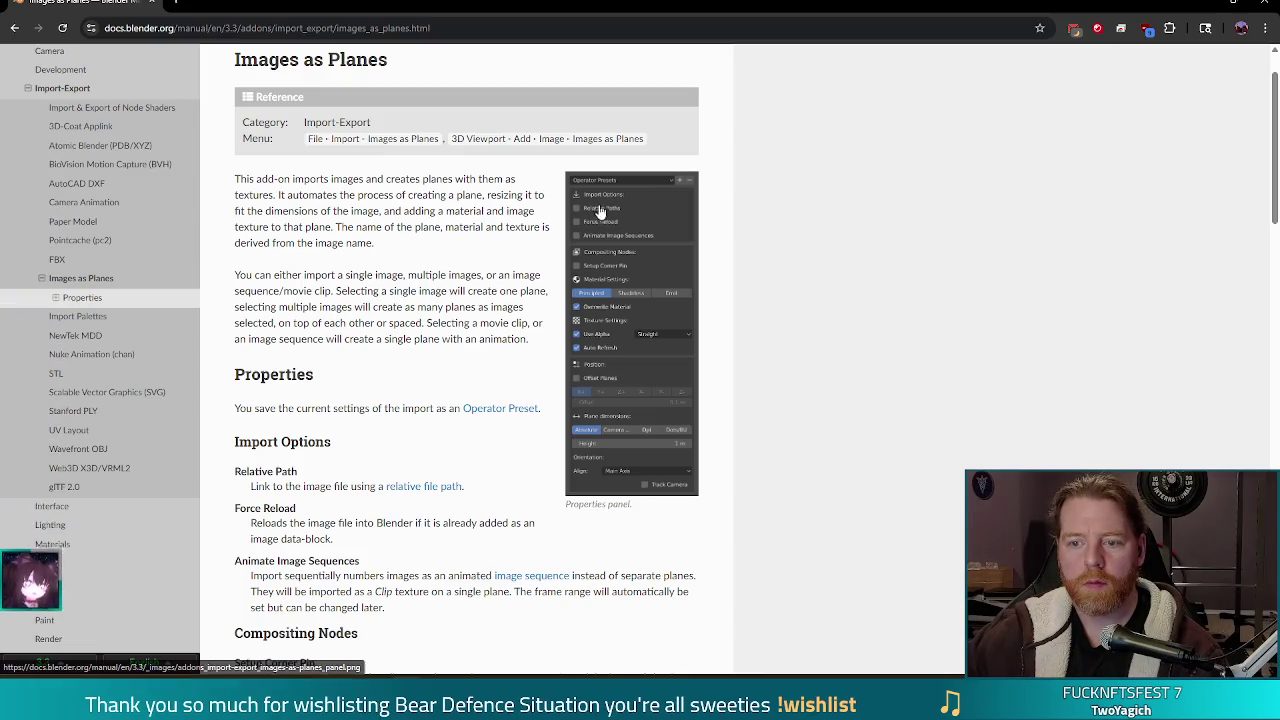
scroll(409, 323, "down", 1)
scroll(409, 323, "down", 2)
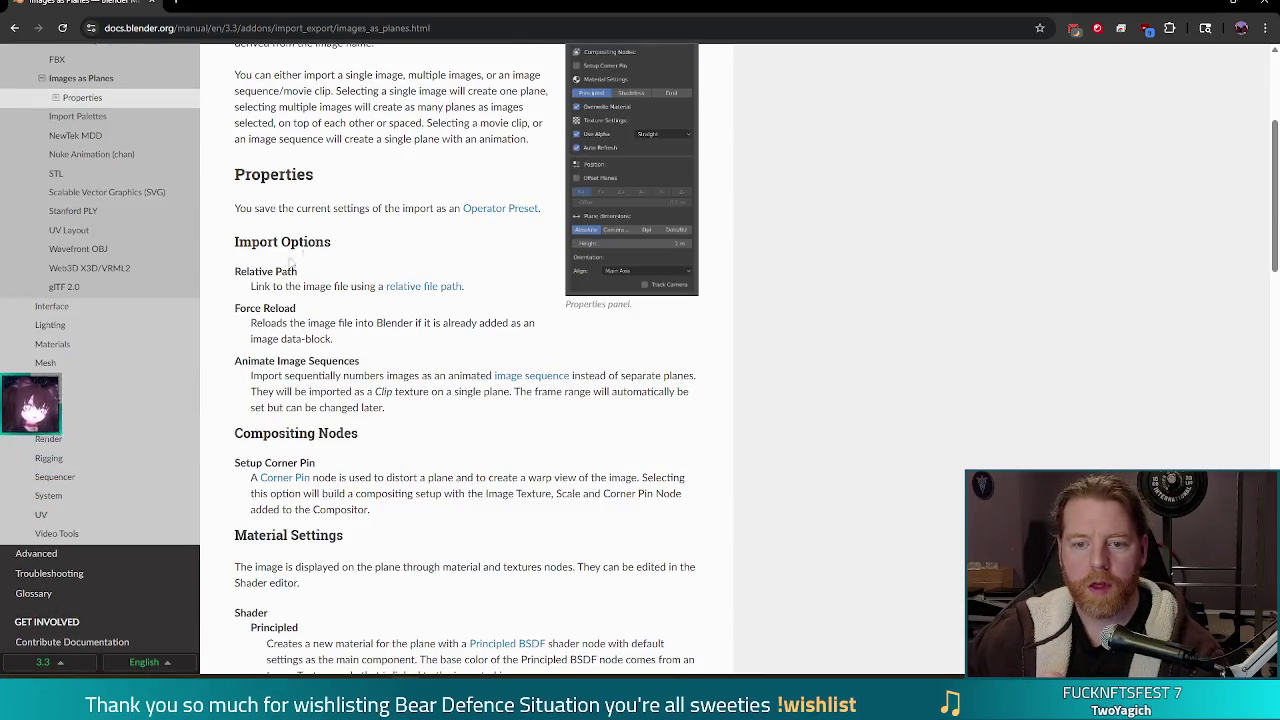
scroll(340, 330, "down", 2)
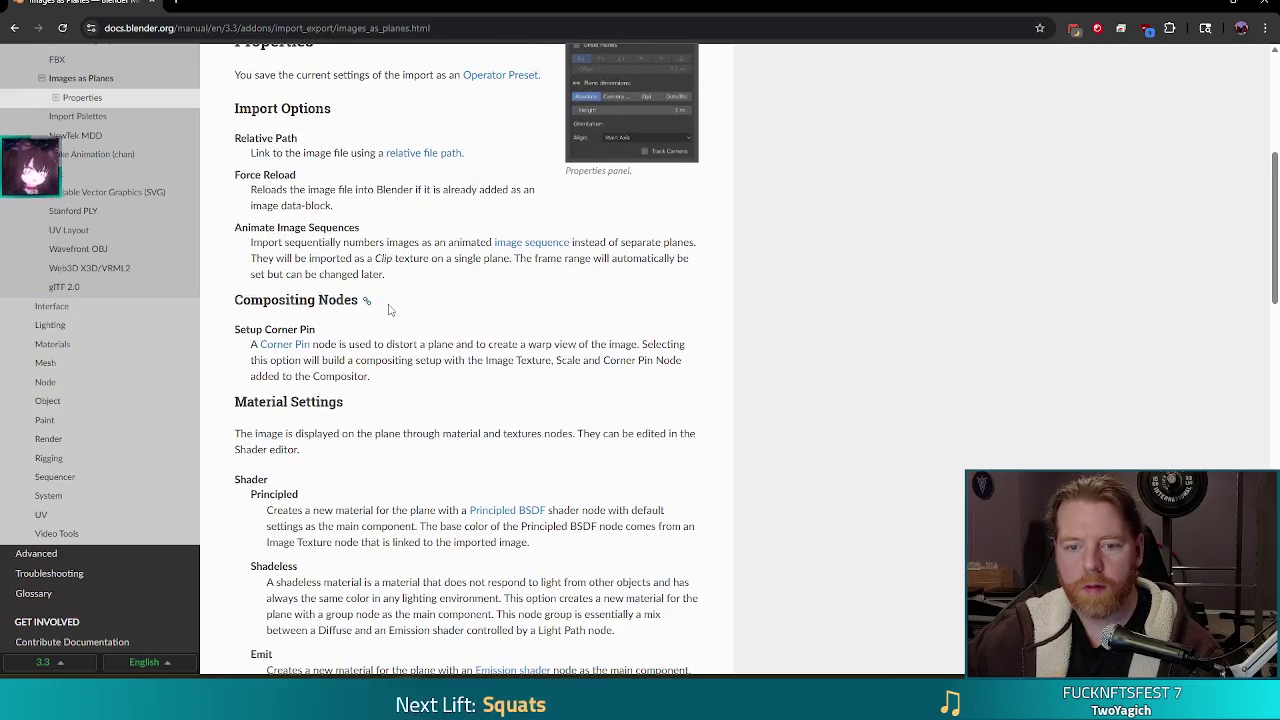
scroll(330, 320, "down", 2)
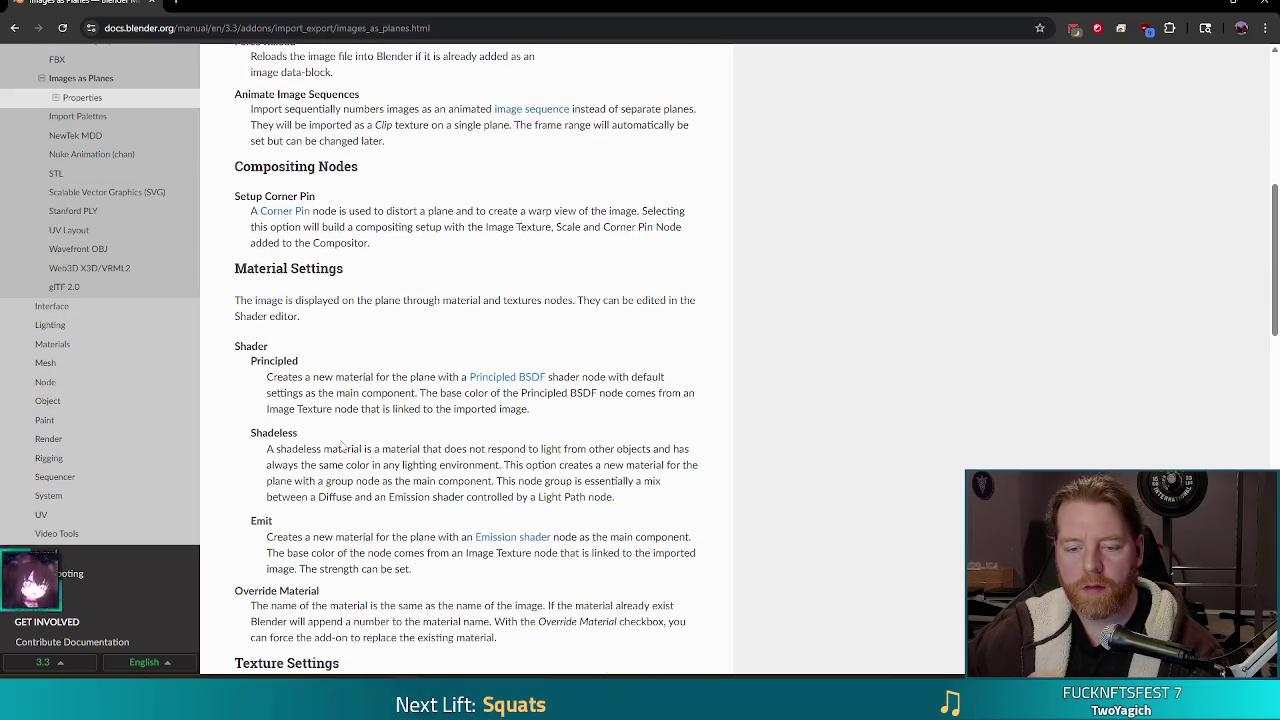
scroll(347, 359, "down", 2)
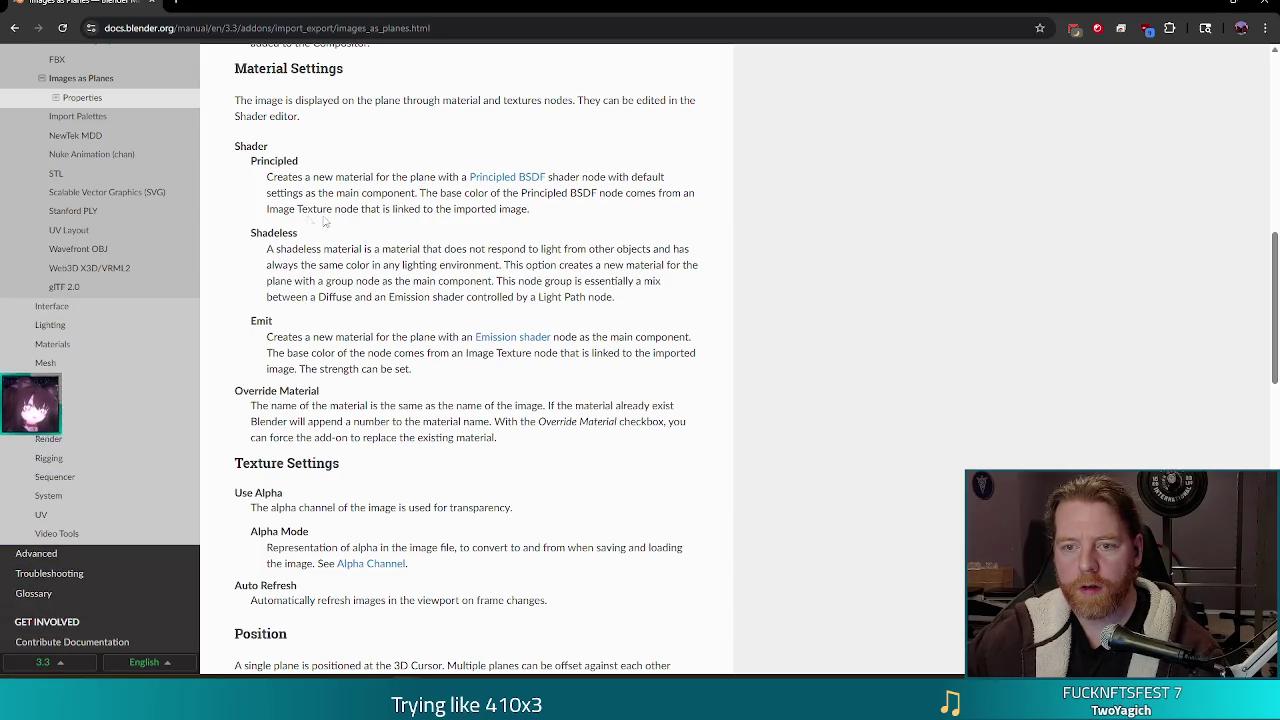
scroll(300, 250, "down", 3)
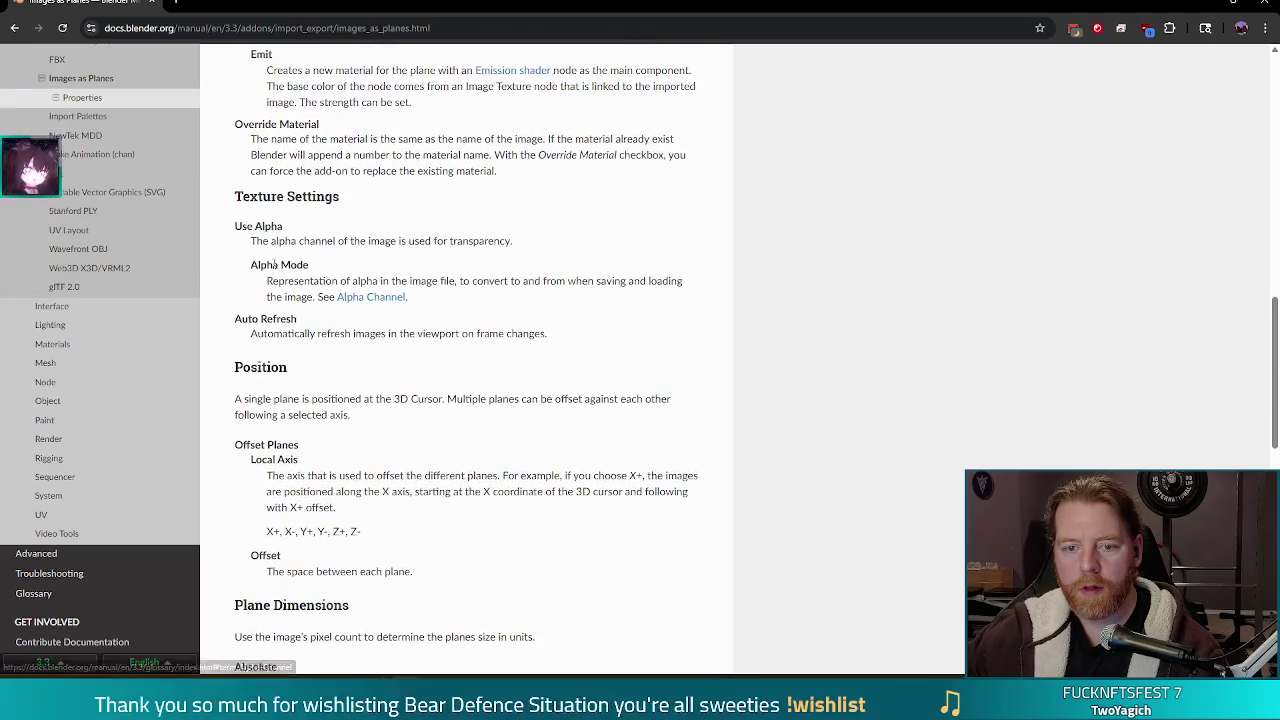
scroll(343, 375, "down", 1)
scroll(343, 375, "down", 3)
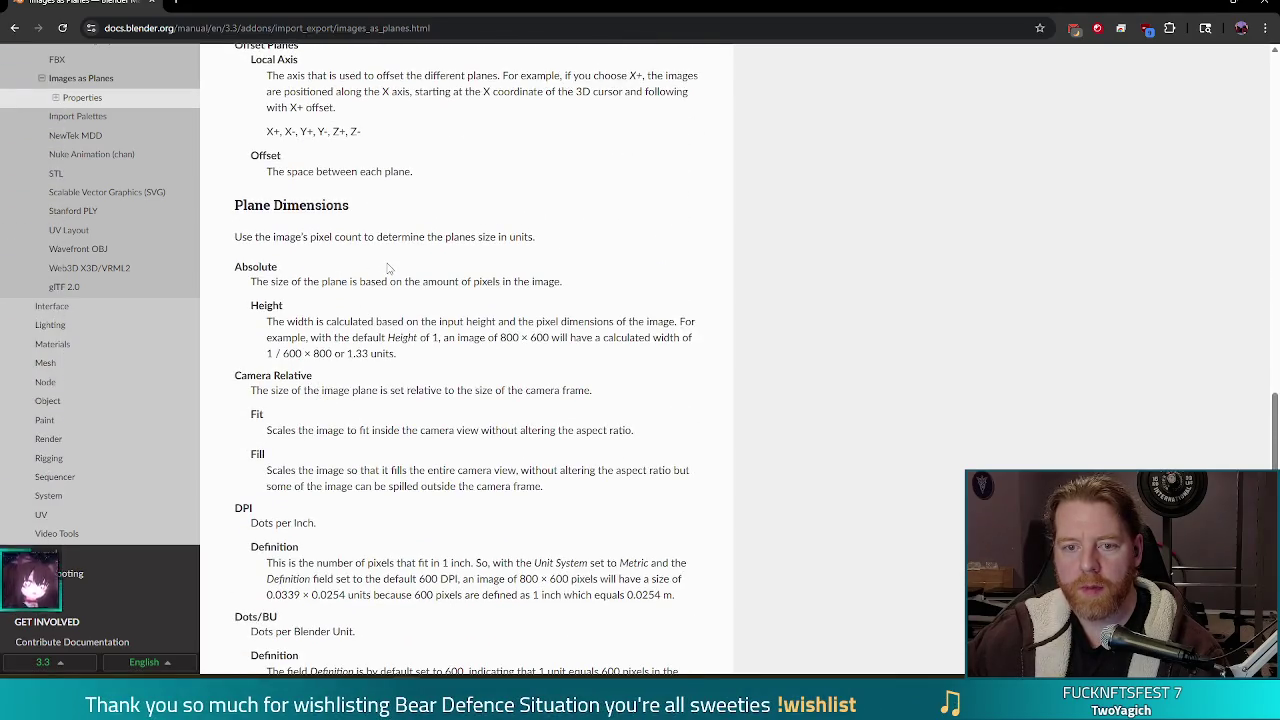
scroll(388, 268, "down", 3)
scroll(385, 269, "down", 2)
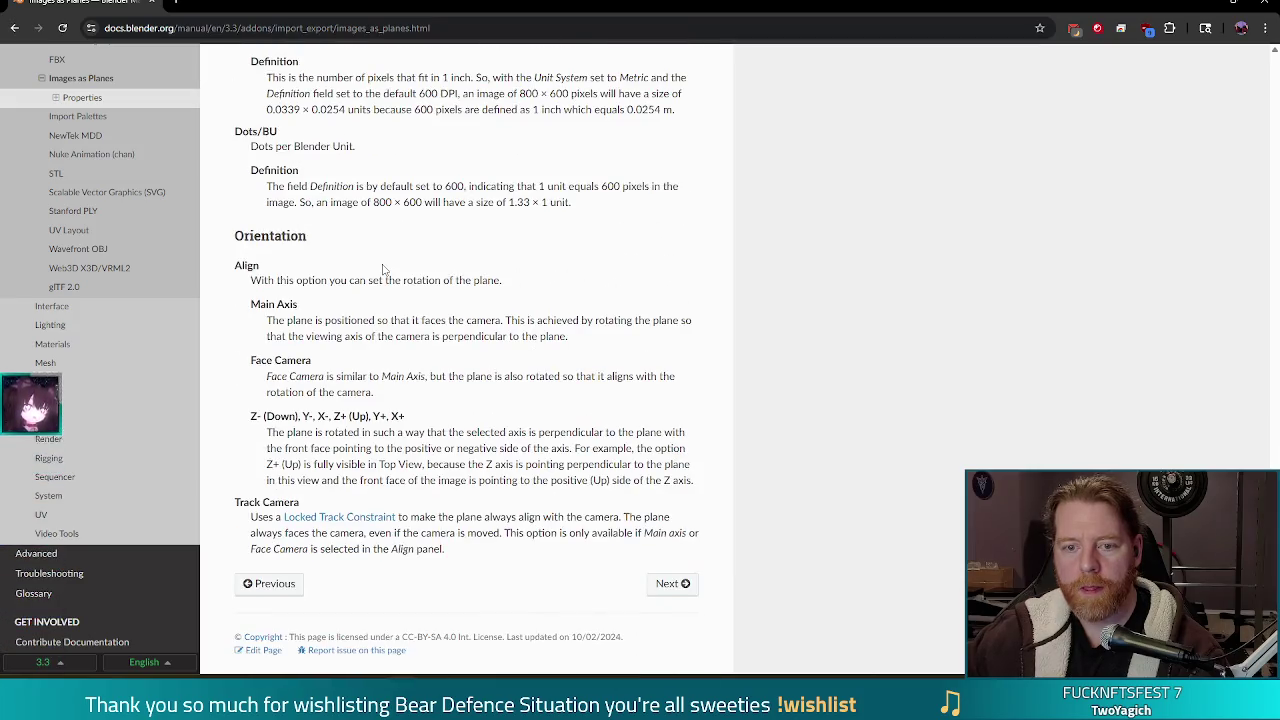
scroll(437, 343, "up", 3)
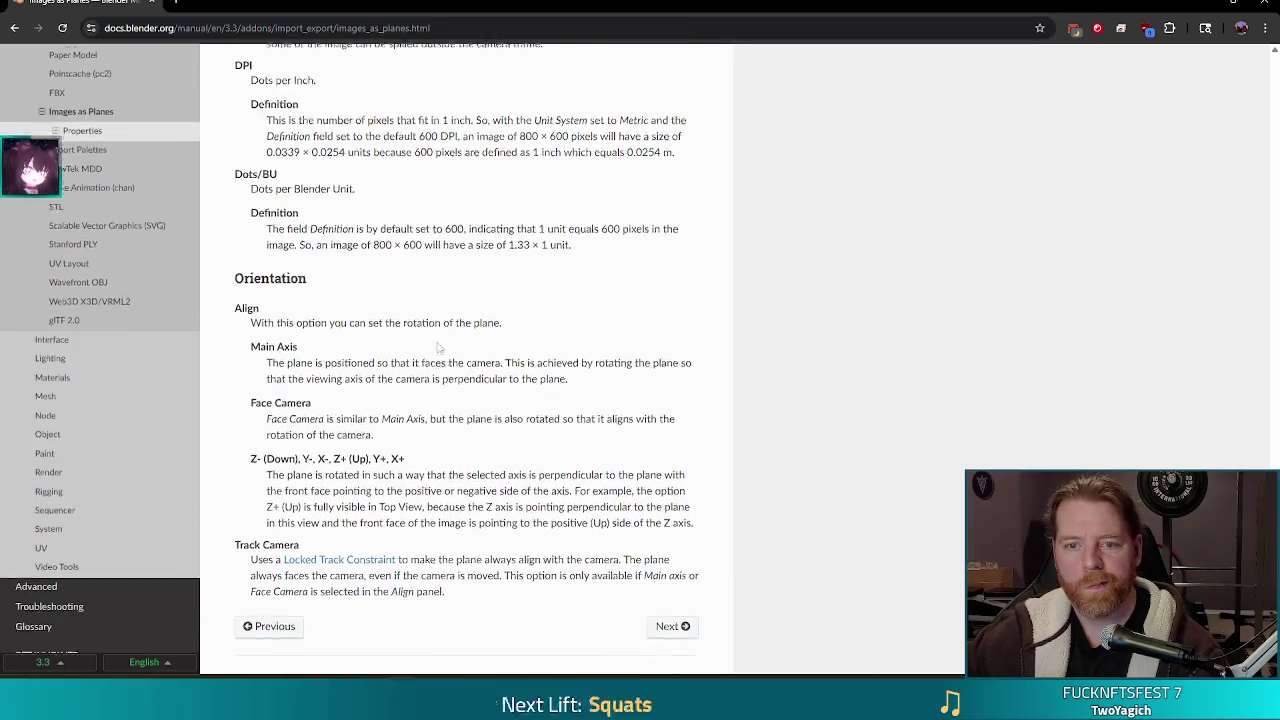
scroll(469, 359, "up", 5)
scroll(469, 359, "up", 2)
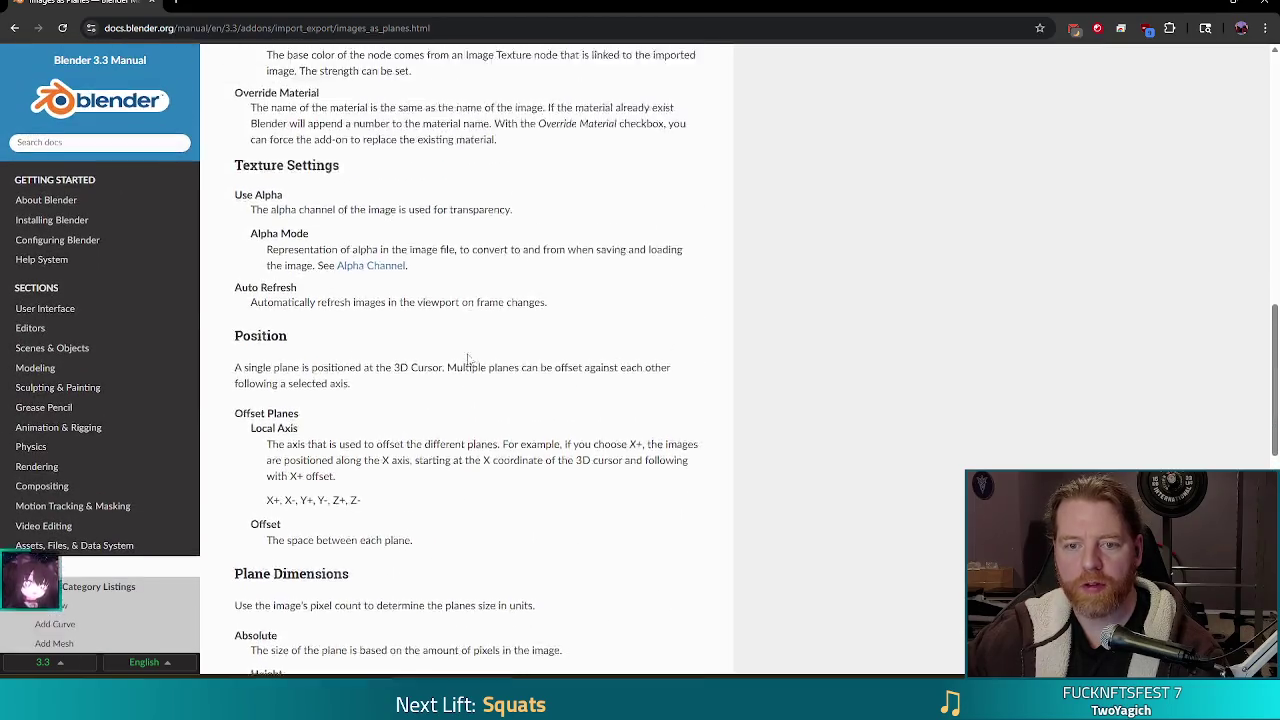
scroll(477, 356, "up", 4)
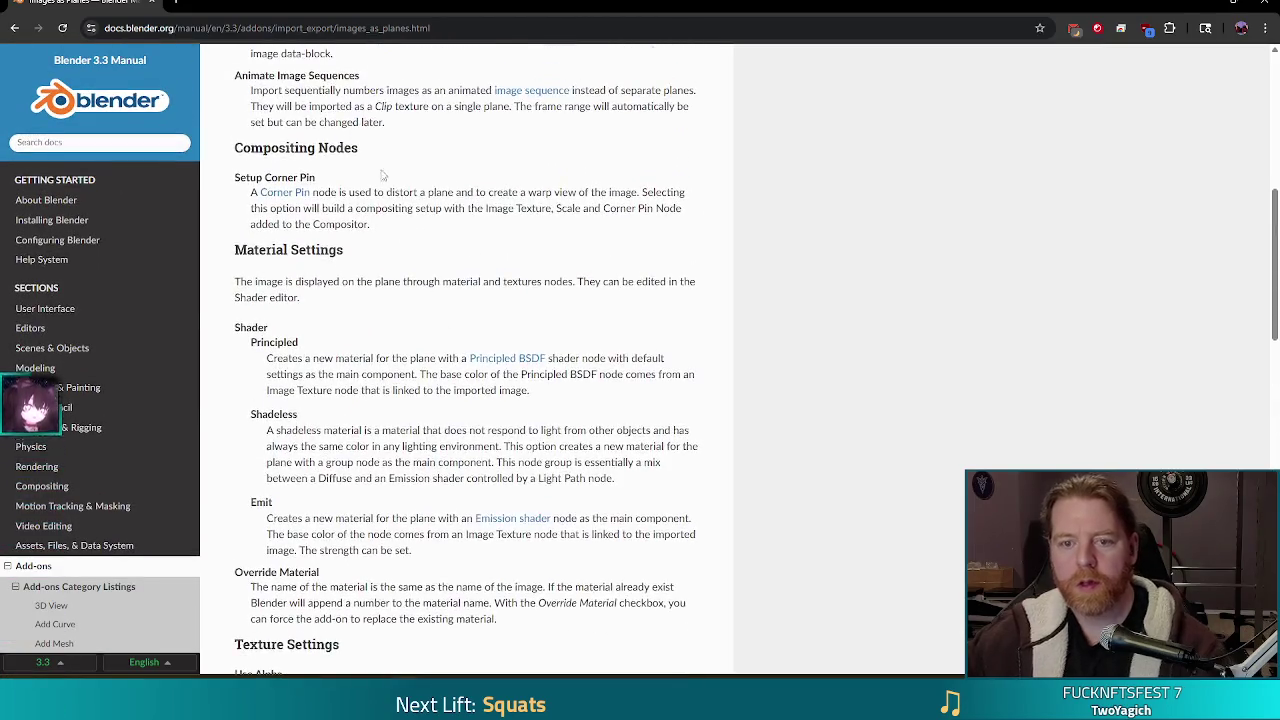
Search the page for 'render' and 'camera', stepping through the Camera Relative and Orientation matches.
key("ctrl+f")
type("render")
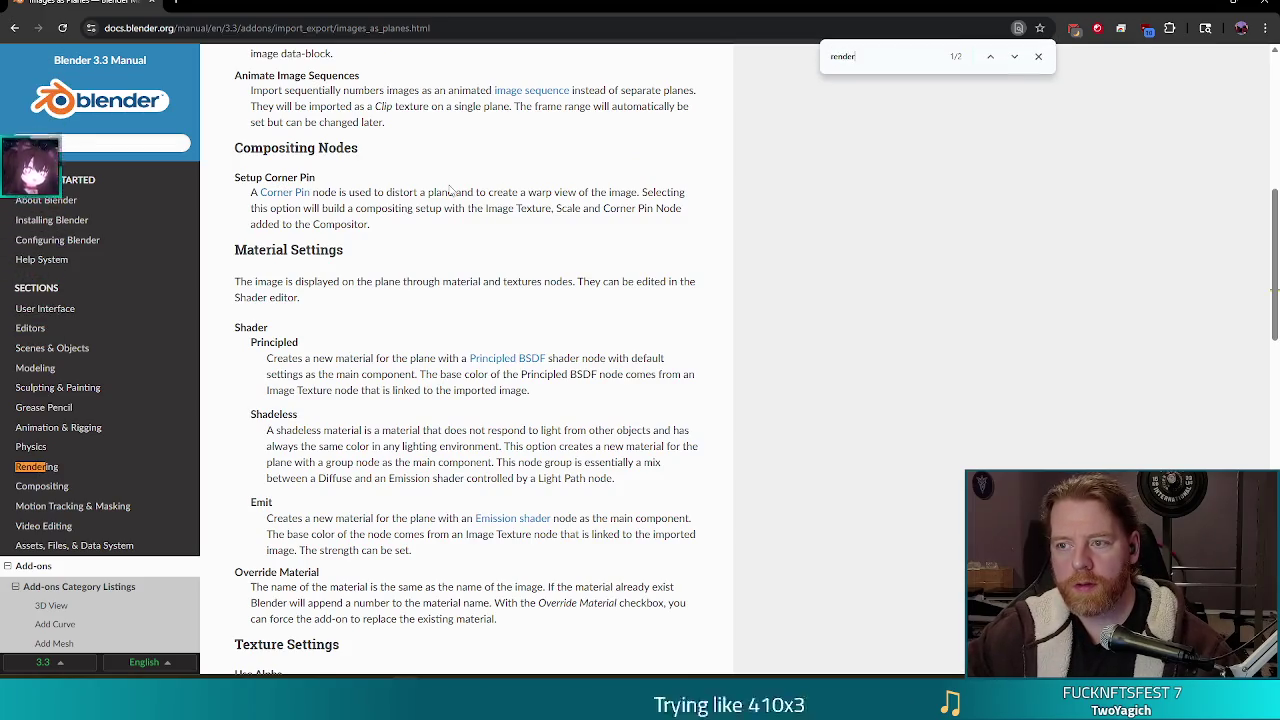
left_click(1015, 57)
left_click(1015, 57)
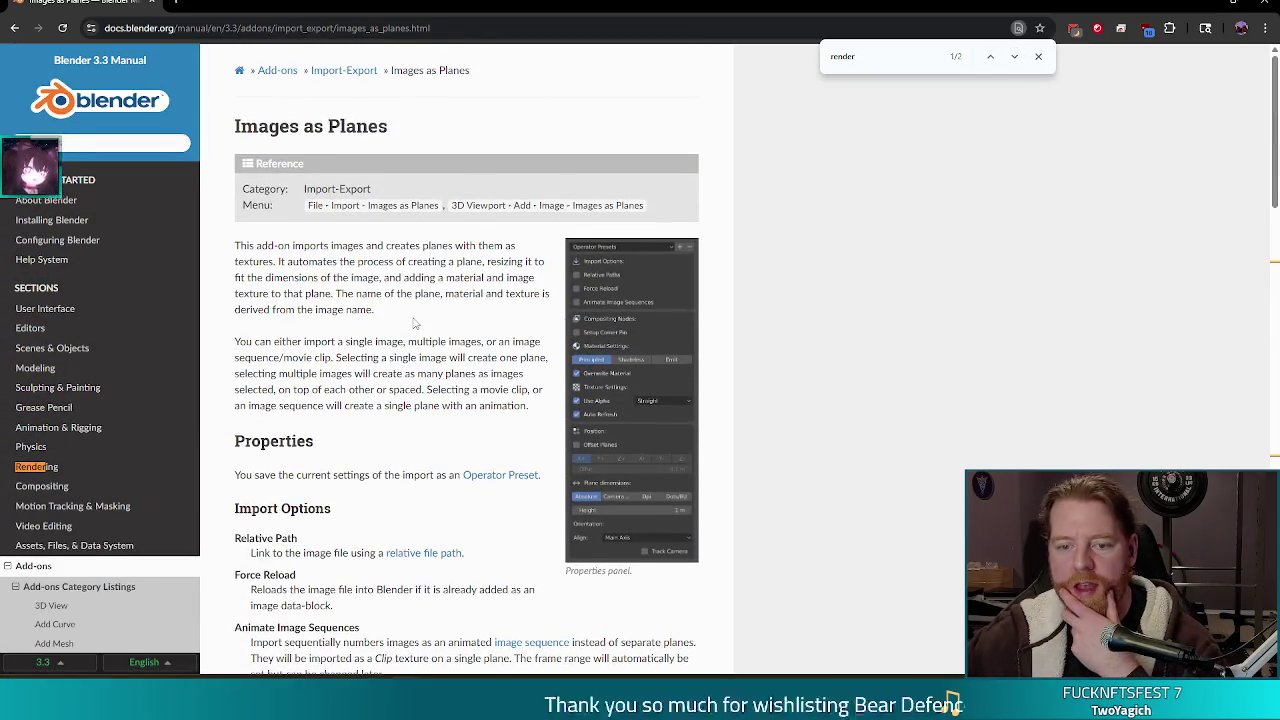
type("camera")
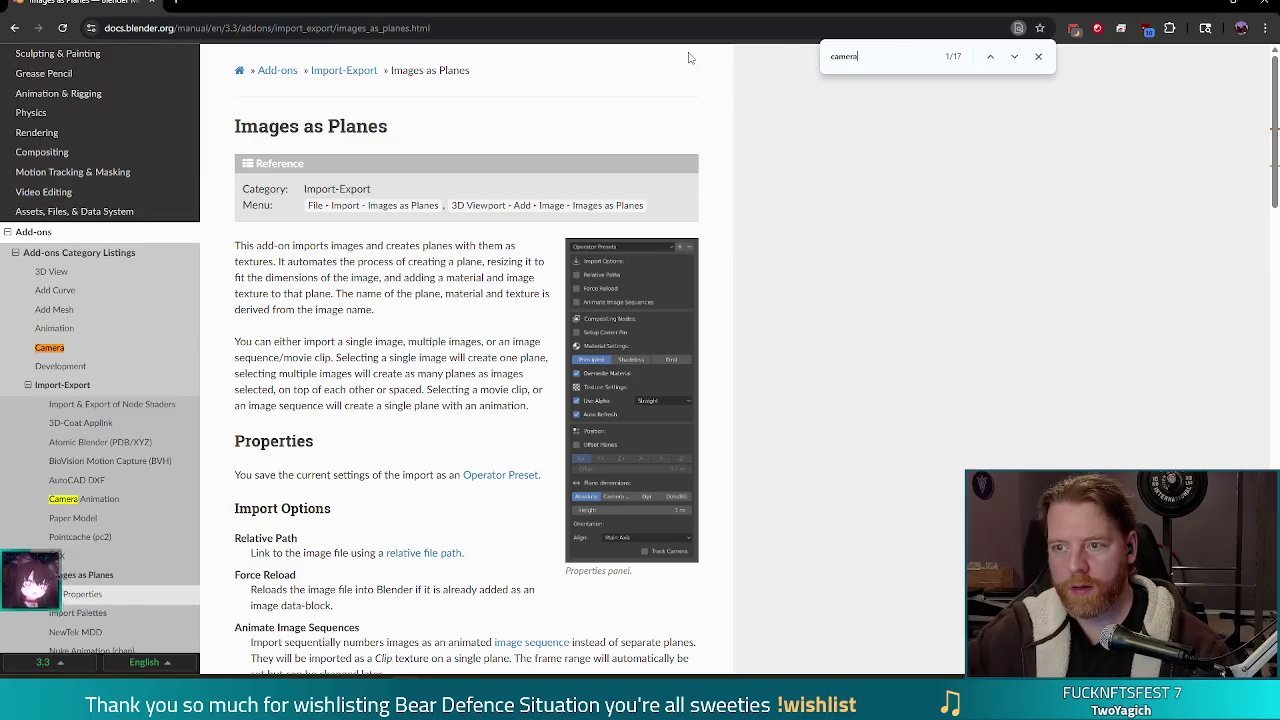
left_click(1014, 57)
left_click(1014, 57)
left_click(1014, 57)
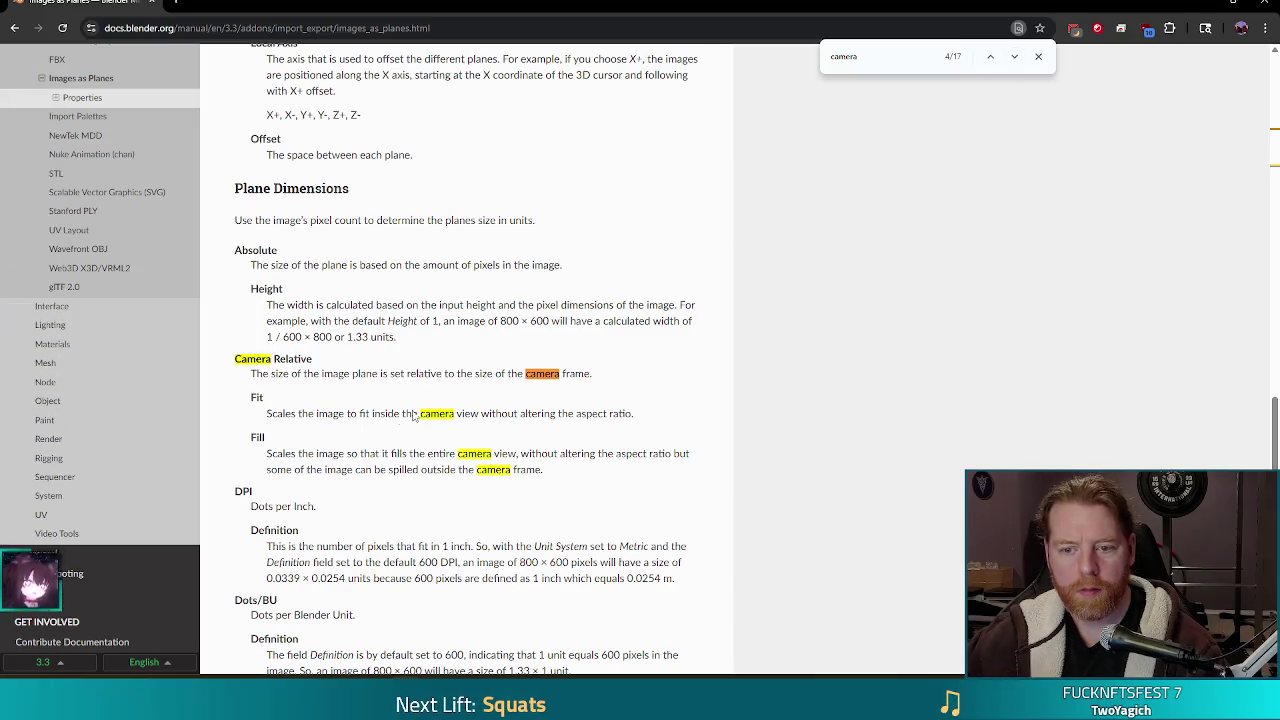
scroll(491, 415, "down", 1)
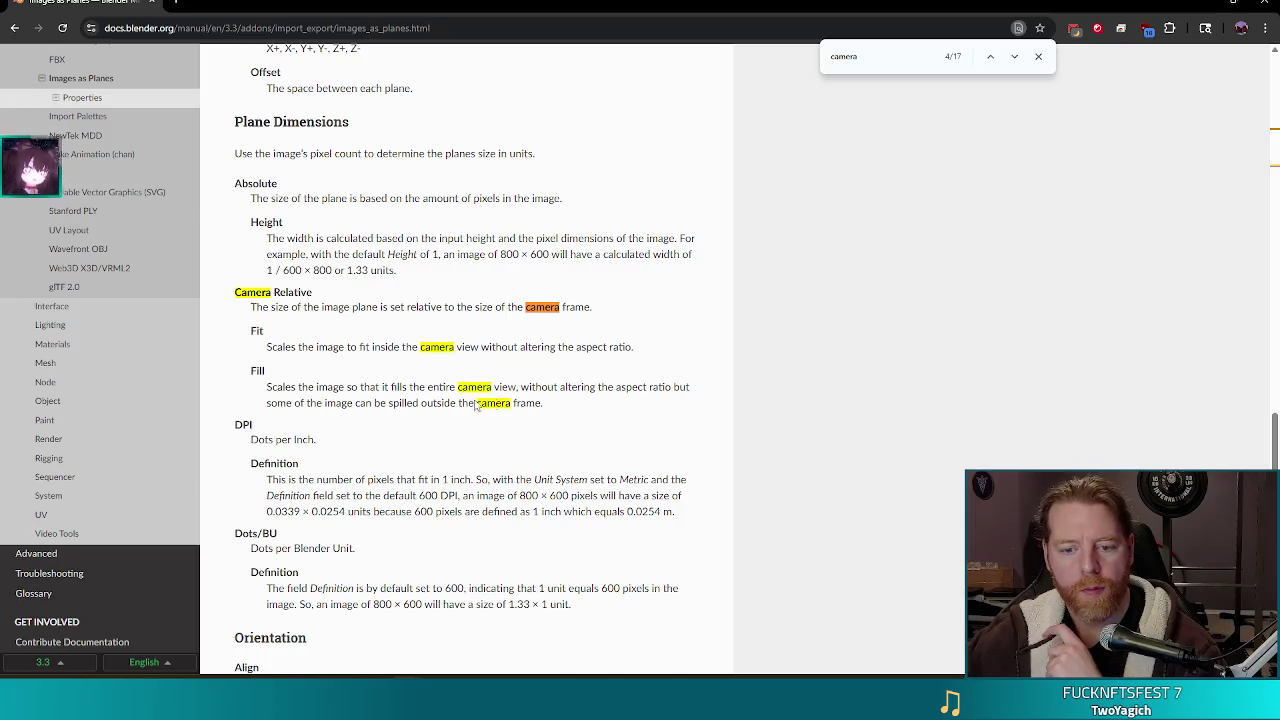
left_click(1014, 57)
left_click(1014, 57)
left_click(1014, 57)
left_click(1014, 57)
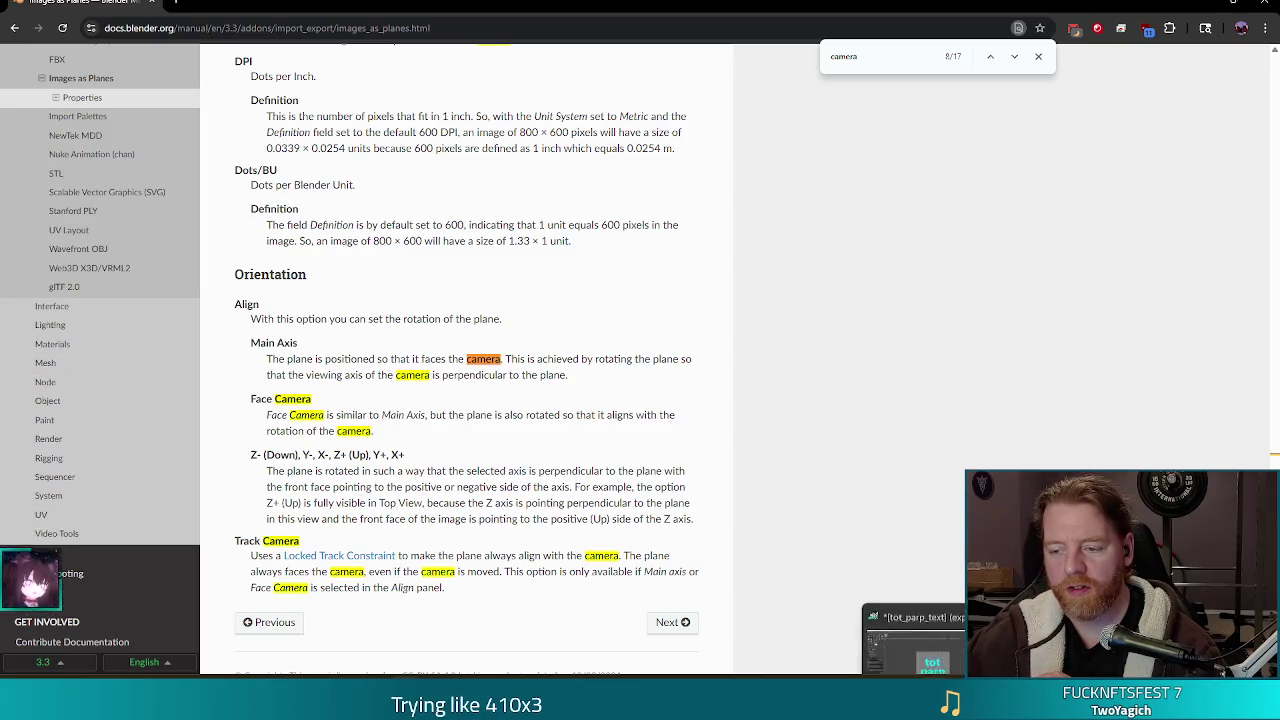
Return to Blender and orbit to view the planes from the side.
key("alt+Tab")
key("alt+Tab")
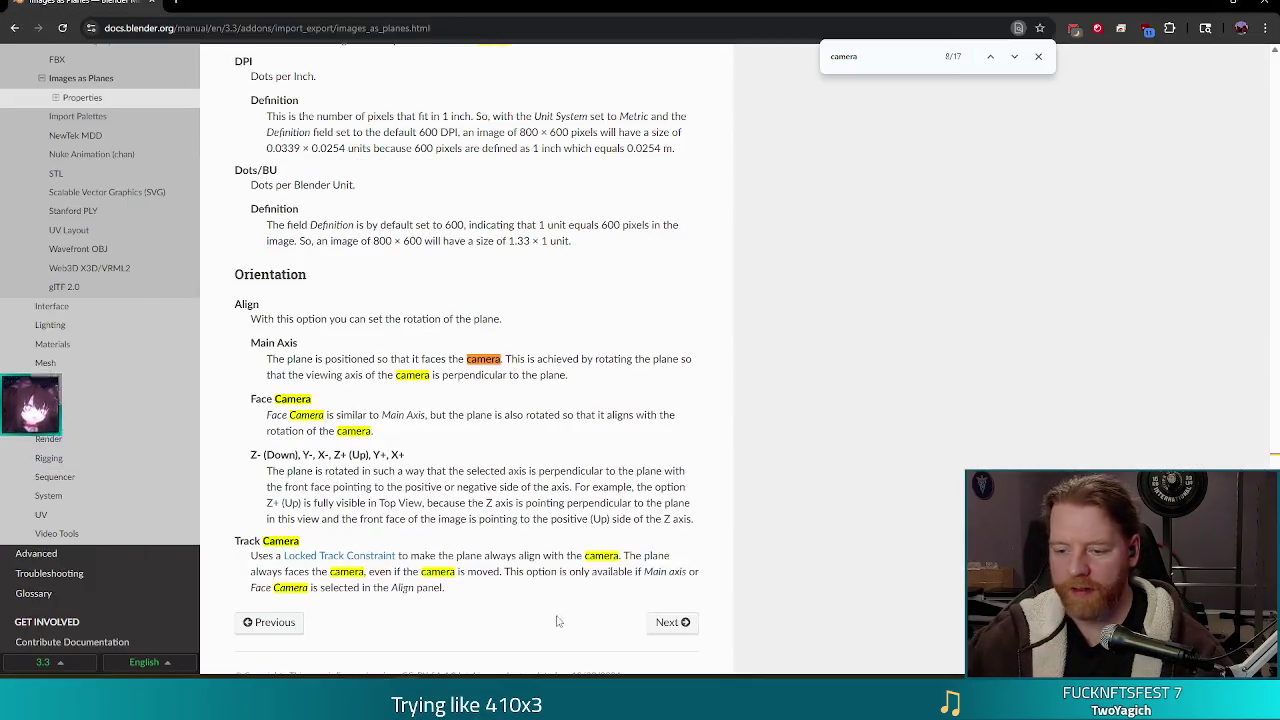
key("alt+Tab")
middle_click_drag(874, 462, 829, 467)
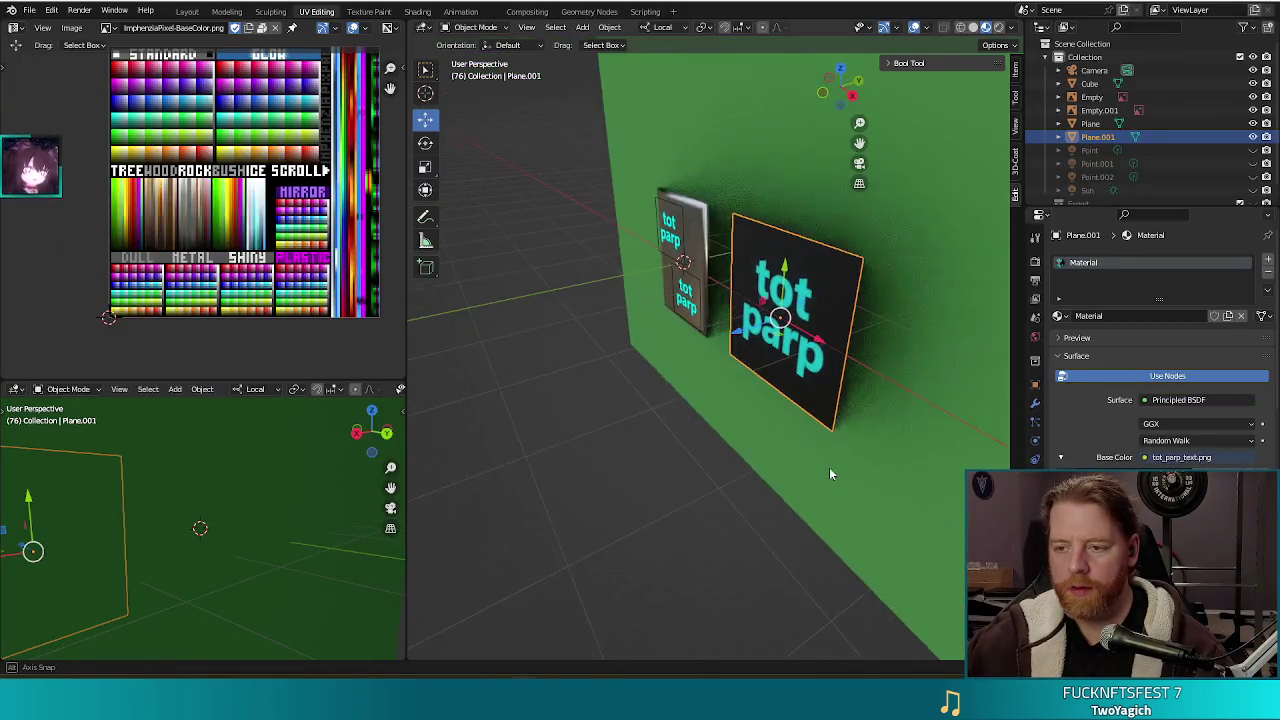
Rotate the image empty from top view, then render a preview of the cube and text planes.
left_click(668, 228)
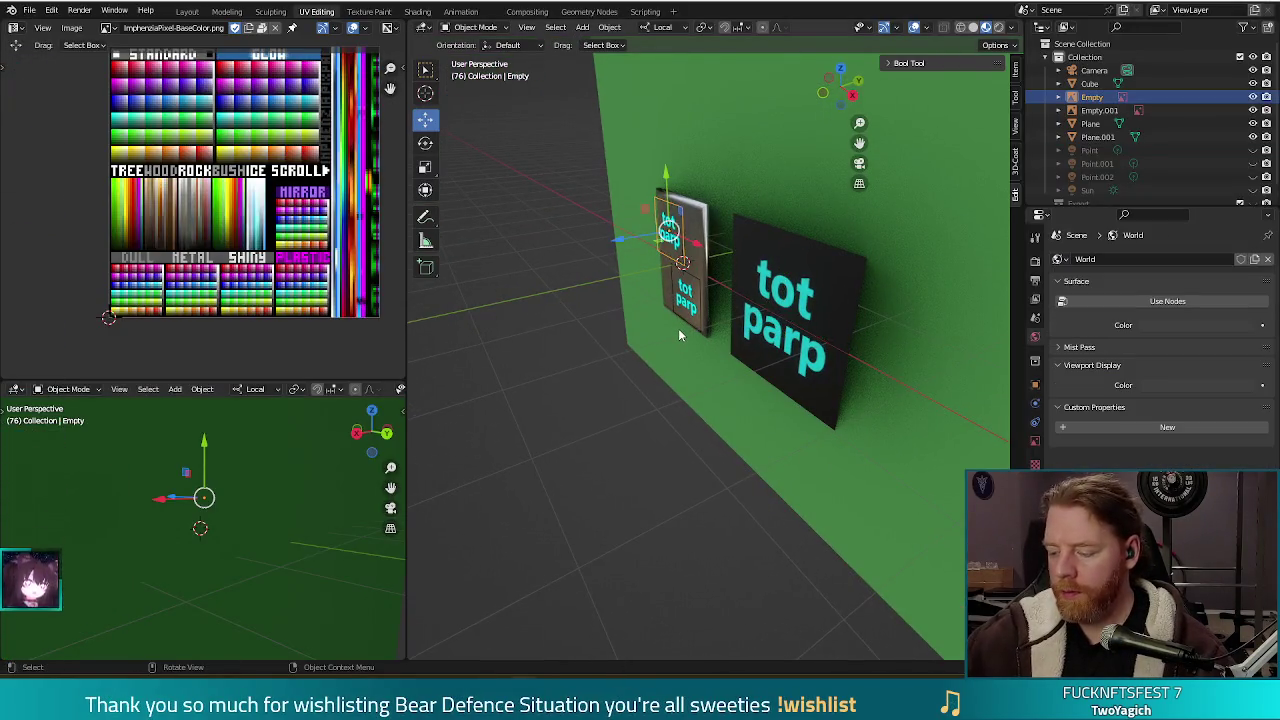
key("KP_7")
key("r")
left_click(565, 484)
mouse_move(565, 484)
middle_mouse_down()
mouse_move(799, 415)
mouse_move(780, 312)
middle_mouse_up()
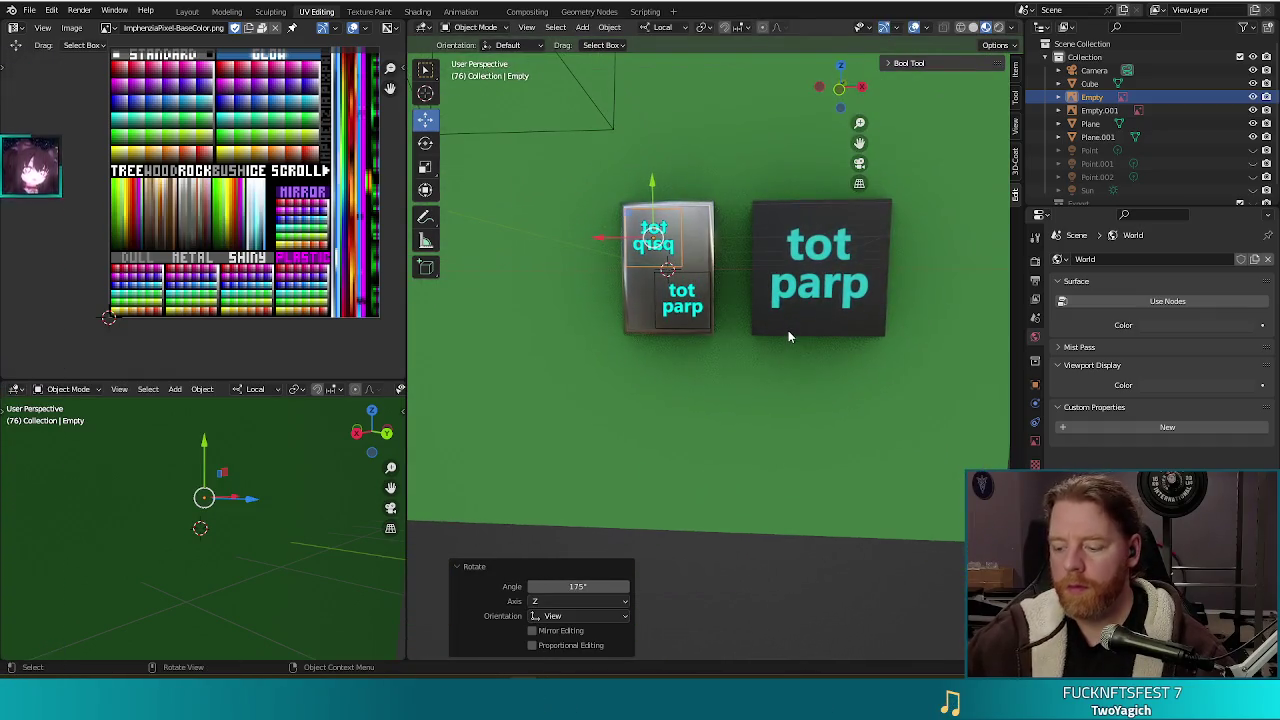
key("F12")
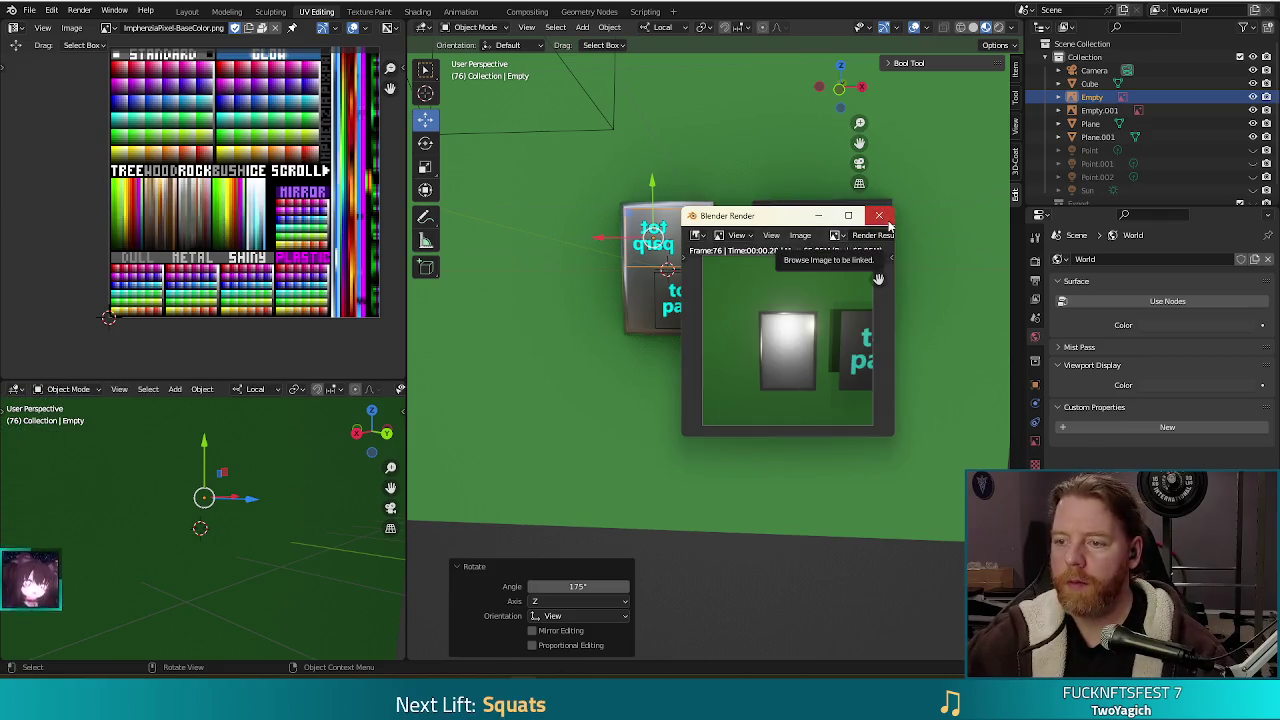
left_click(879, 215)
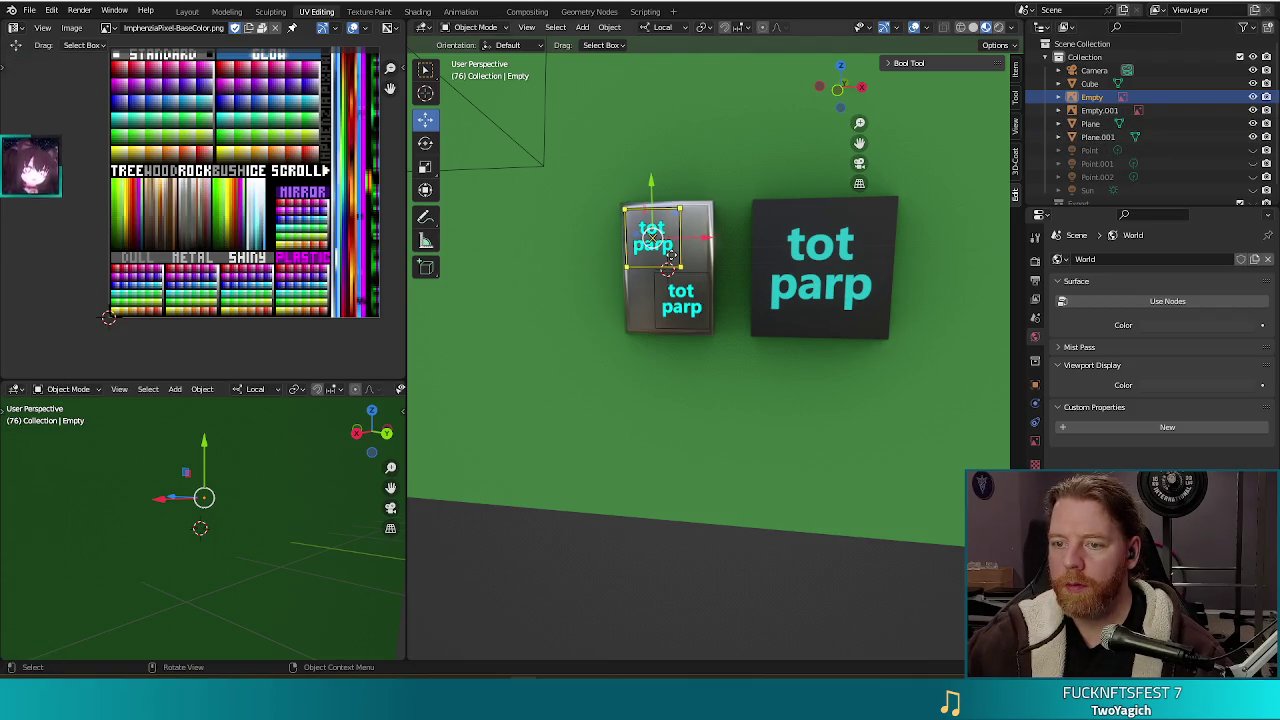
left_click(670, 254)
Try displaying the tot_parp image empty as a Cube, then undo back to the image.
left_click(643, 238)
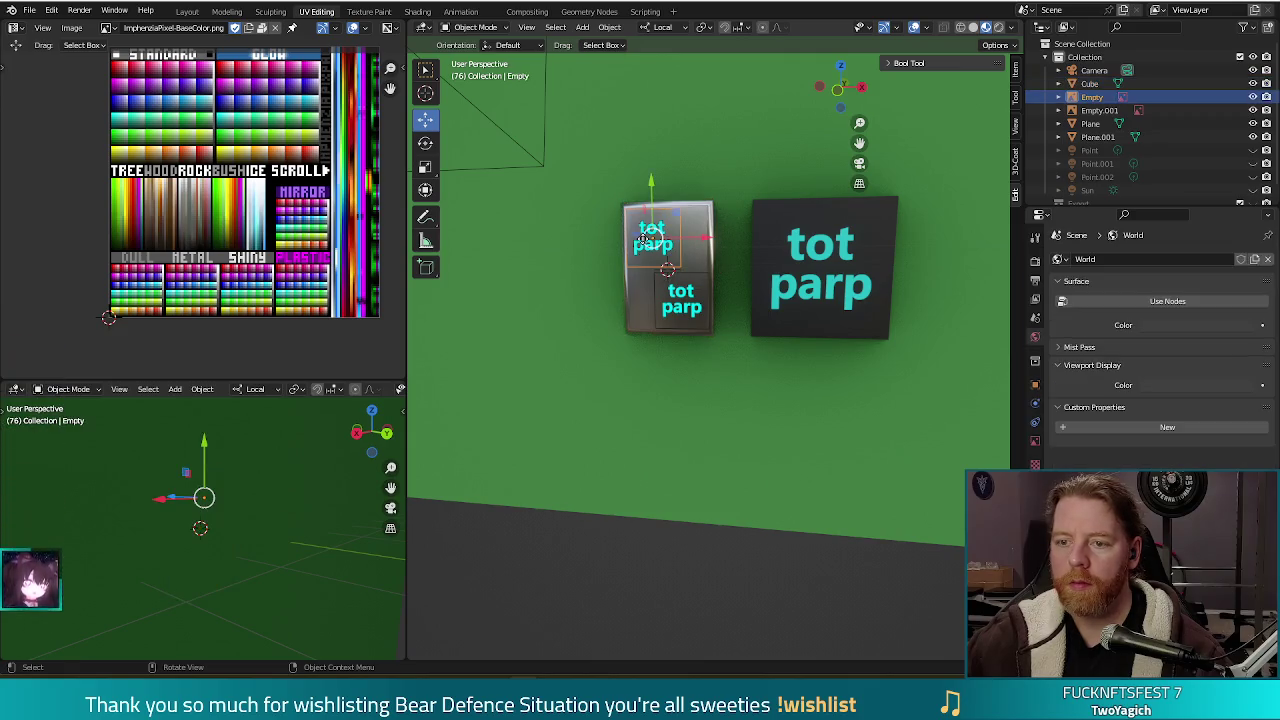
left_click(1253, 97)
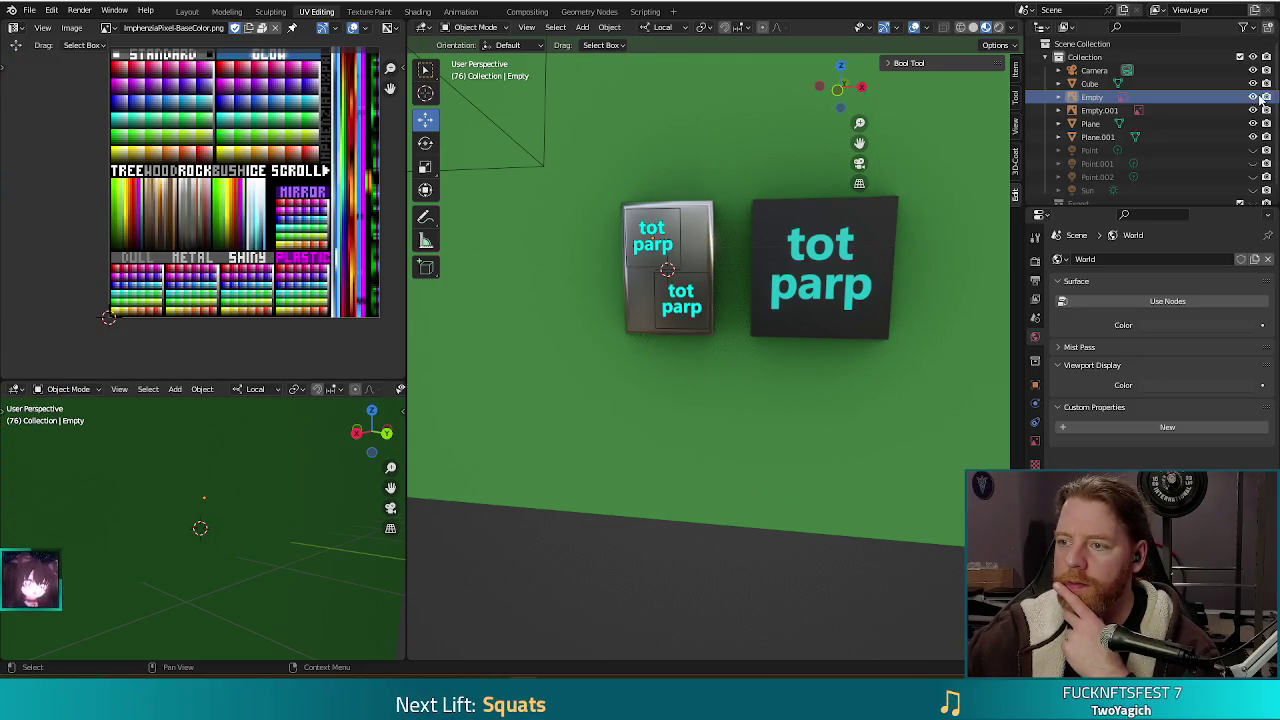
left_click(1124, 99)
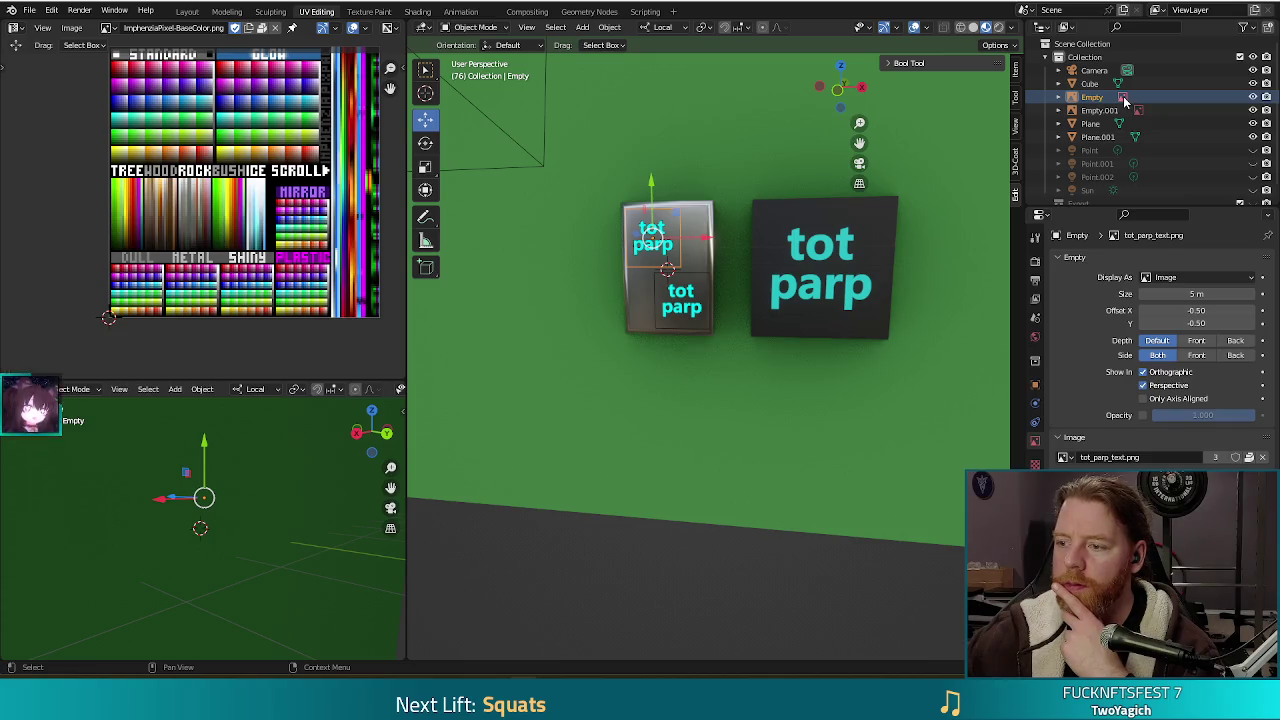
left_click(1189, 279)
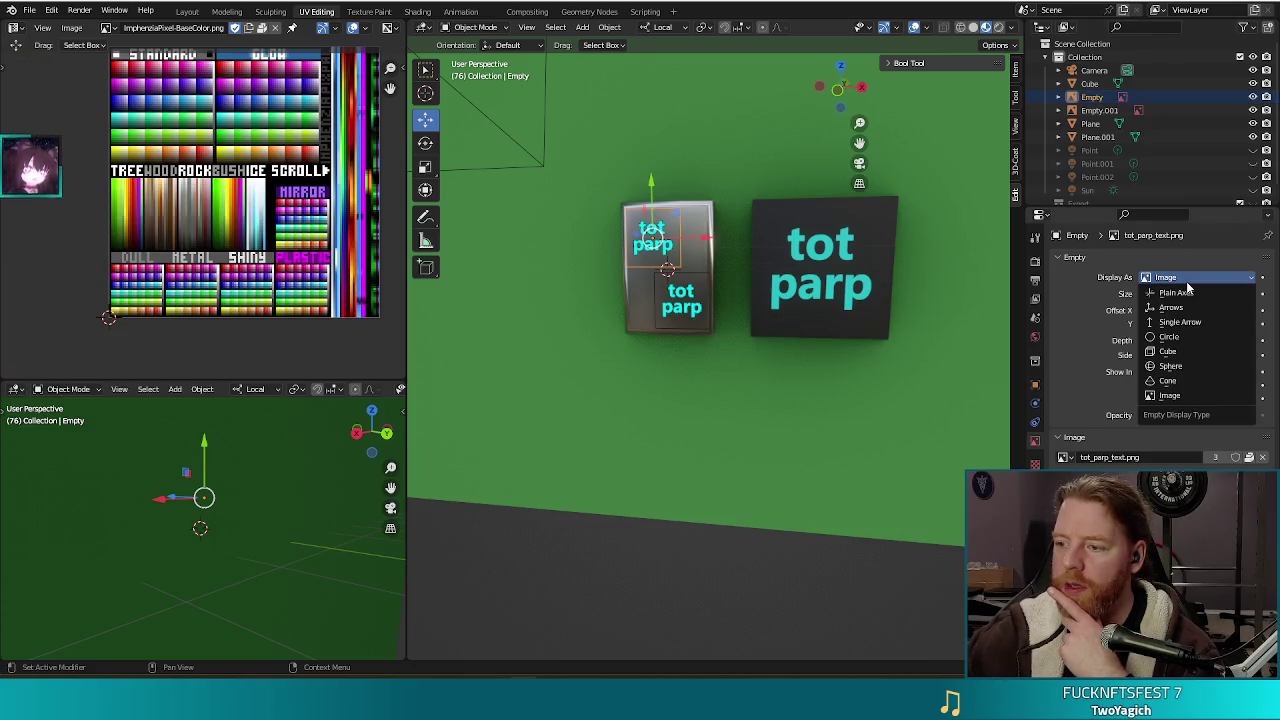
left_click(1180, 351)
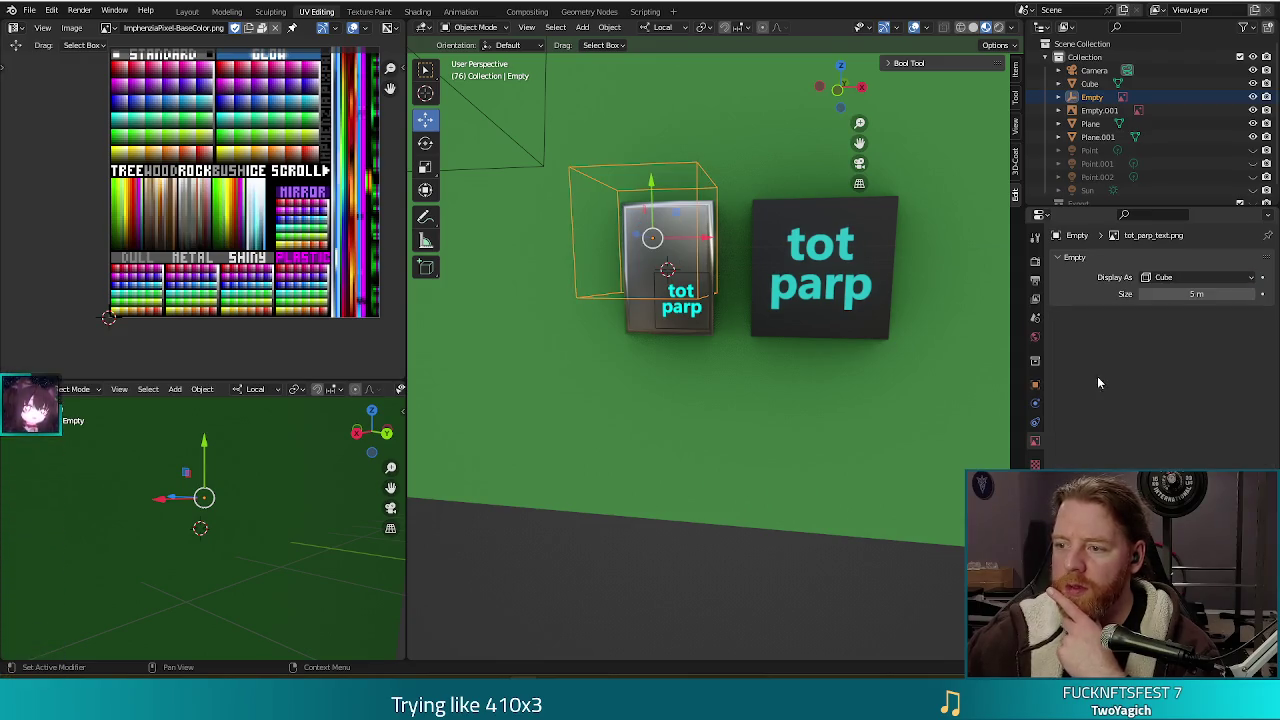
mouse_move(576, 448)
middle_mouse_down()
mouse_move(658, 372)
mouse_move(594, 415)
middle_mouse_up()
key("ctrl+z")
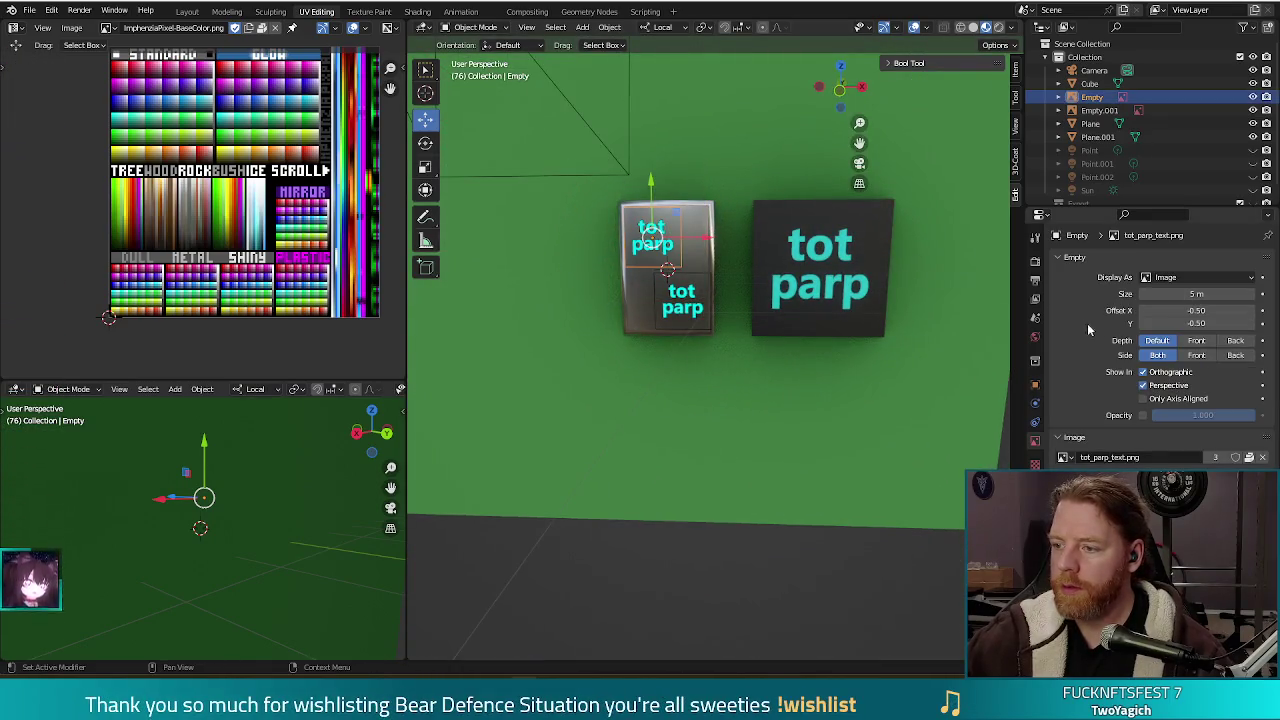
Set the image empty's Depth to Front and render the scene.
left_click(1197, 342)
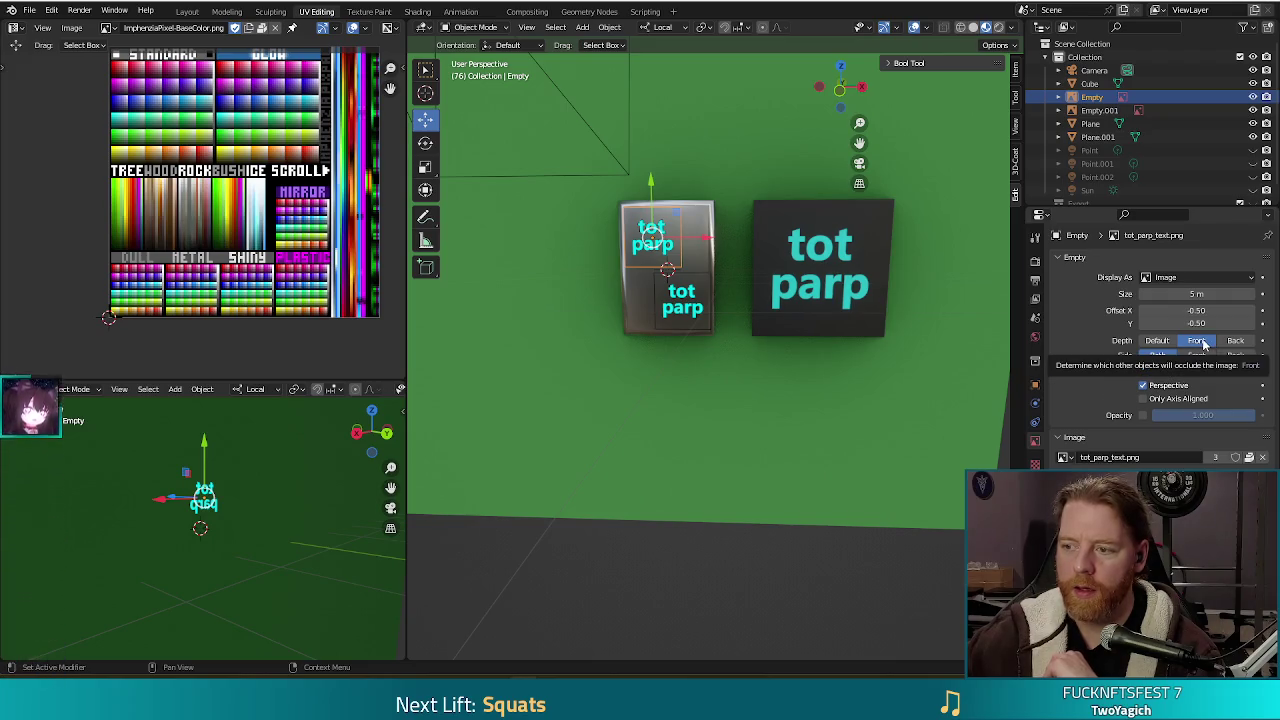
key("ctrl+z")
left_click(1197, 342)
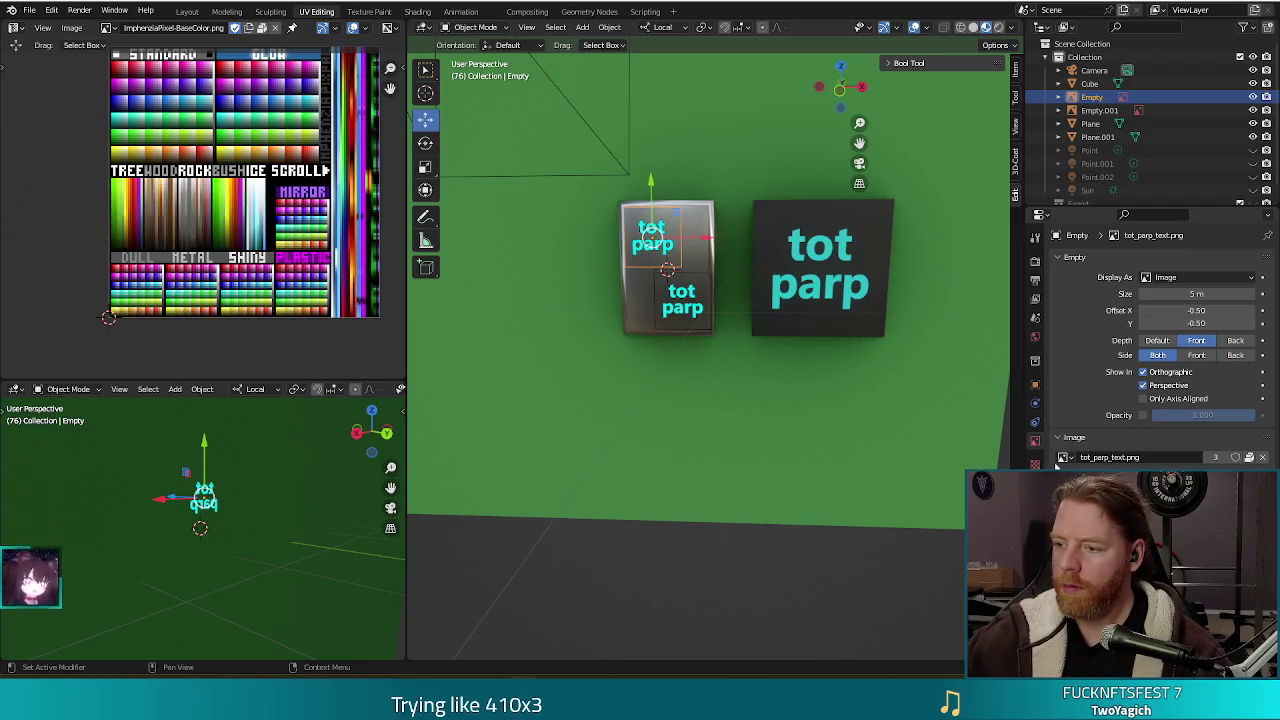
key("F12")
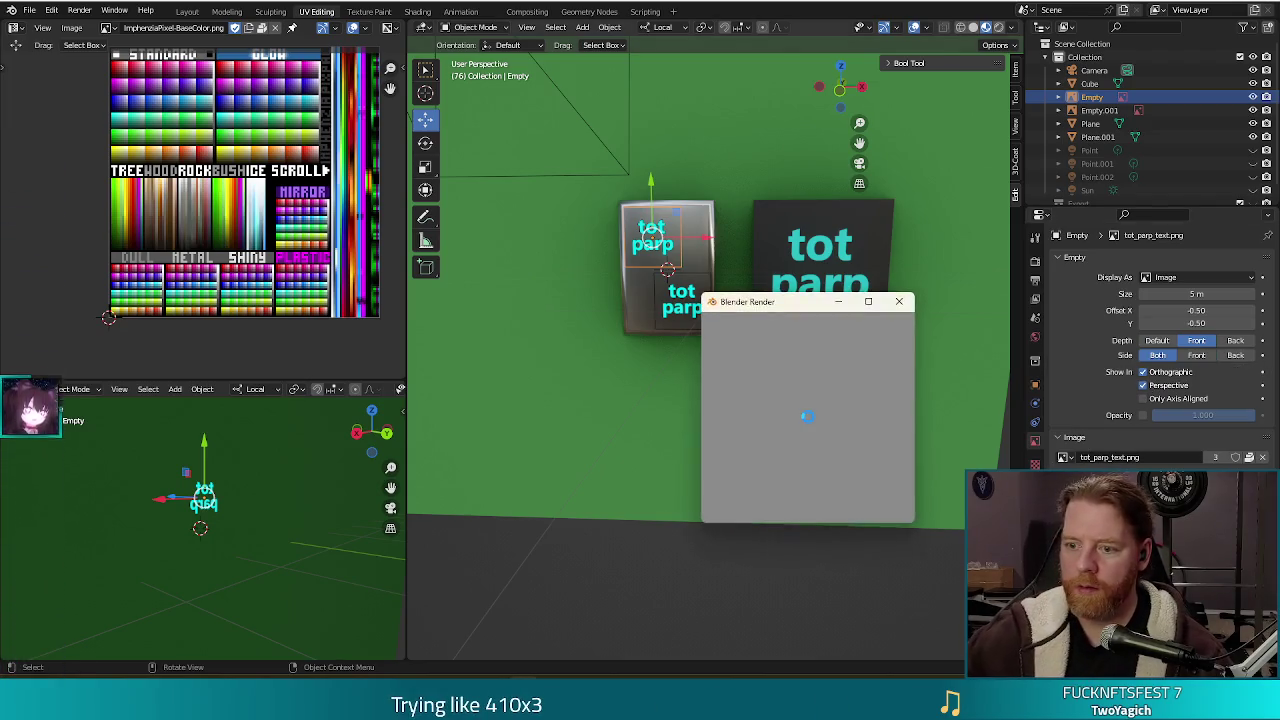
Test the image empty's size (5.9 m, reverted to 5 m) and Back, Front and Both side options.
left_click(899, 303)
mouse_move(202, 593)
middle_mouse_down()
mouse_move(2, 538)
mouse_move(108, 544)
middle_mouse_up()
scroll(108, 544, "down", 5)
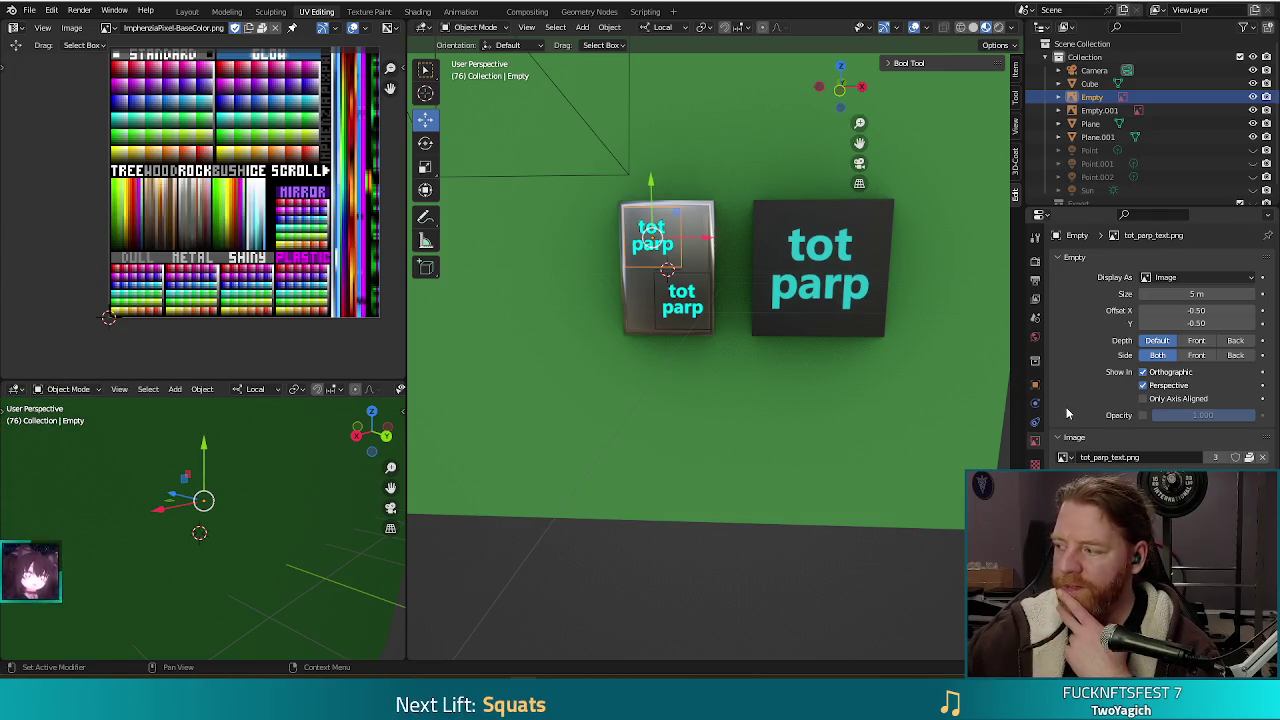
left_click_drag(1190, 294, 1215, 294)
key("Escape")
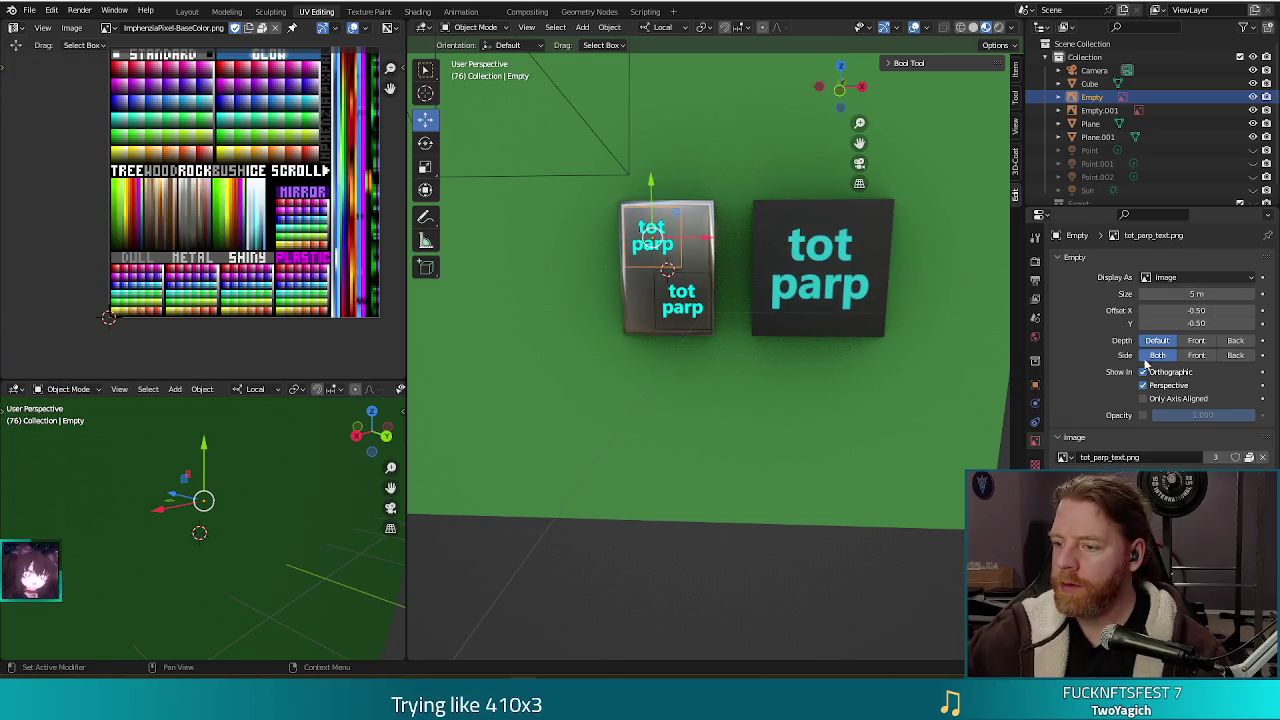
left_click(1236, 356)
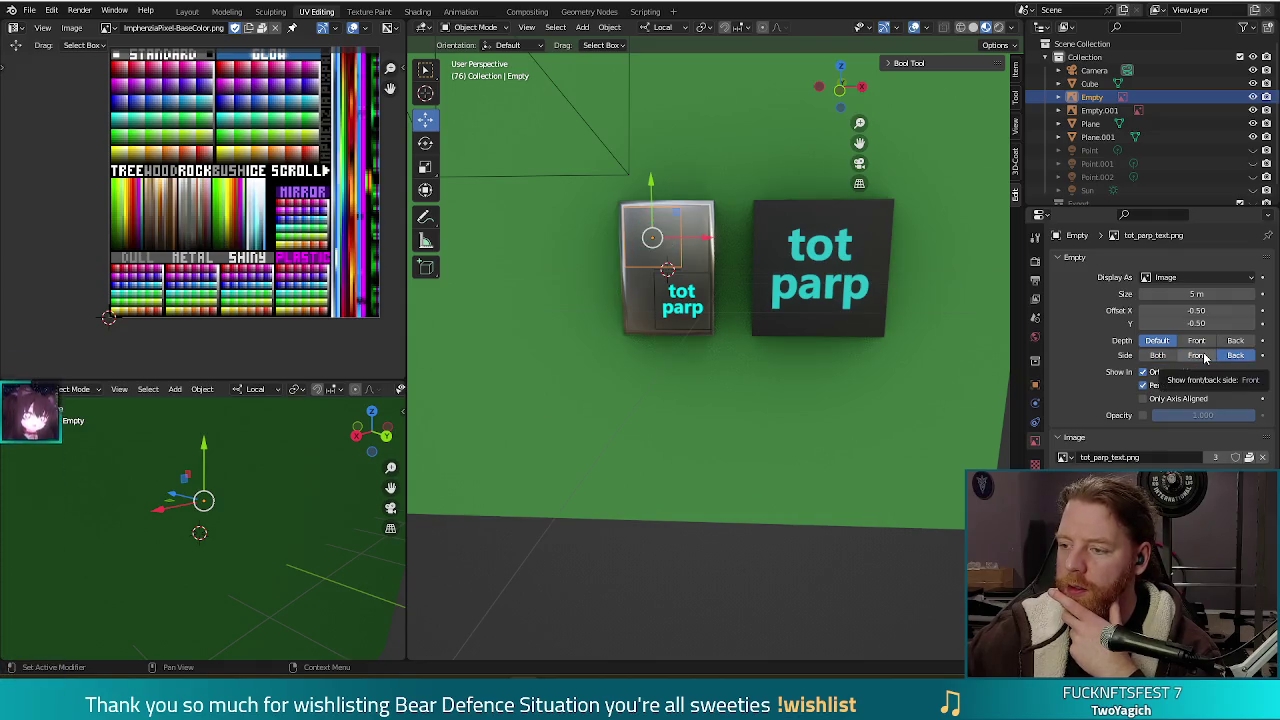
left_click(1205, 358)
left_click(1163, 357)
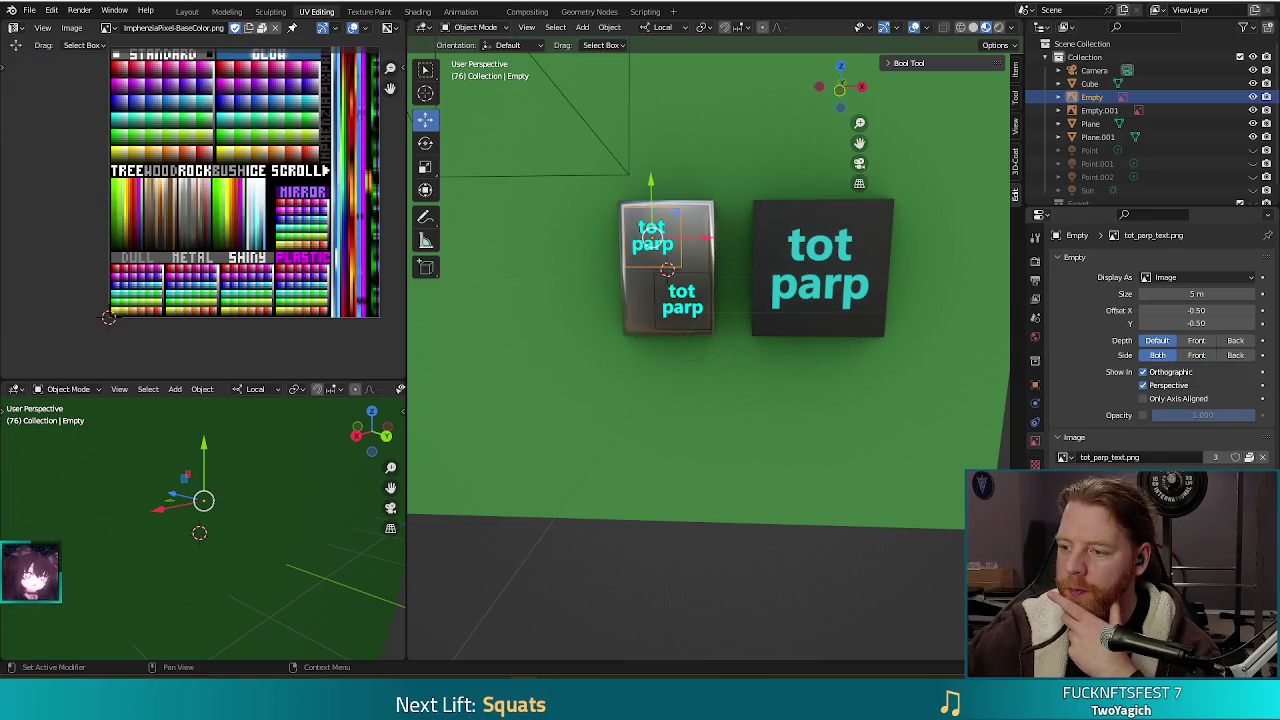
Enable the image empty's Opacity at 0.280, render, and close the render.
left_click(1143, 416)
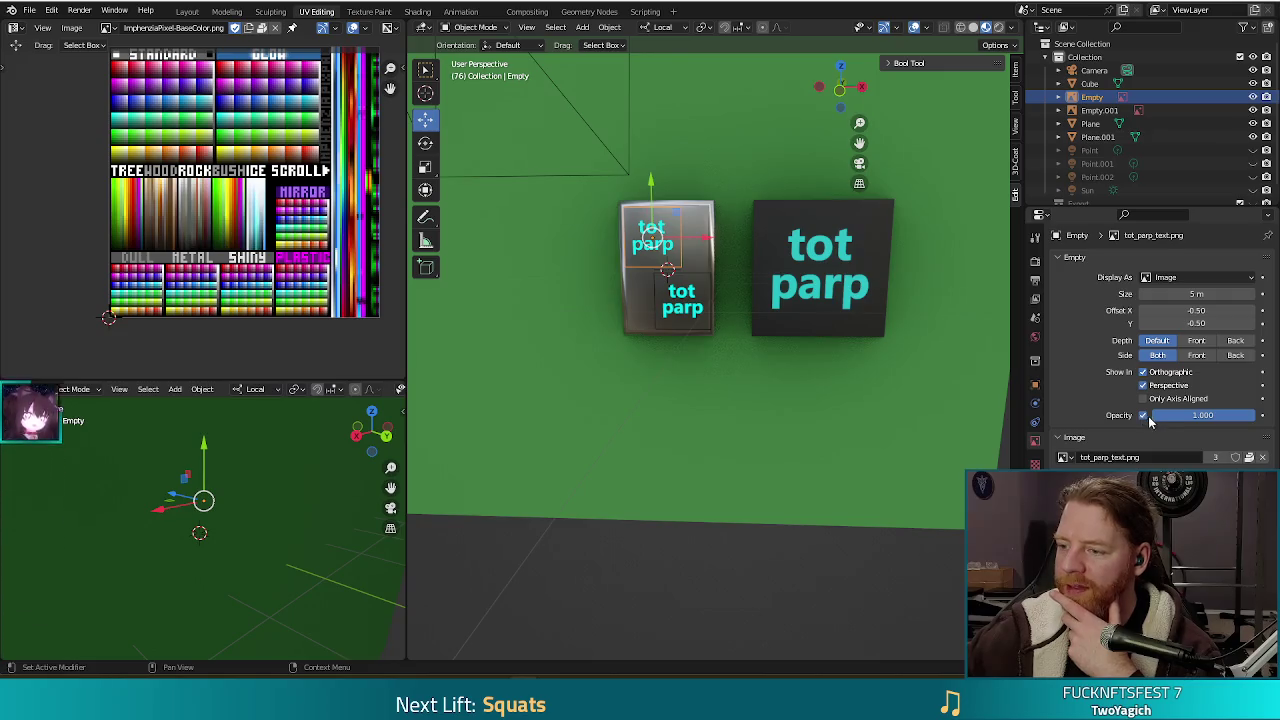
mouse_move(1203, 415)
left_mouse_down()
mouse_move(1181, 415)
mouse_move(1250, 415)
left_mouse_up()
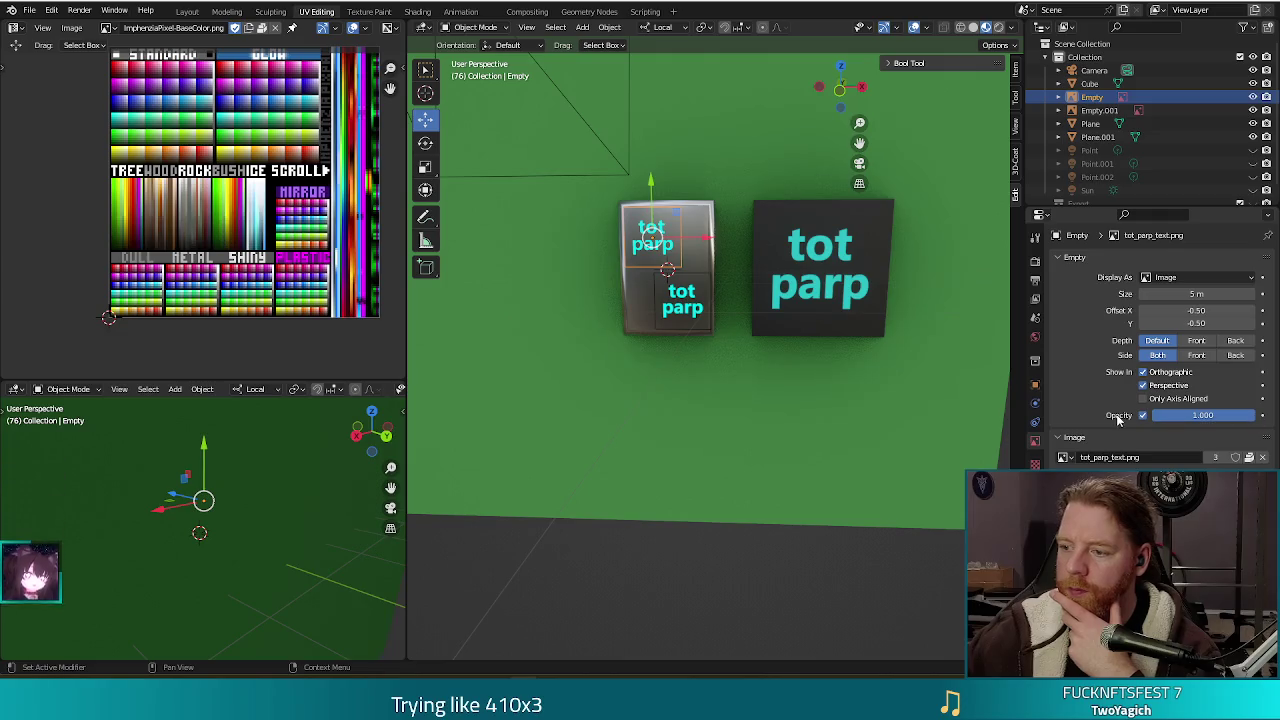
left_click(720, 463)
key("F12")
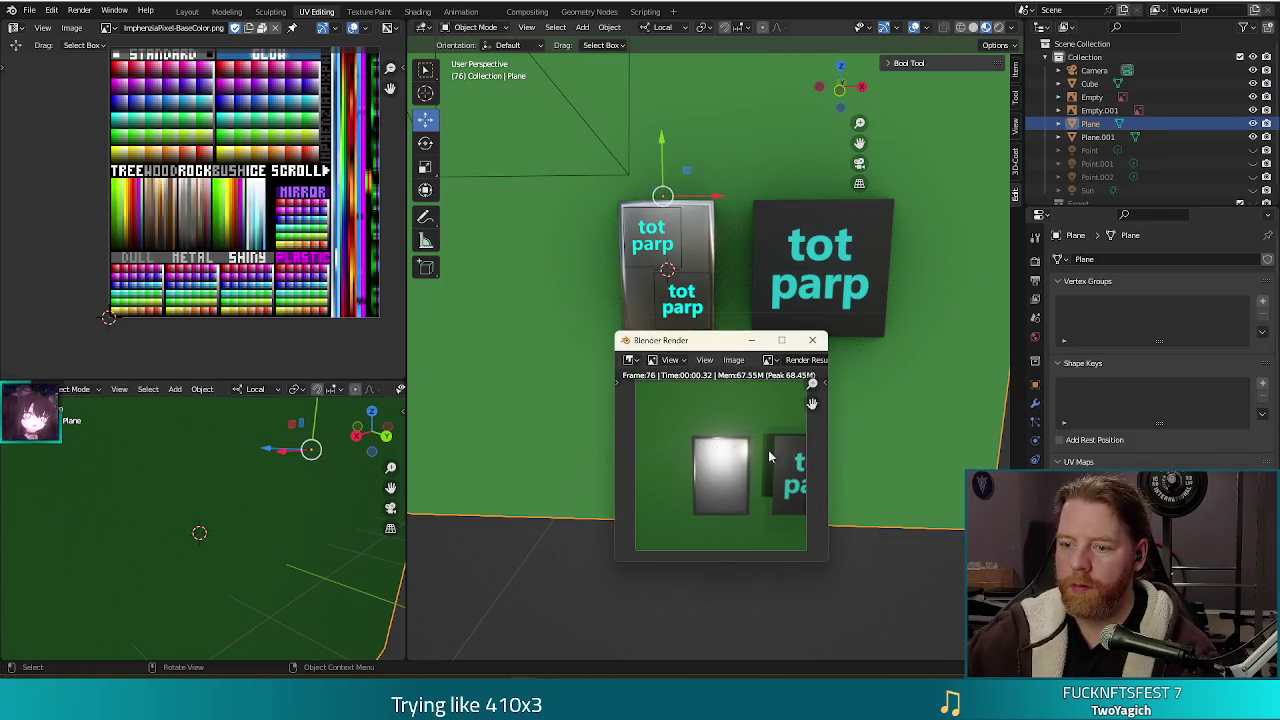
left_click(812, 340)
key("ctrl+z")
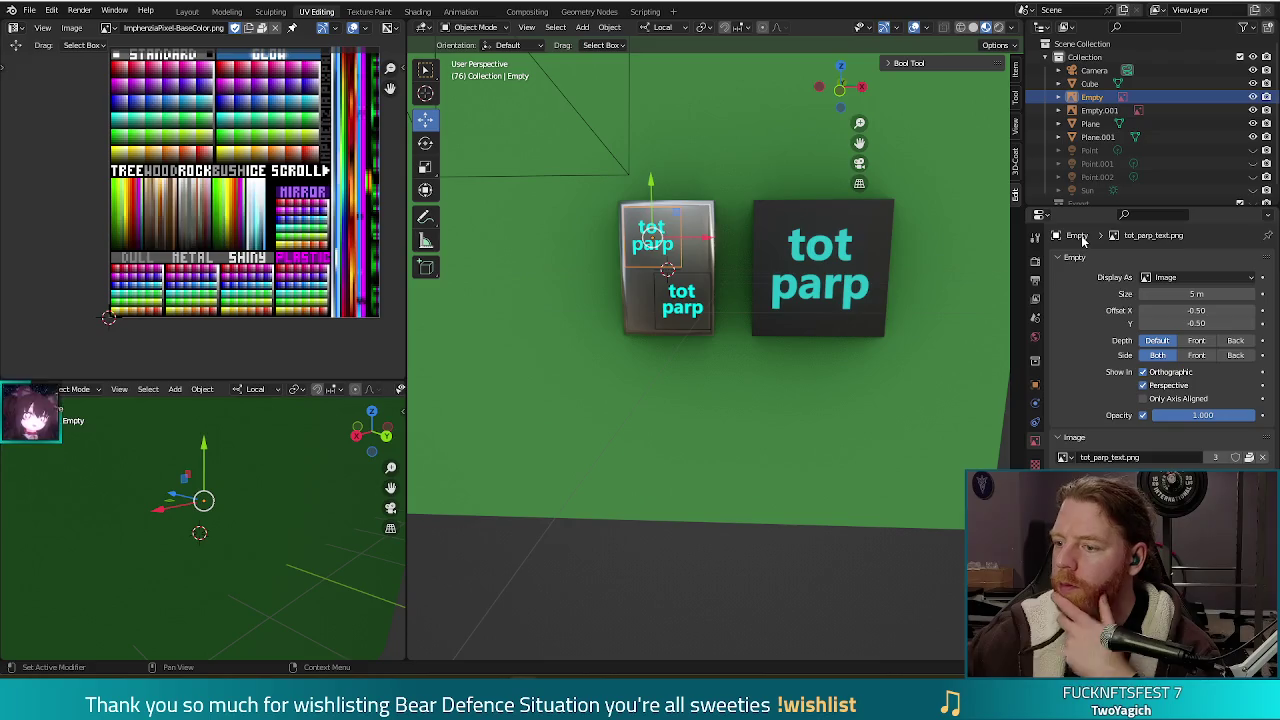
left_click(1035, 337)
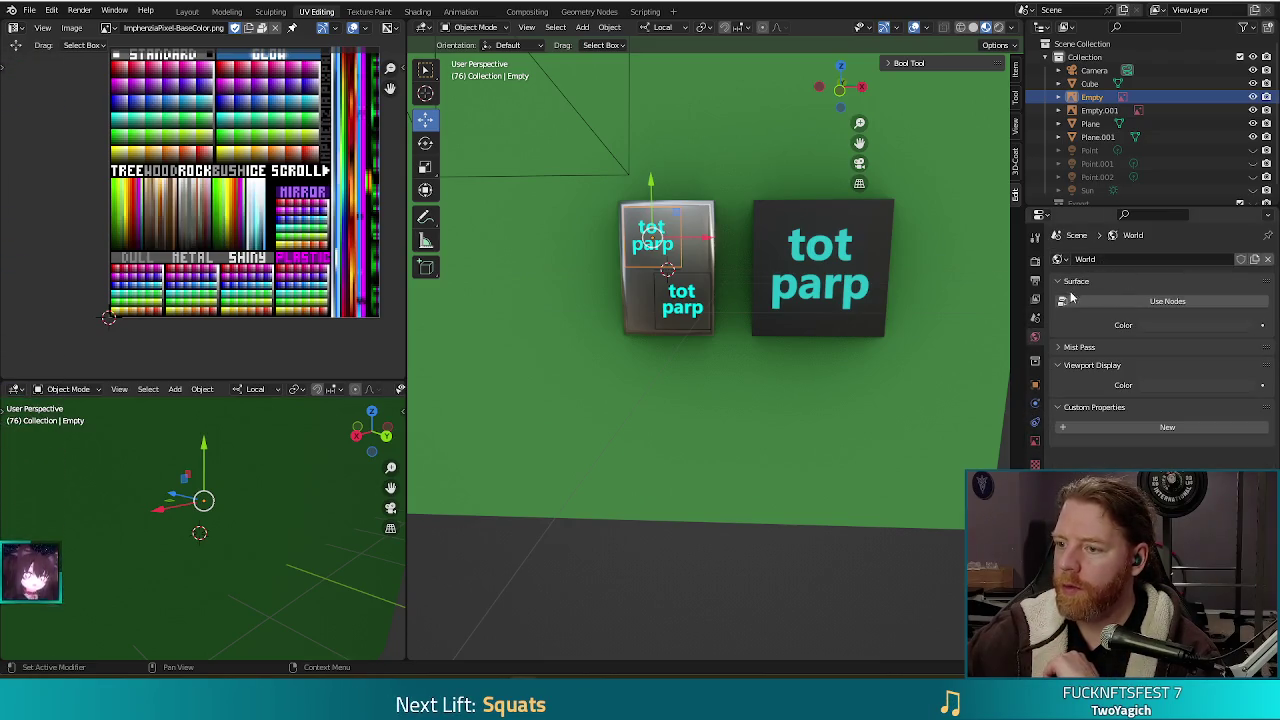
Turn on Use Nodes for the World, leaving its Color and Surface link menus unchanged.
left_click(1167, 301)
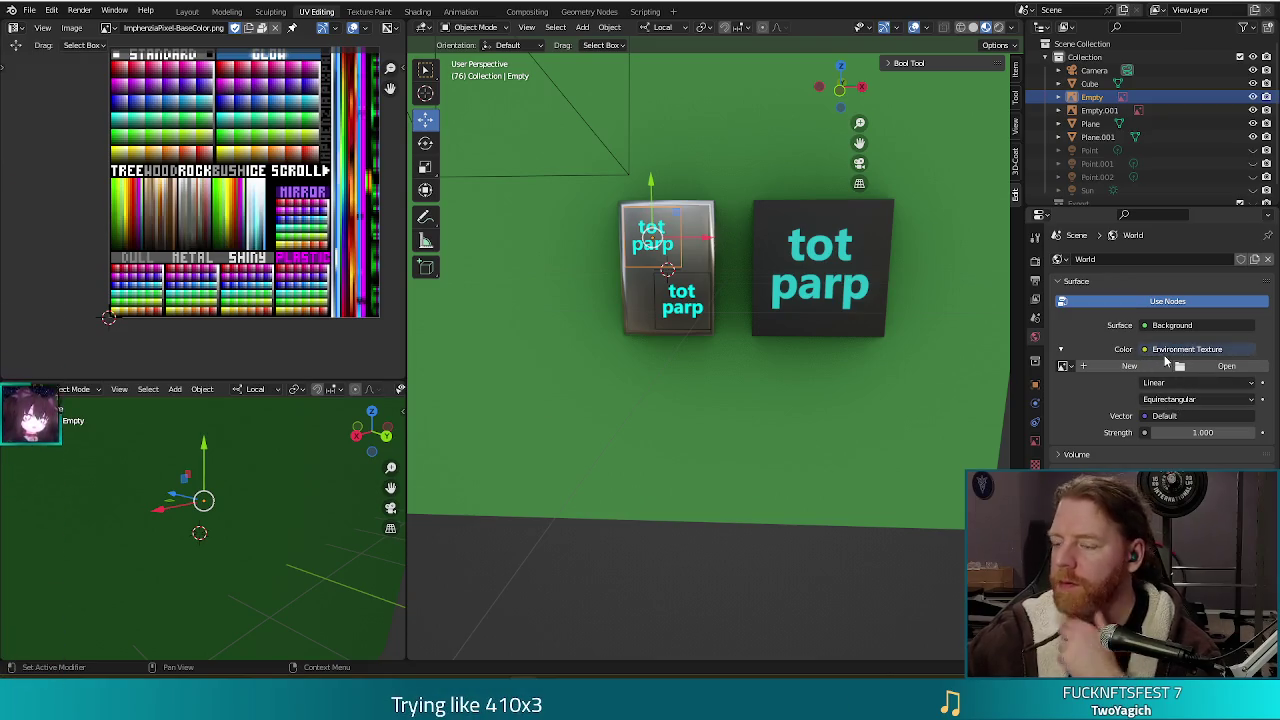
left_click(1147, 352)
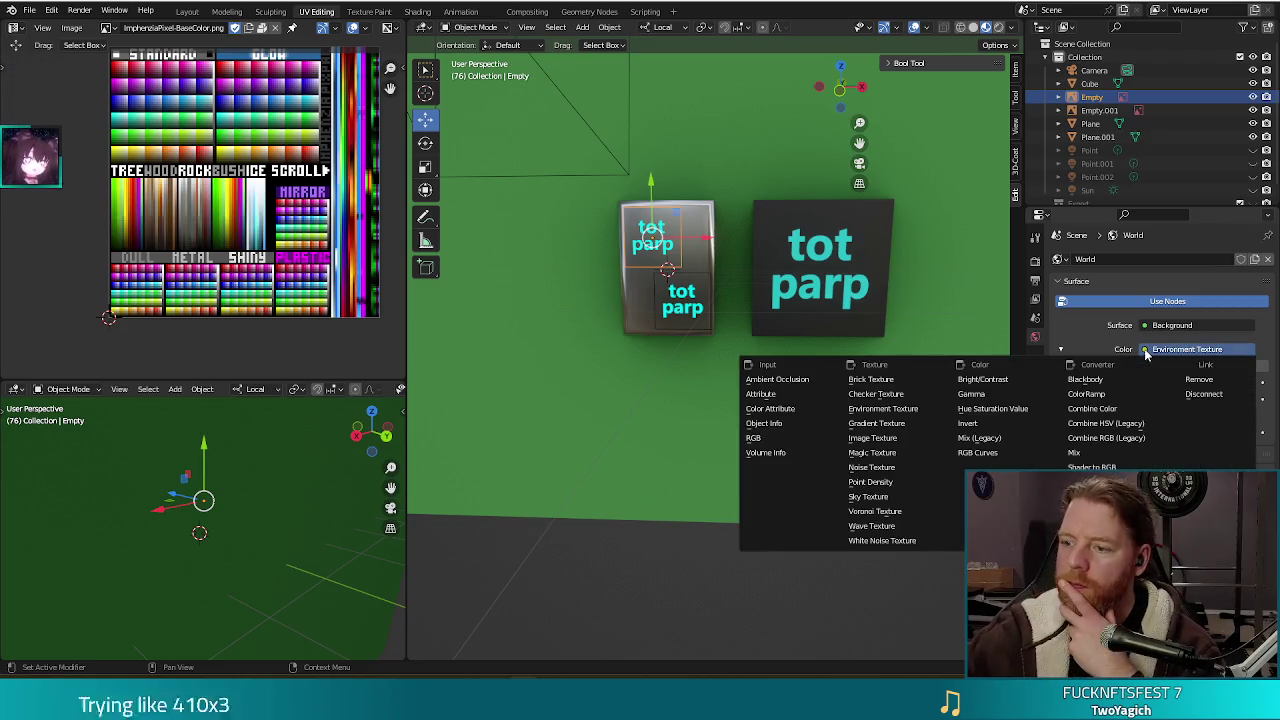
key("Escape")
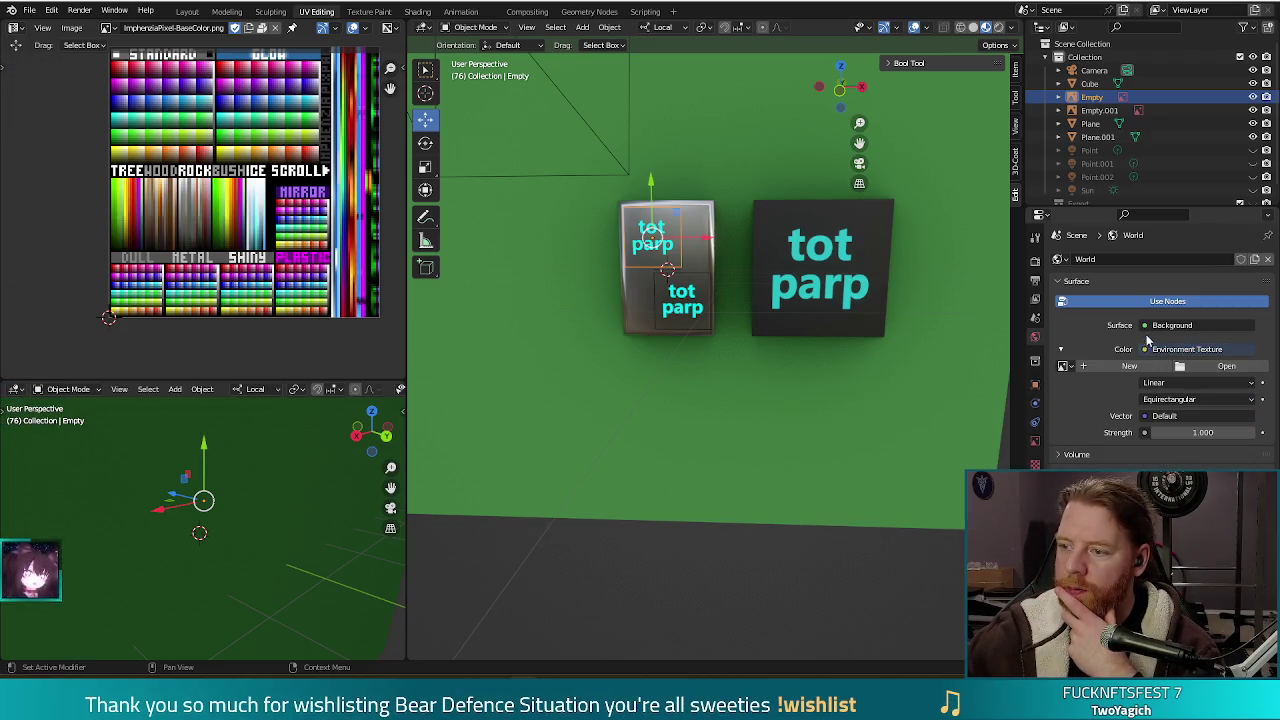
left_click(1146, 326)
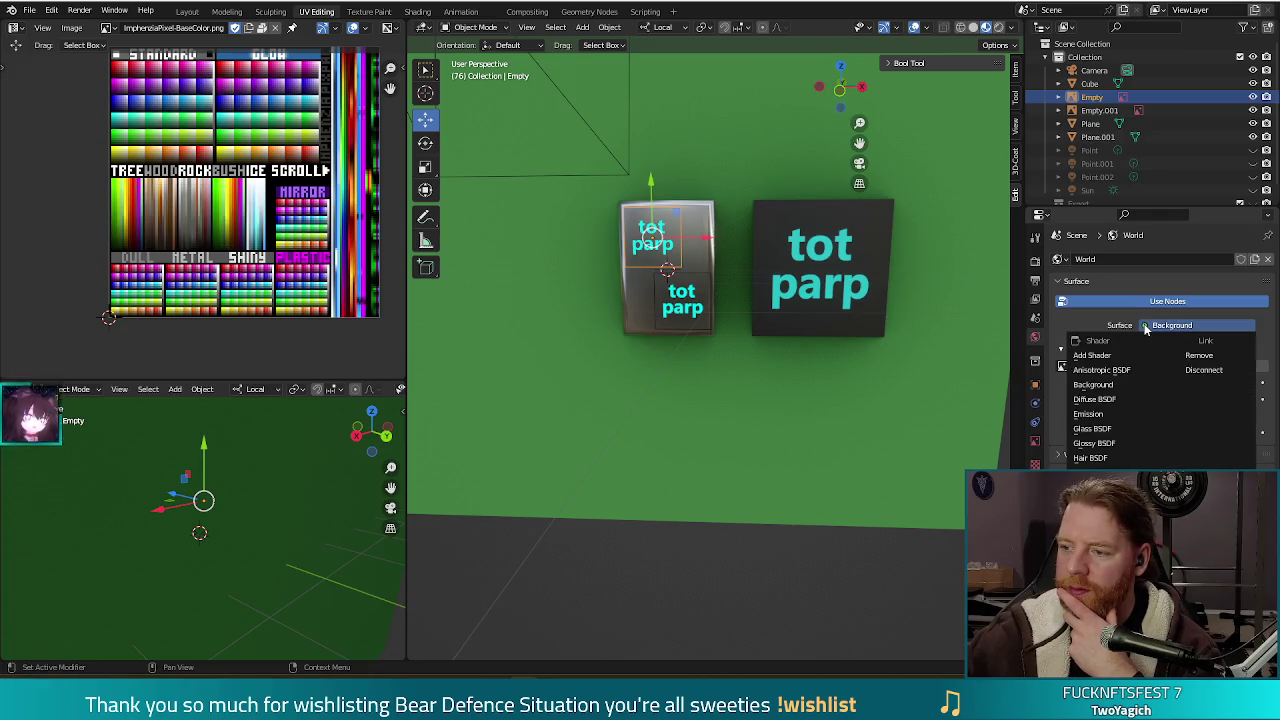
key("Escape")
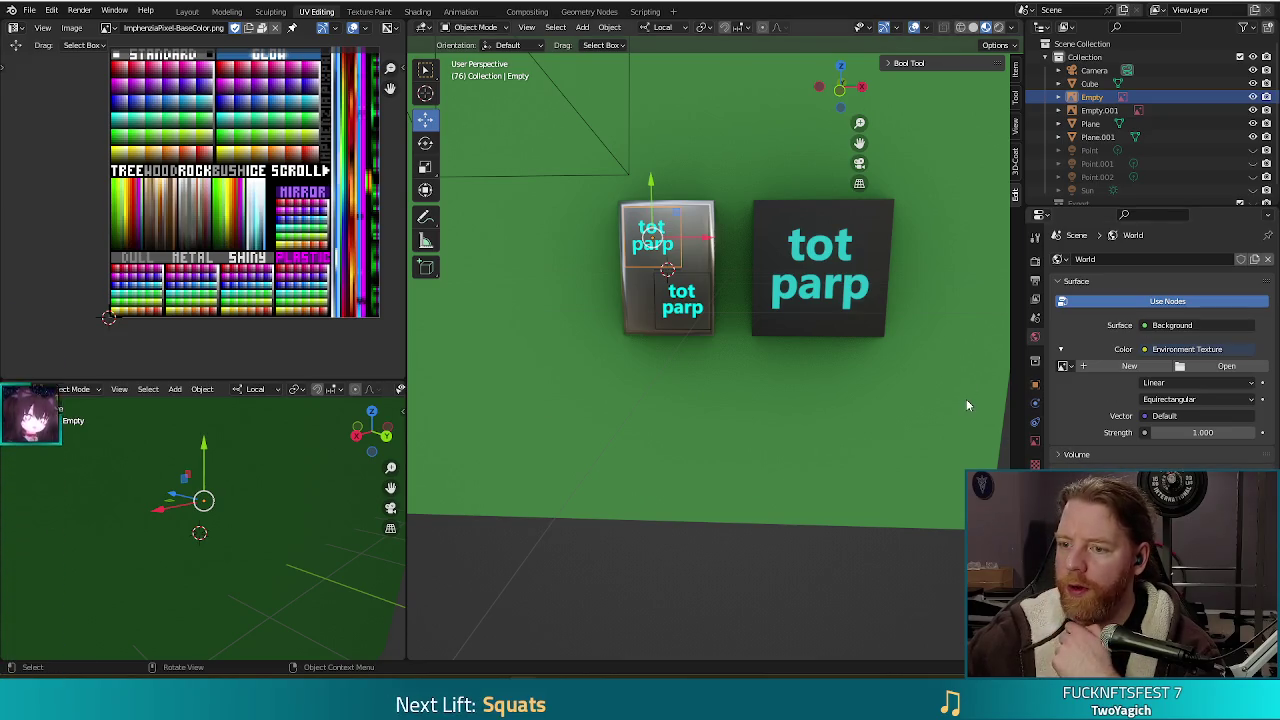
left_click(808, 326)
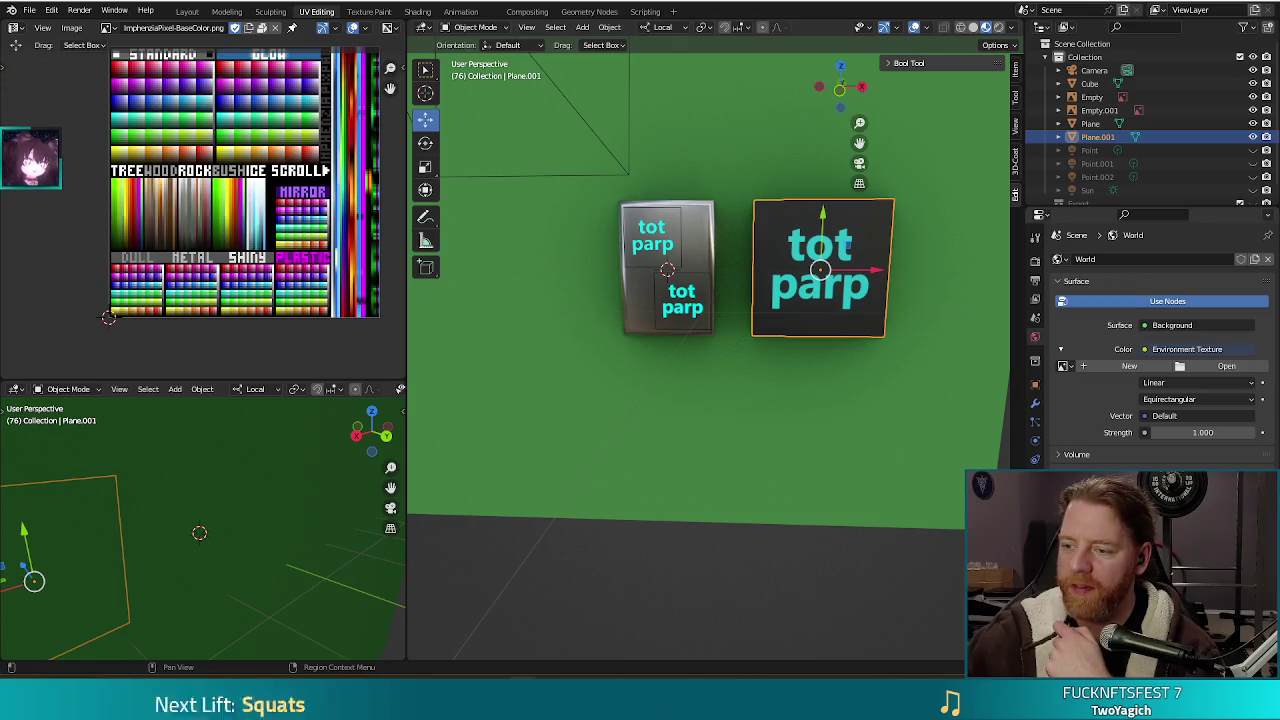
Check Plane.001's tot_parp_text.png colour space and Attribute-fed Alpha, then render again.
left_click(1035, 490)
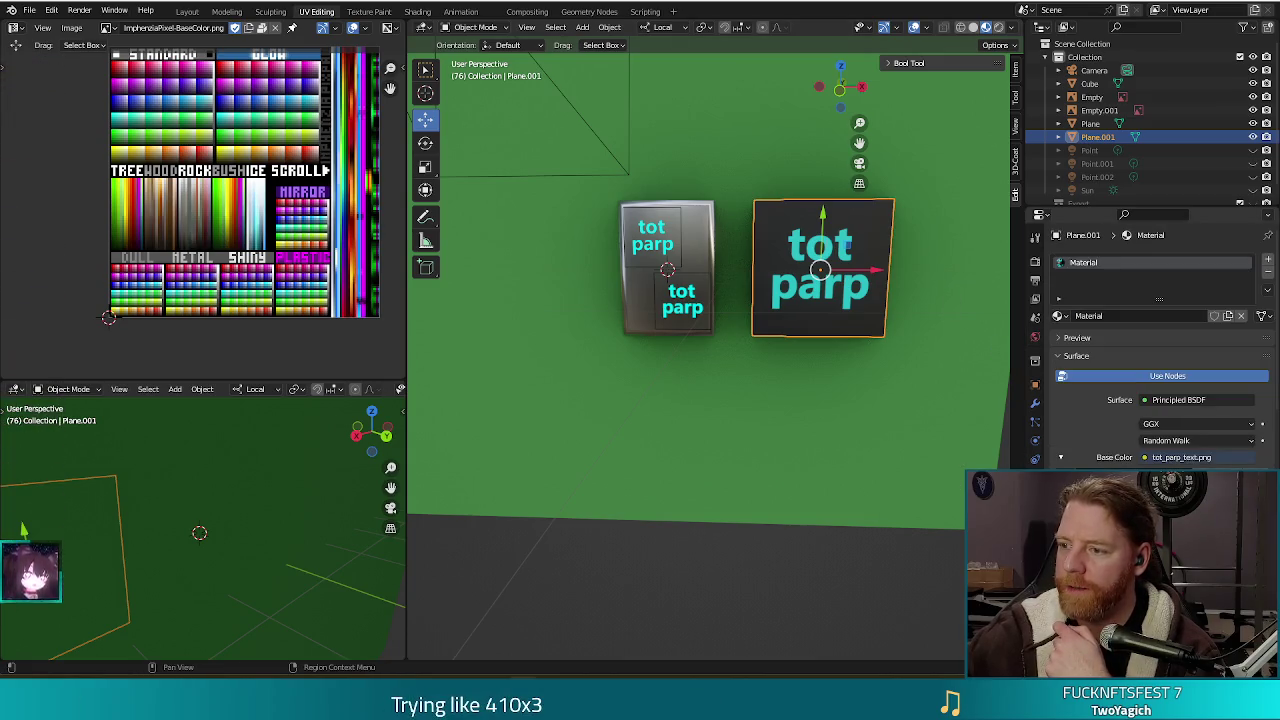
scroll(1084, 466, "down", 4)
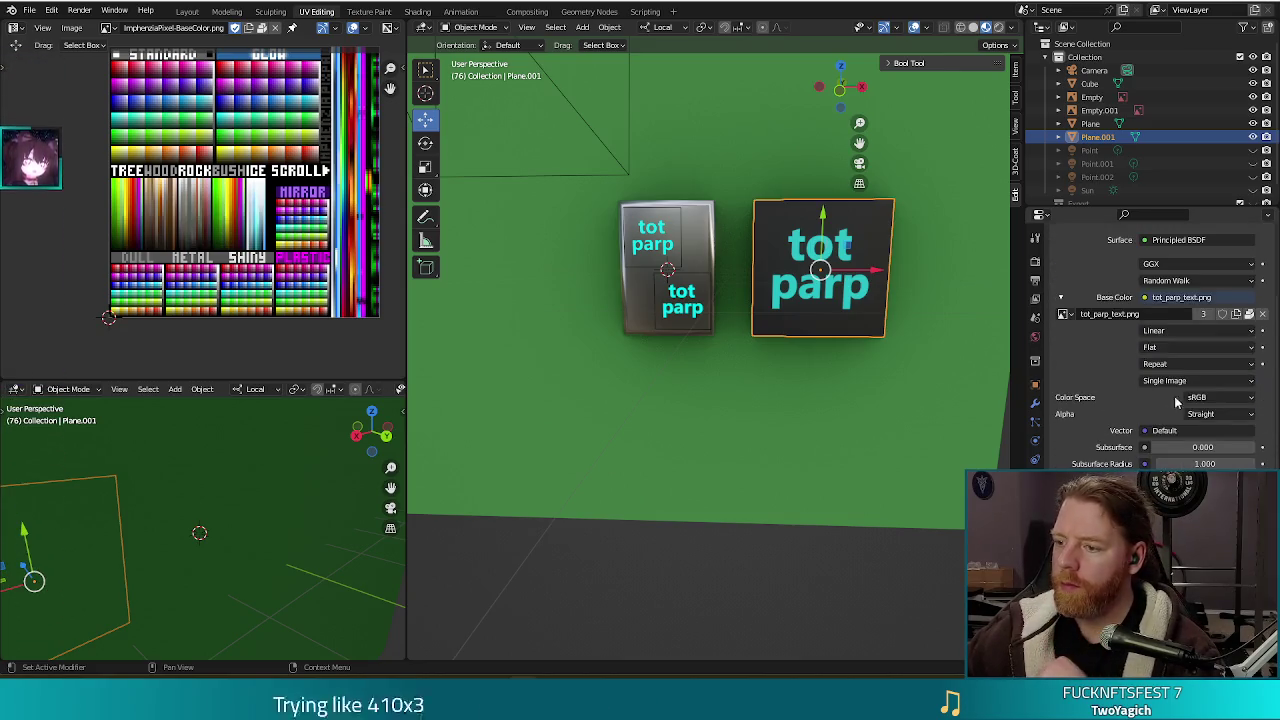
left_click(1220, 398)
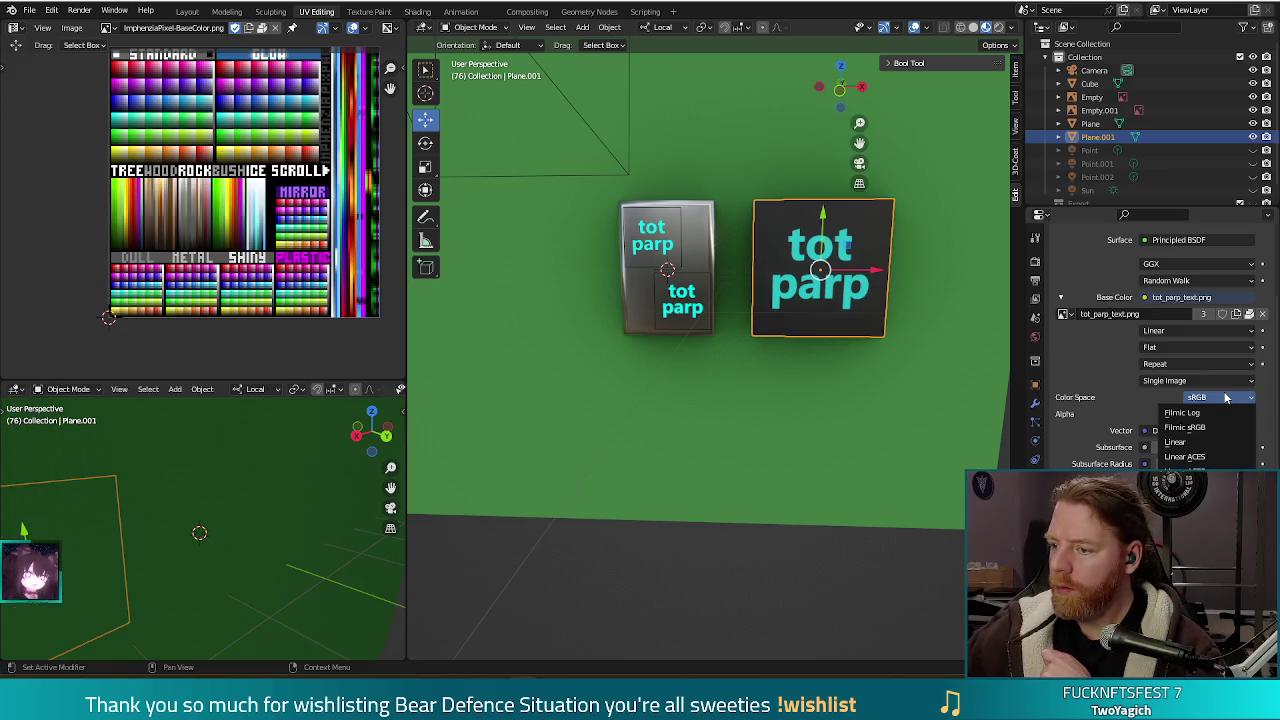
scroll(1082, 437, "down", 3)
scroll(1090, 437, "down", 2)
scroll(1105, 437, "down", 3)
scroll(1122, 437, "down", 2)
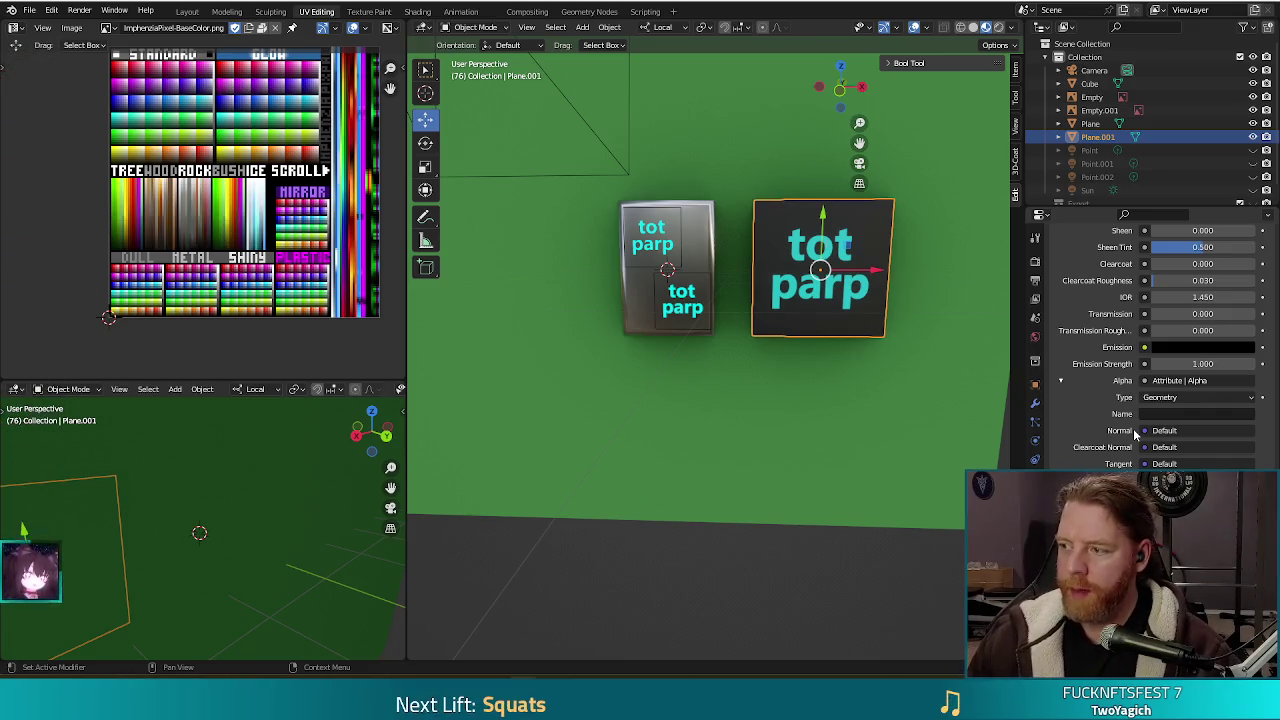
key("F12")
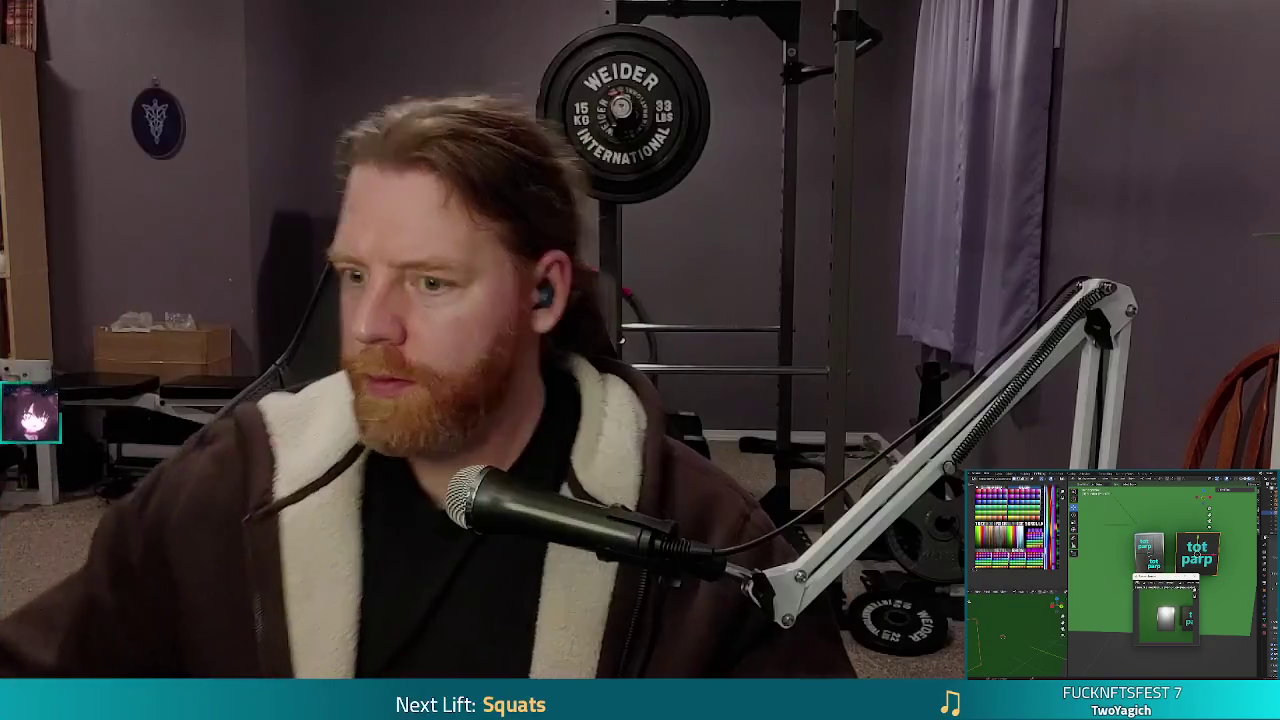
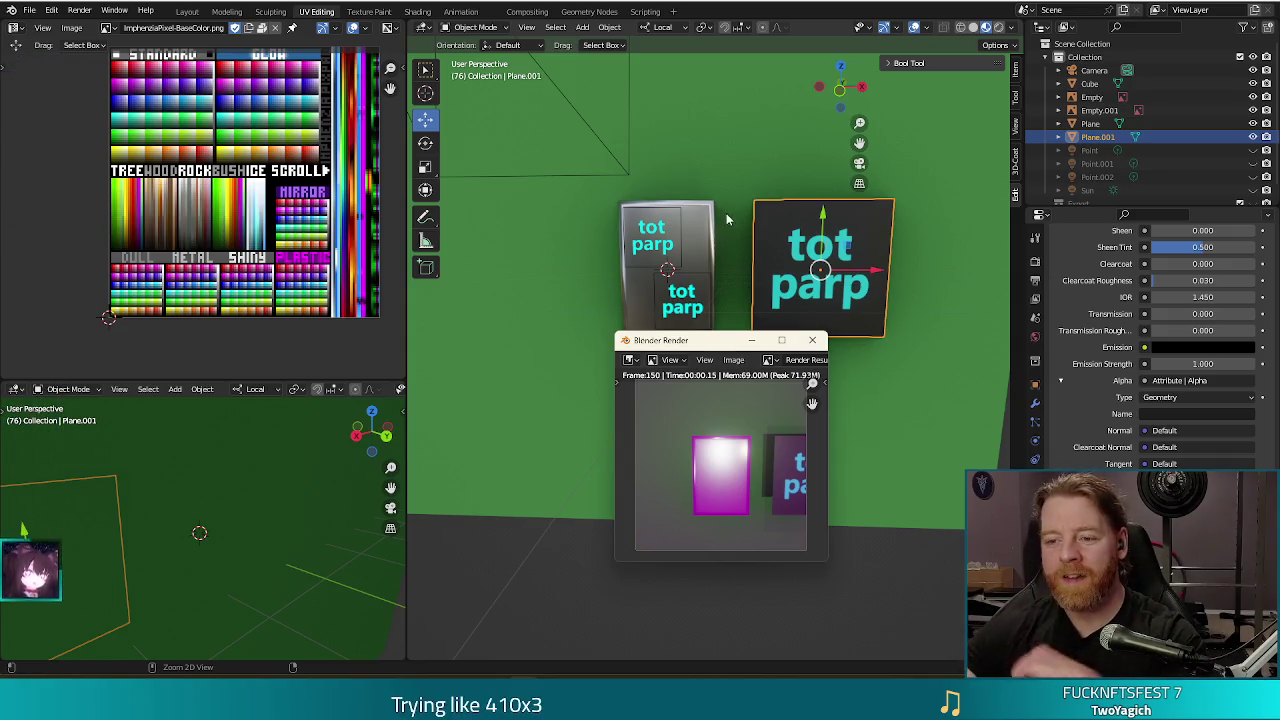
Close the render preview window and scroll up the material properties.
left_click(812, 341)
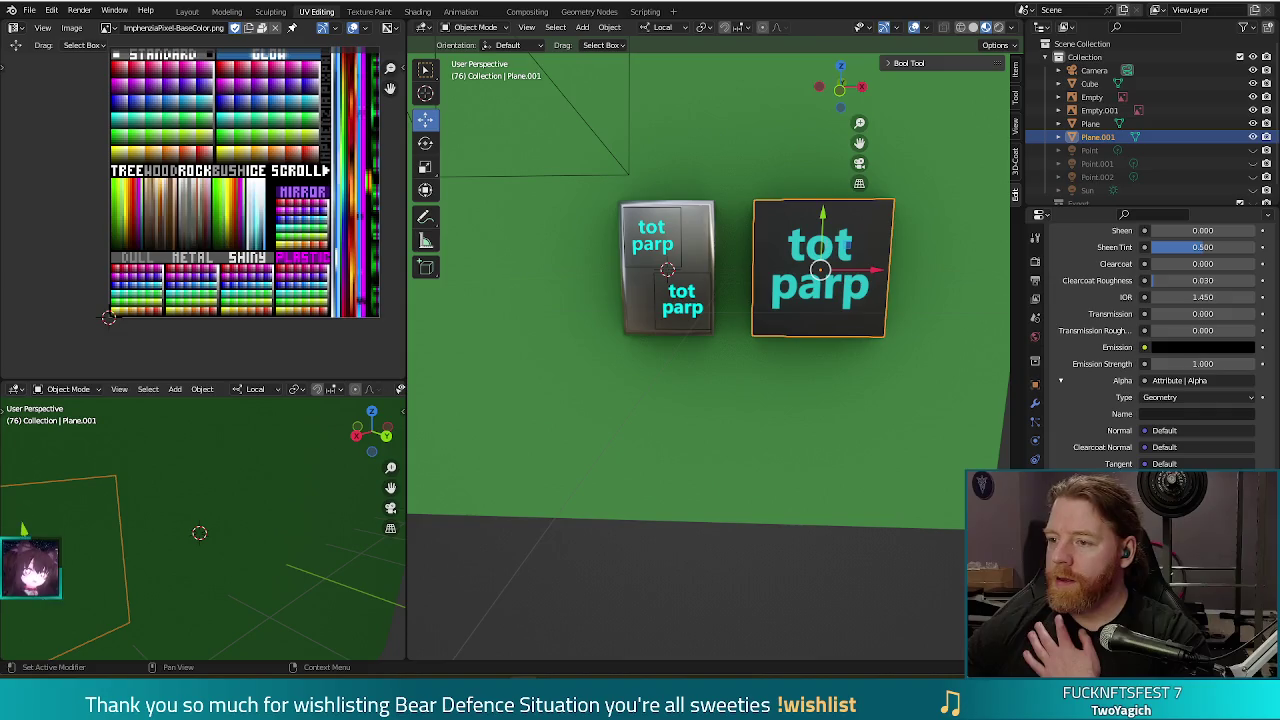
scroll(1160, 364, "up", 3)
scroll(1120, 368, "up", 3)
scroll(1082, 372, "up", 2)
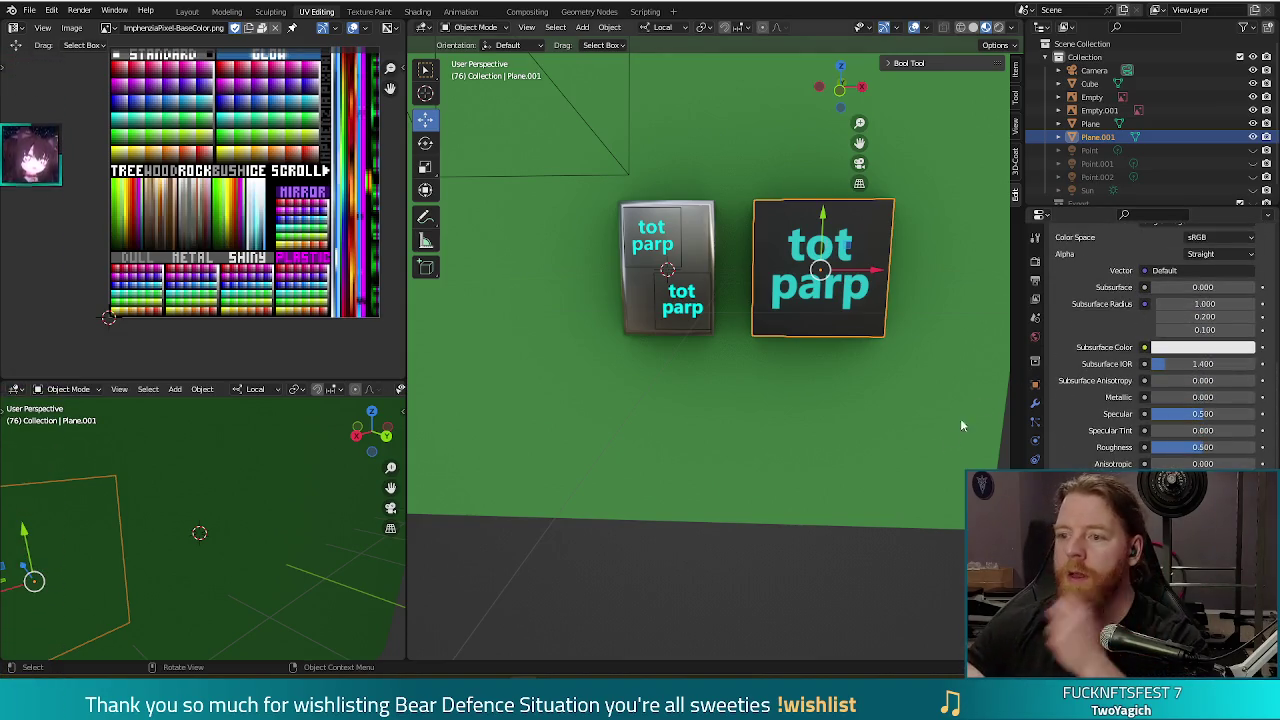
Select the image Empty on the left tot parp plane.
left_click(658, 238)
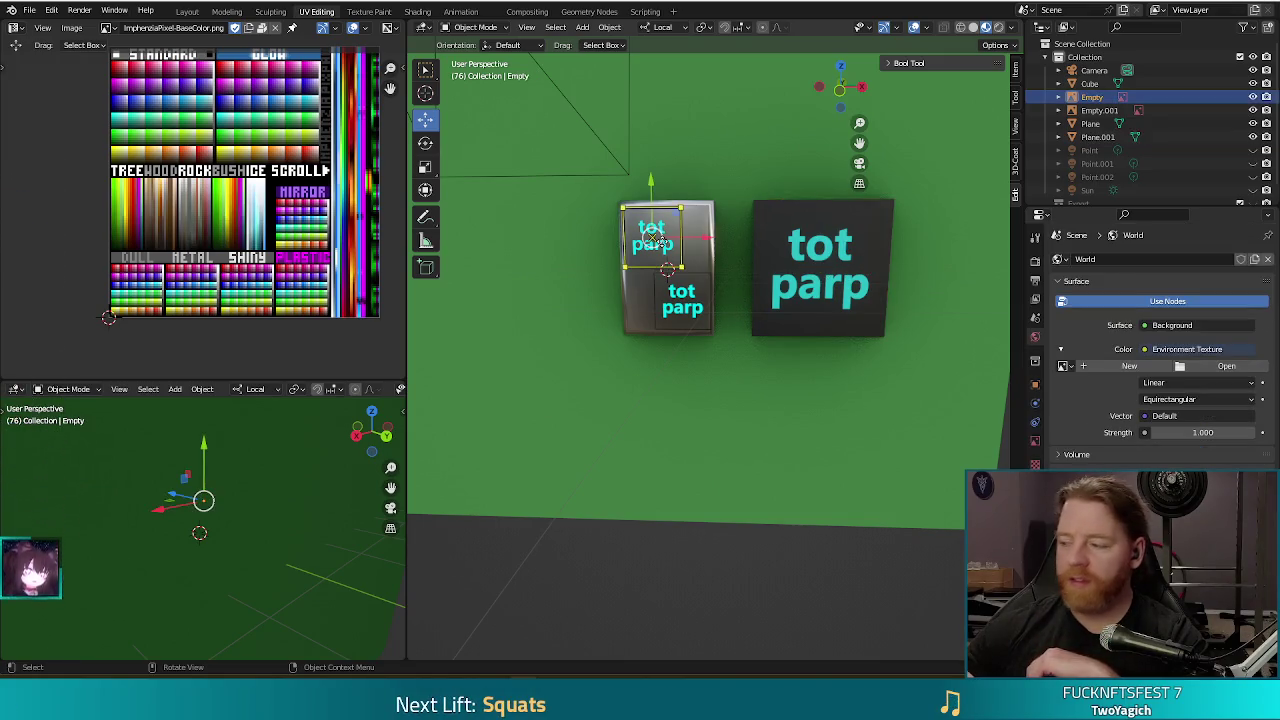
left_click(655, 237, "shift")
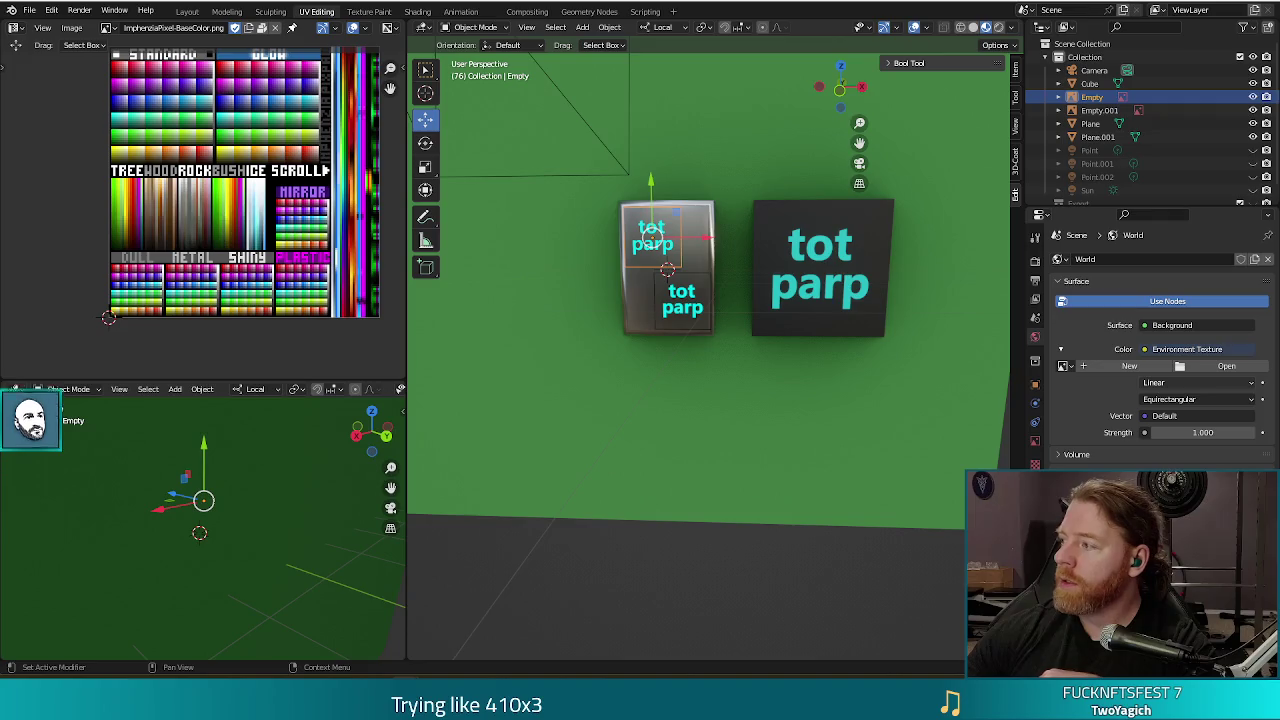
key("alt+Tab")
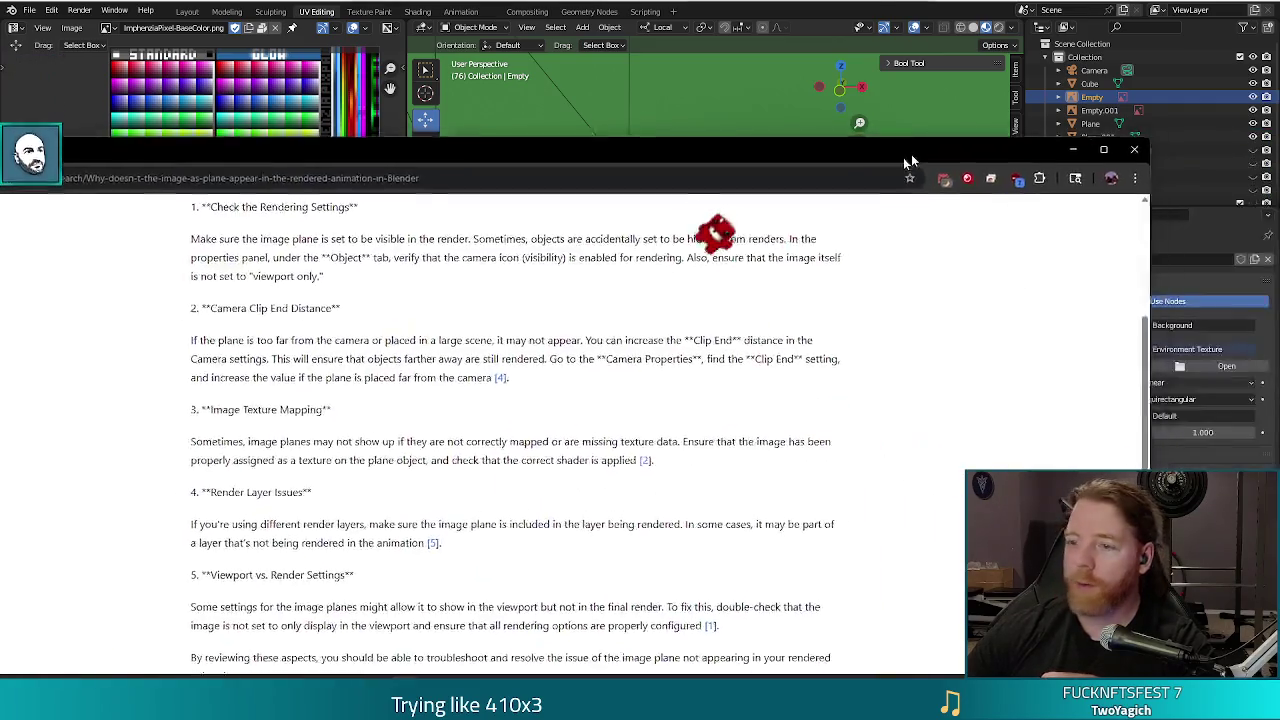
scroll(600, 300, "up", 2)
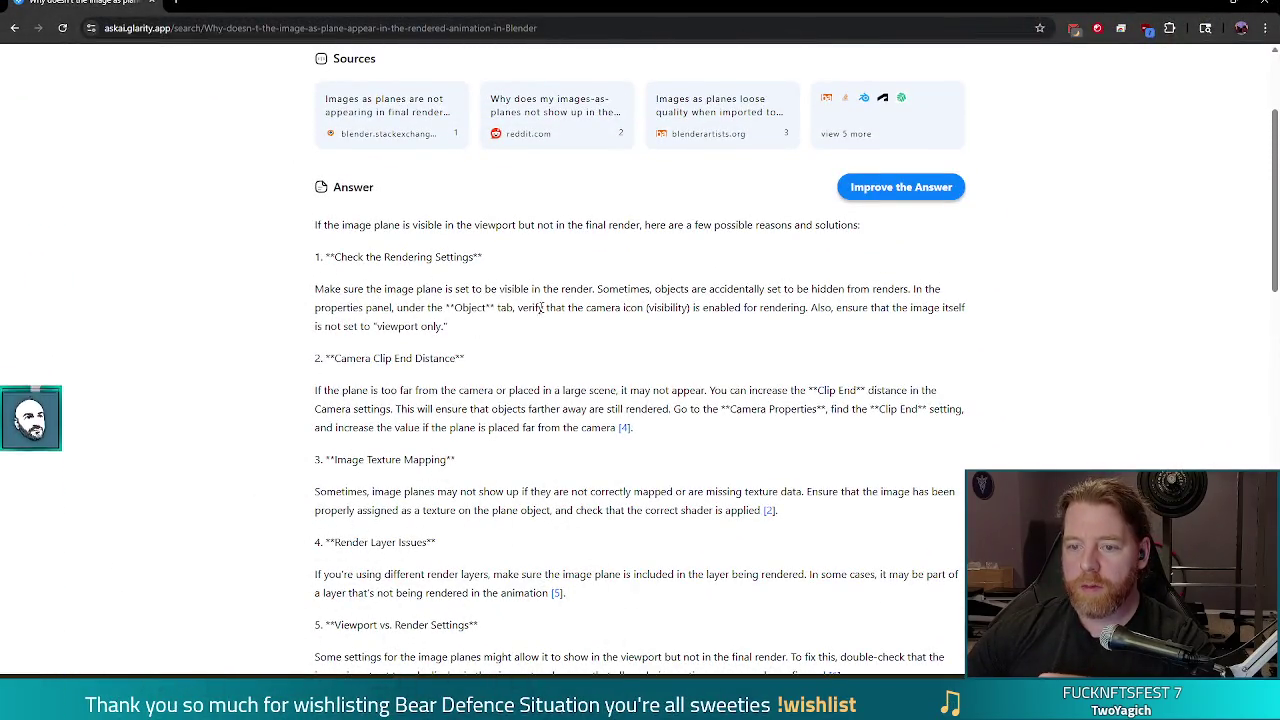
scroll(770, 200, "down", 2)
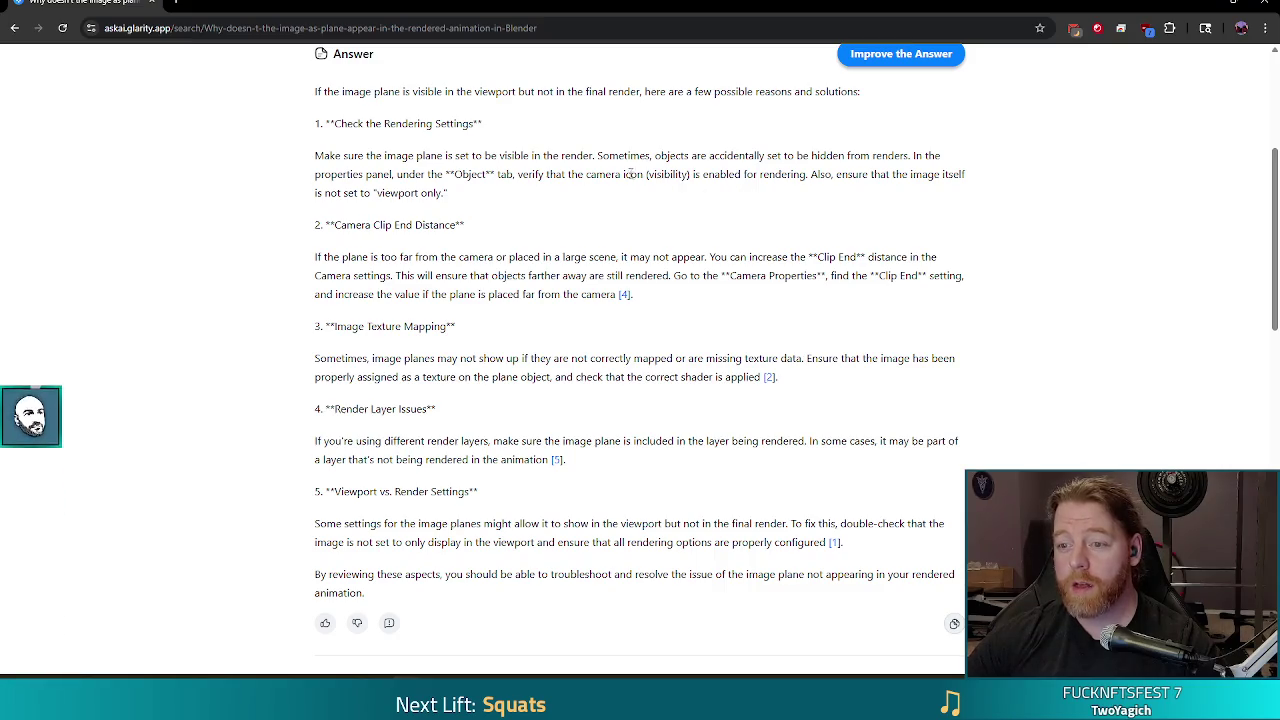
scroll(620, 211, "down", 1)
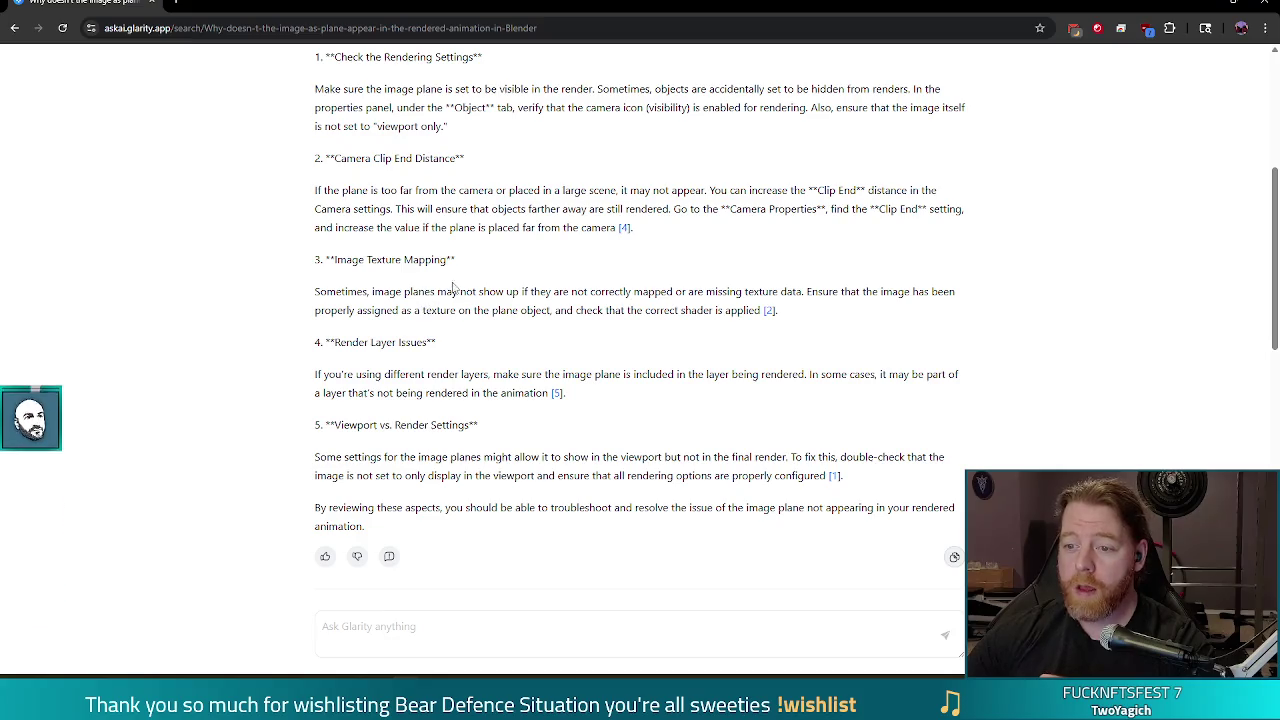
scroll(765, 292, "down", 2)
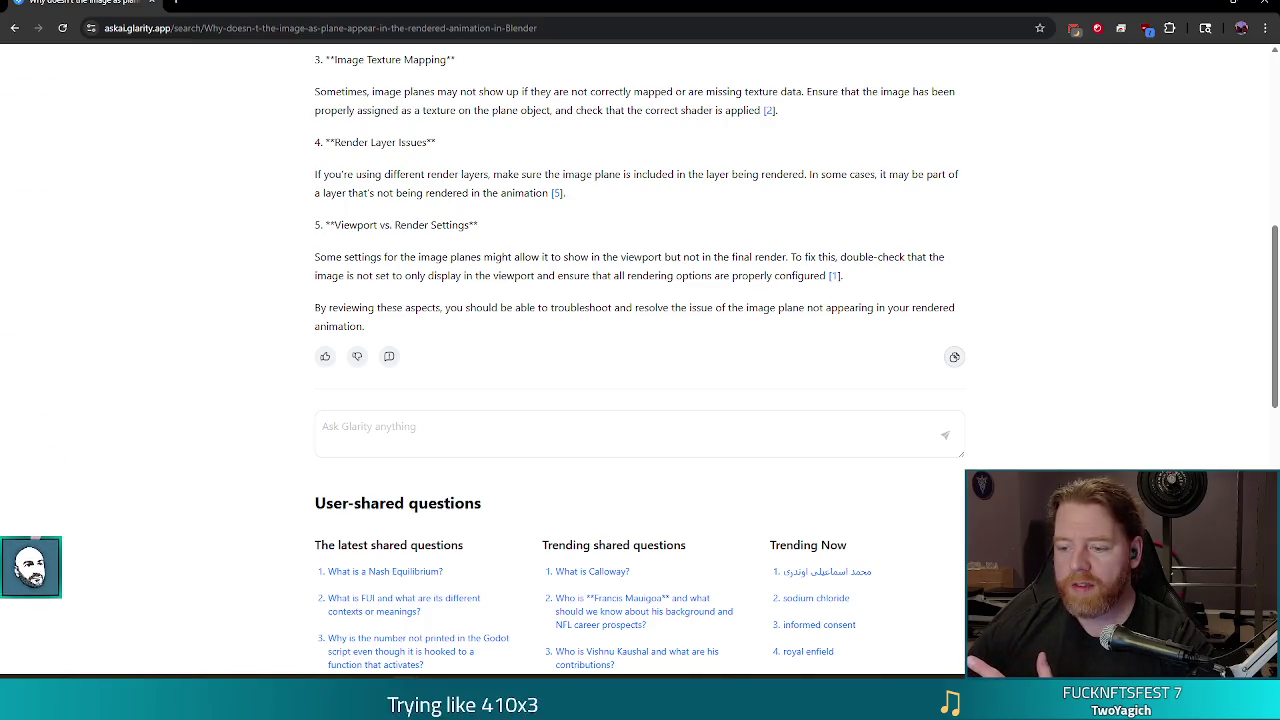
key("alt+Tab")
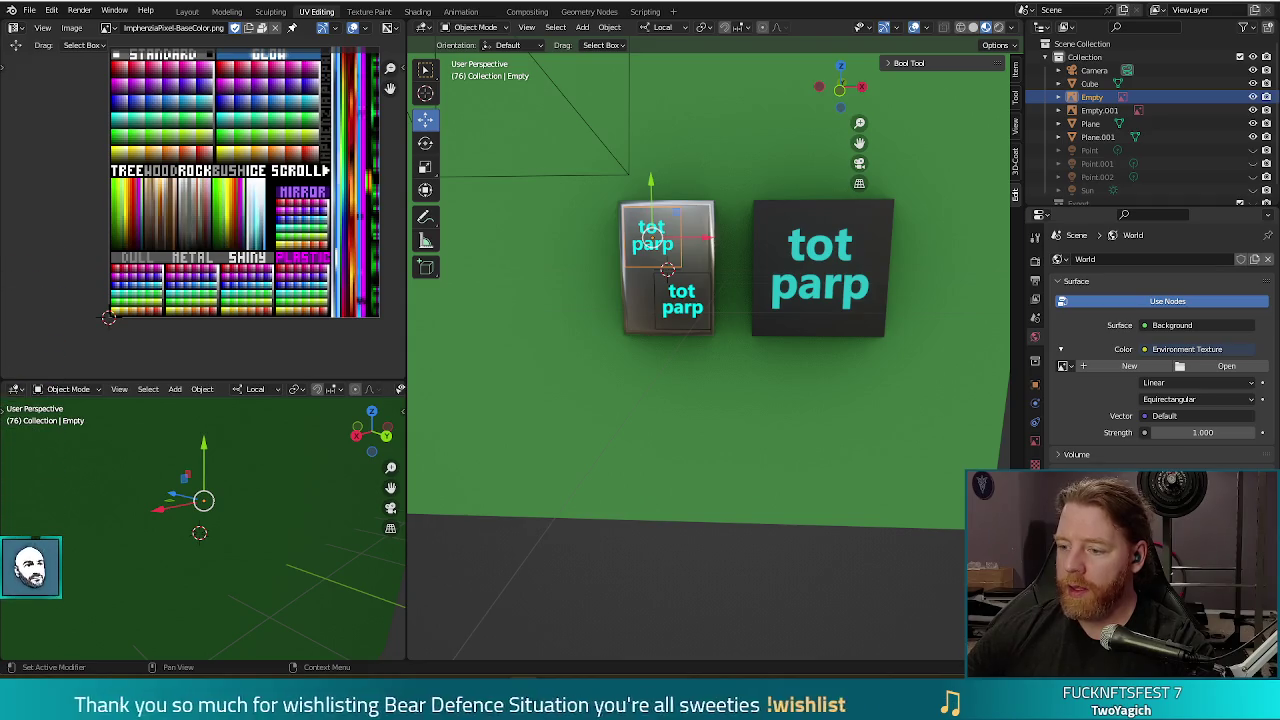
left_click(1186, 381)
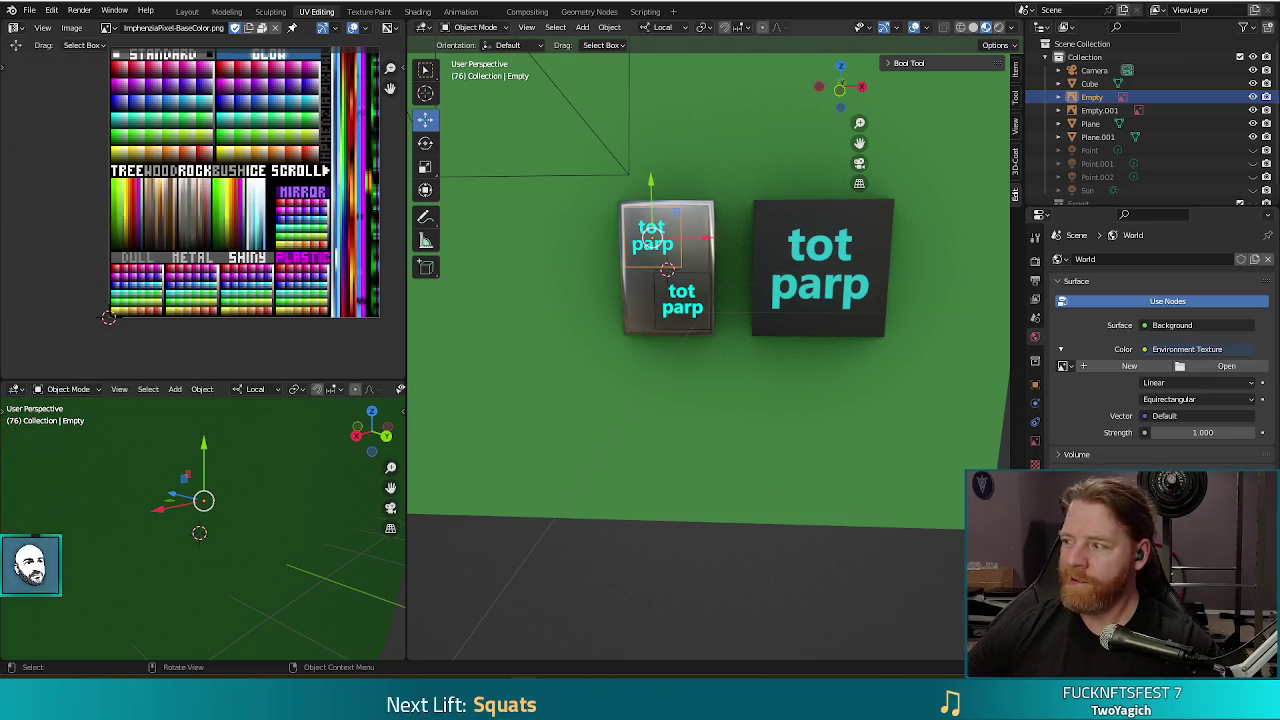
key("alt+Tab")
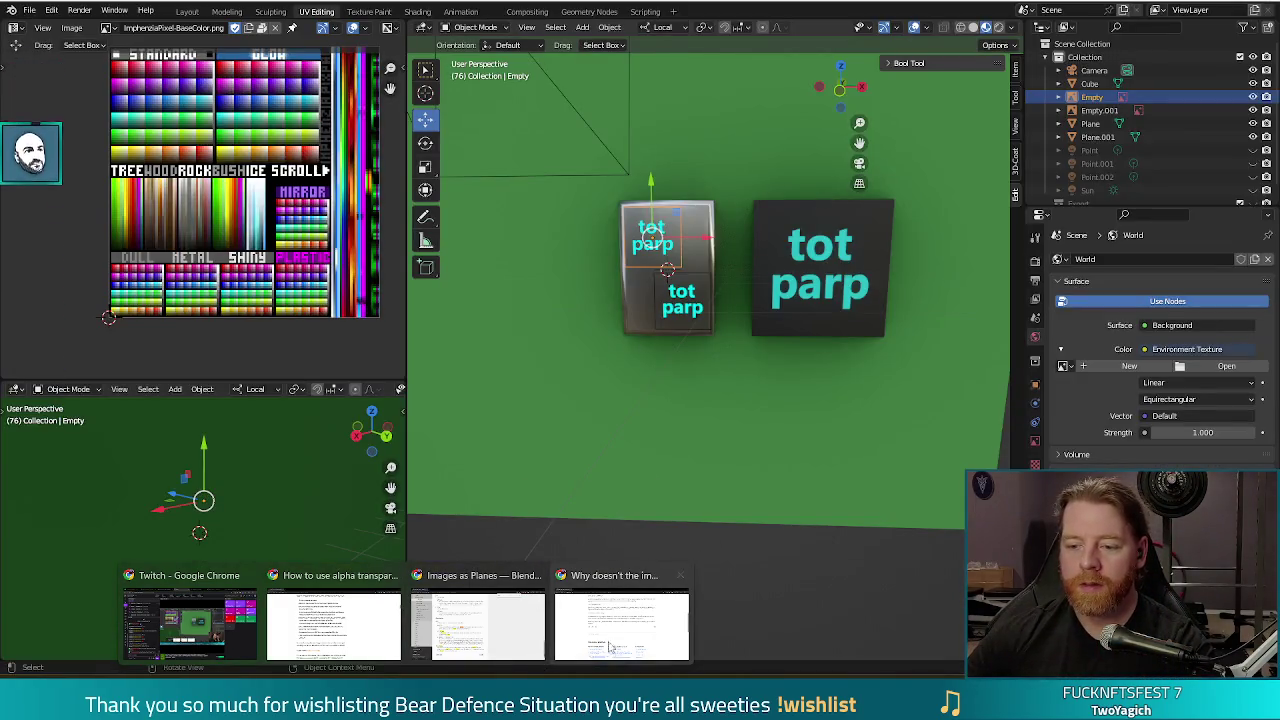
left_click(622, 618)
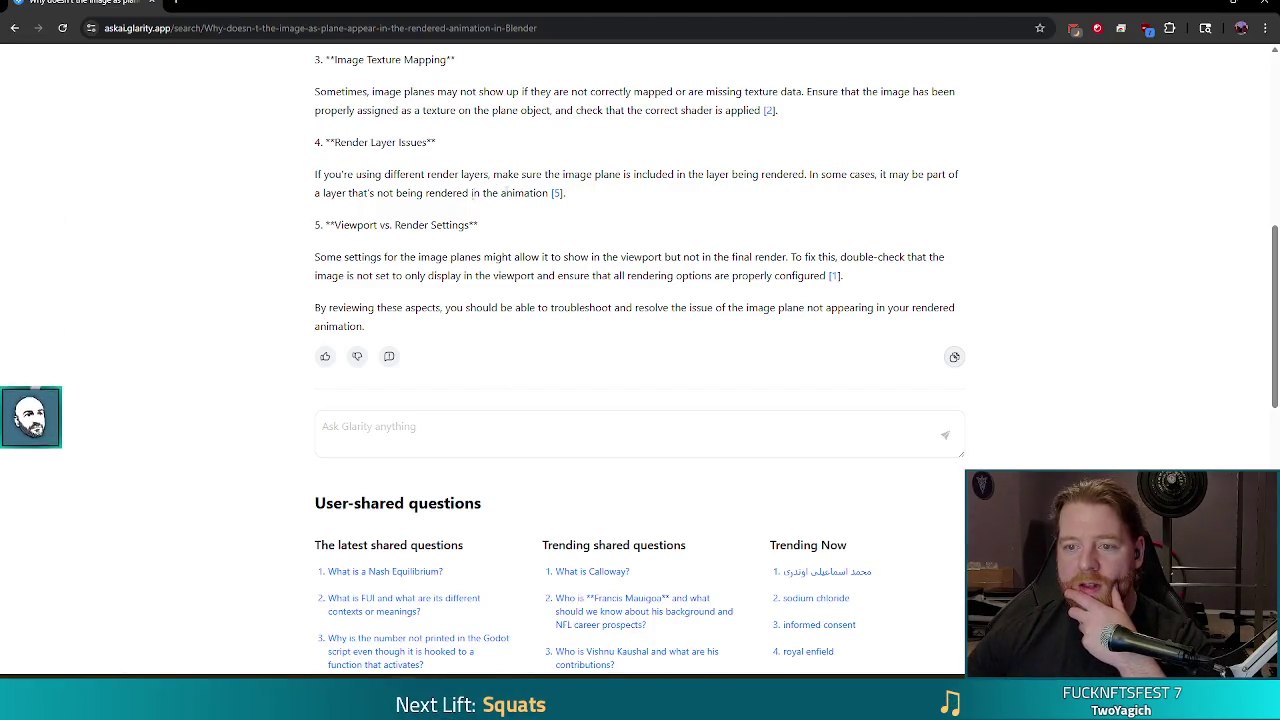
scroll(640, 198, "up", 1)
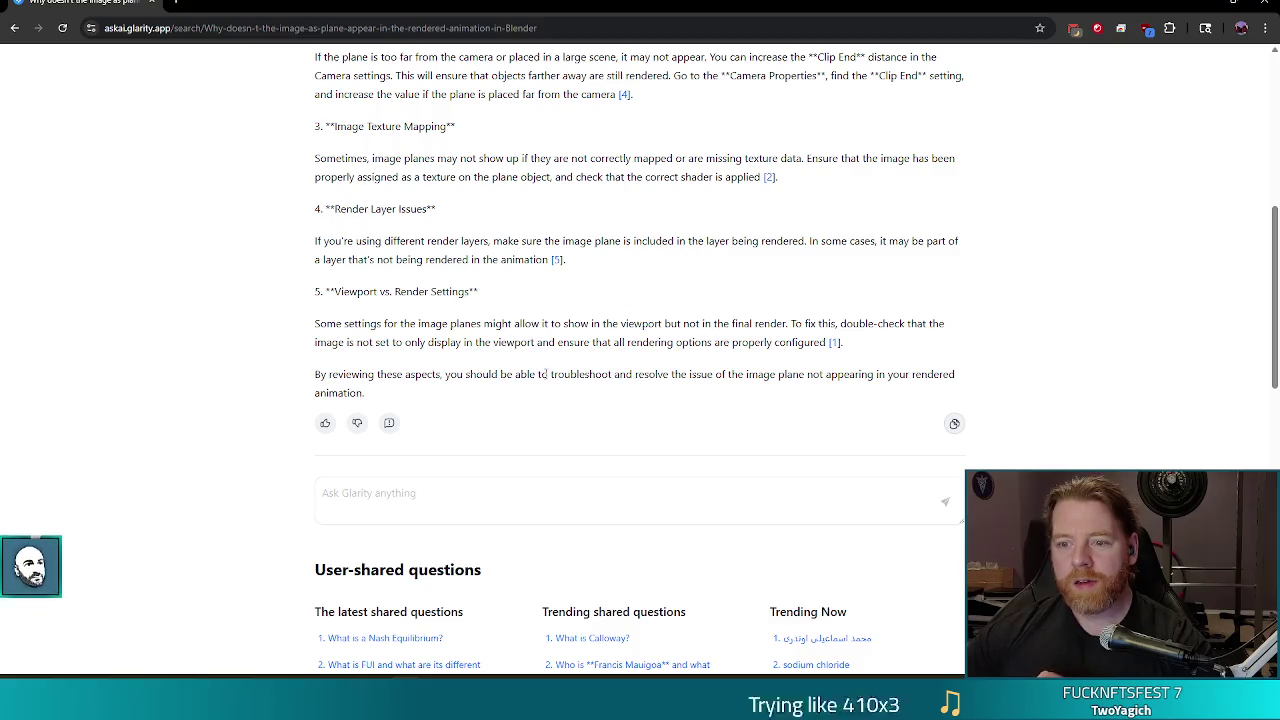
left_click(1212, 3)
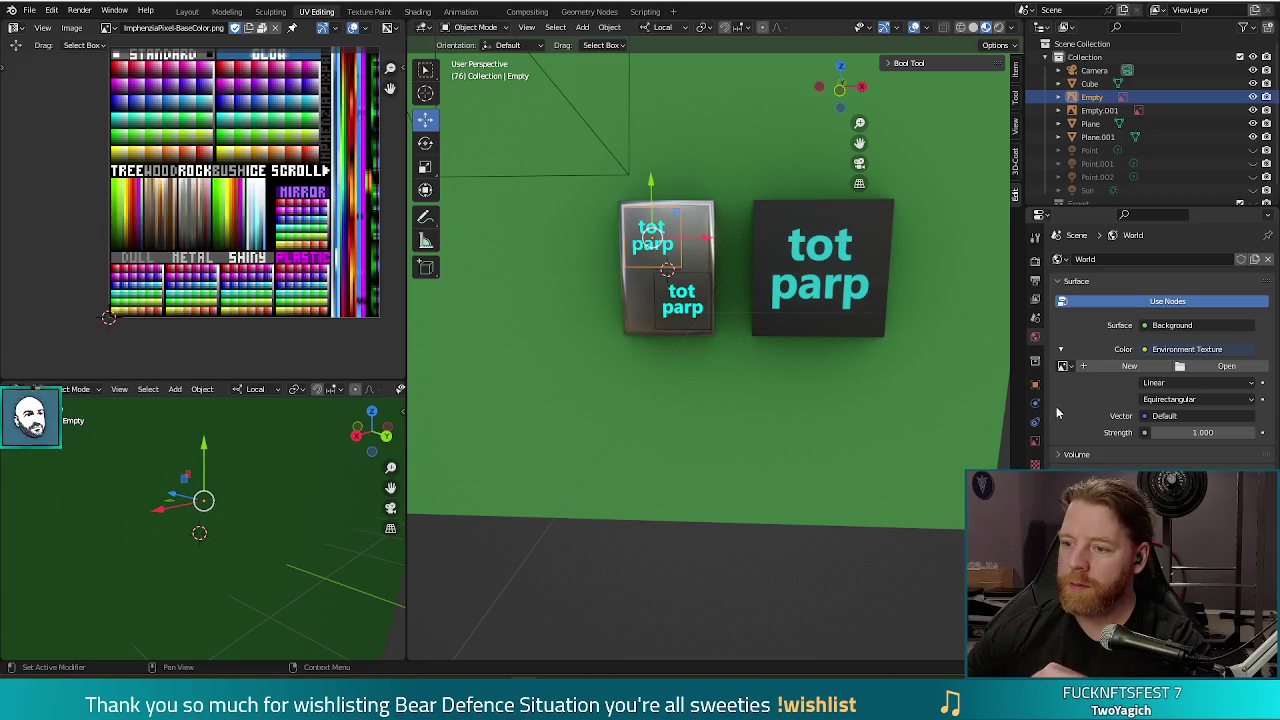
Browse the Output, Render, View Layer and Scene property tabs.
left_click(1036, 282)
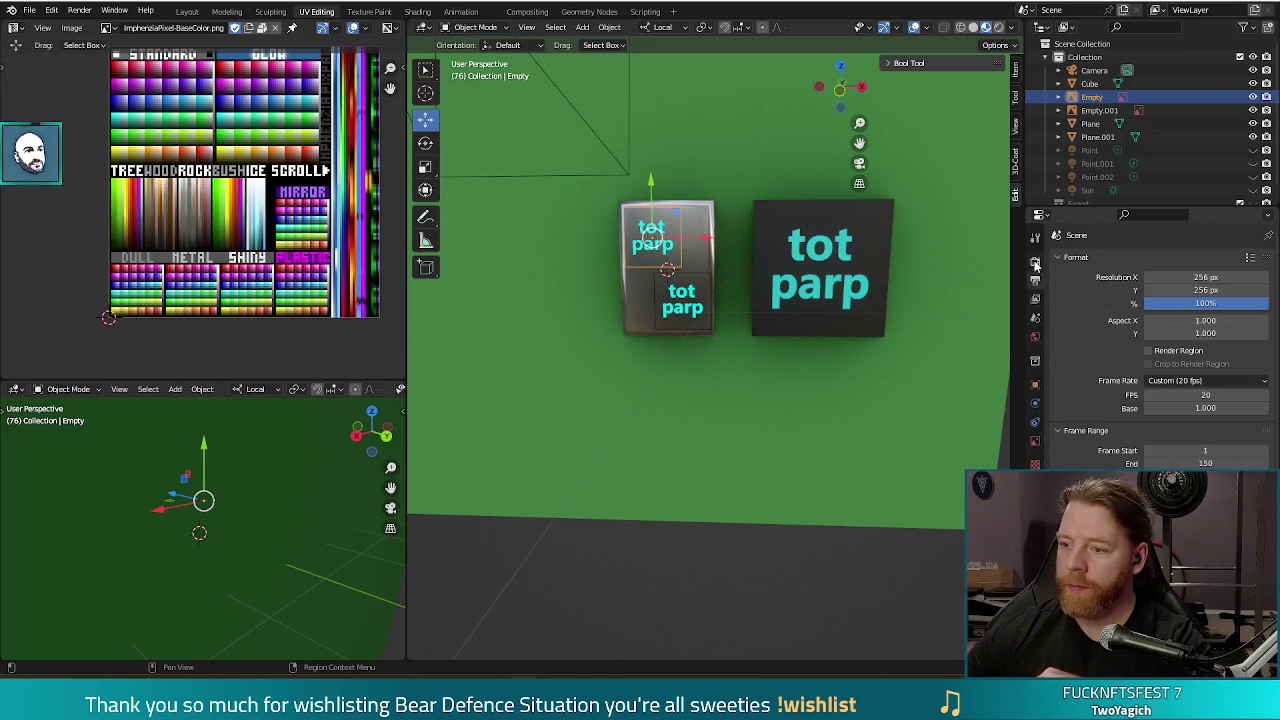
left_click(1036, 263)
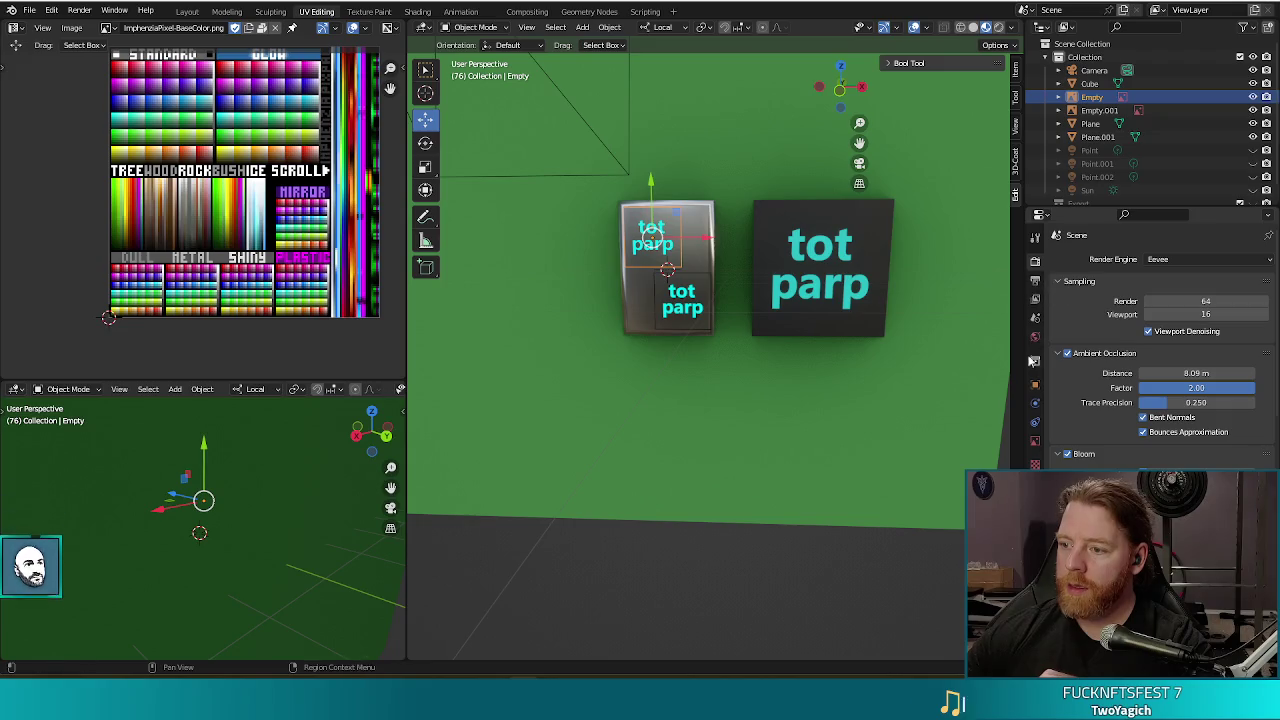
left_click(1036, 300)
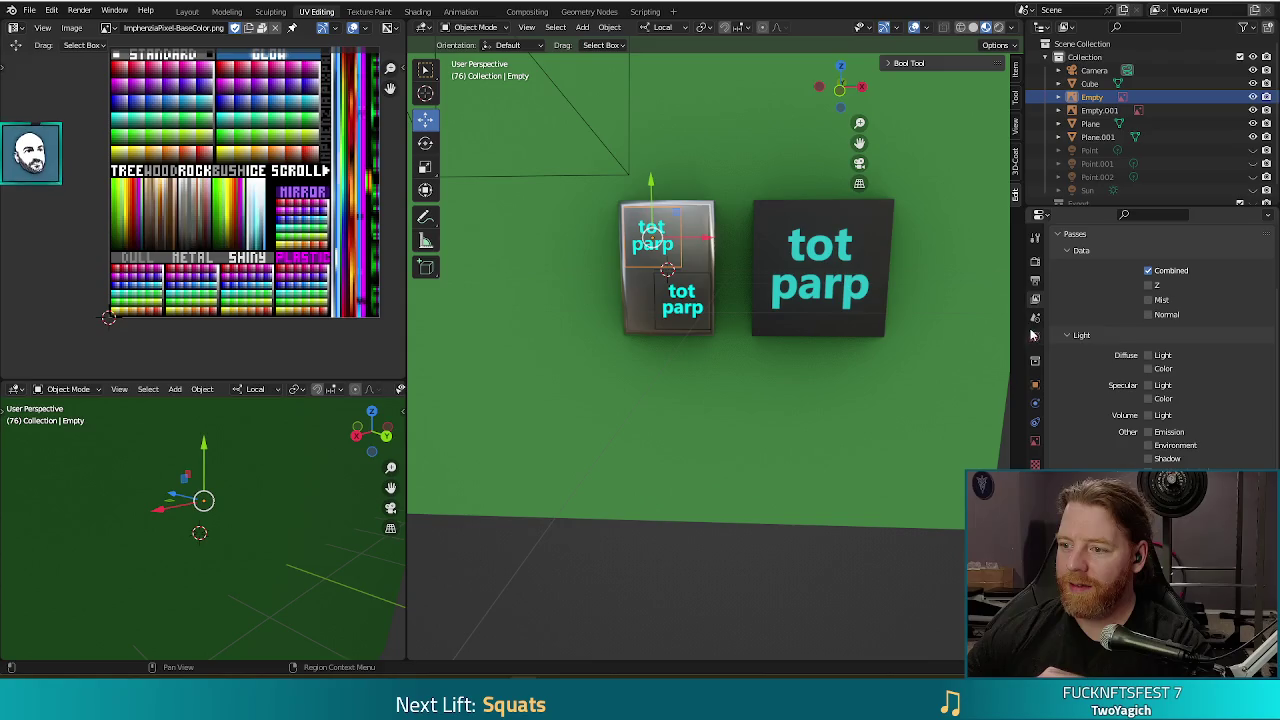
scroll(1155, 336, "down", 2)
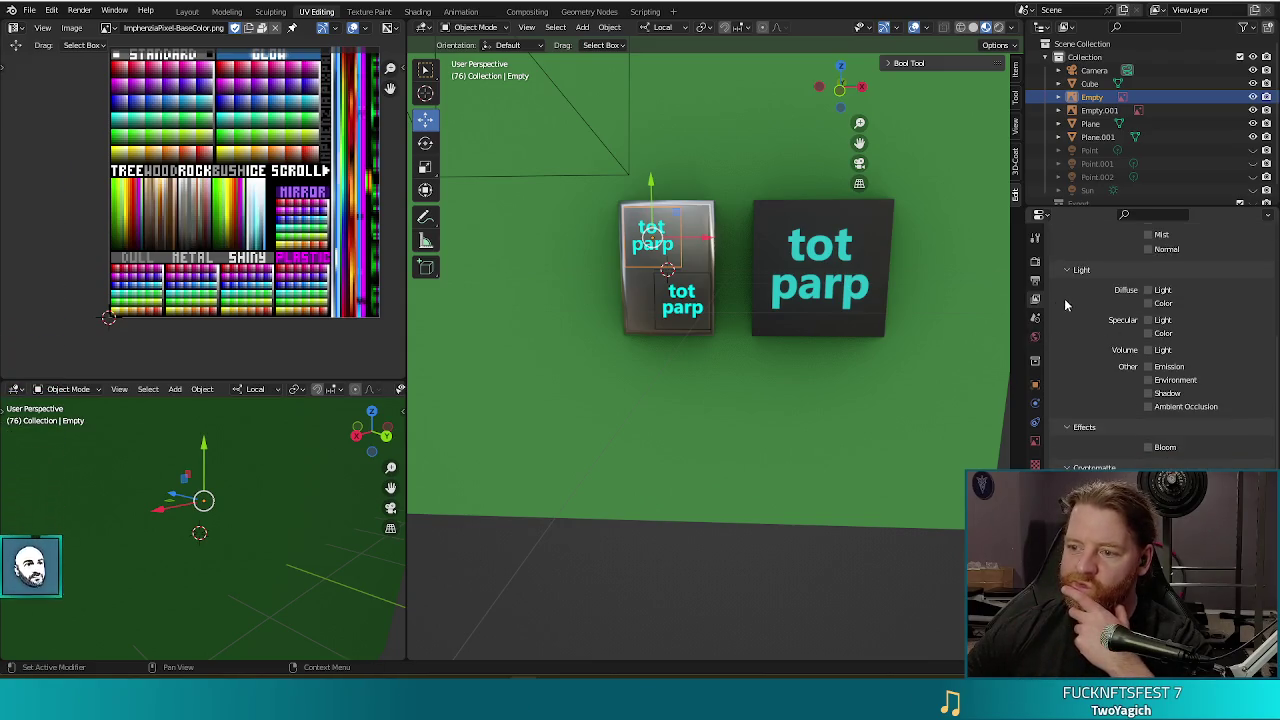
left_click(1036, 318)
scroll(1072, 345, "up", 1)
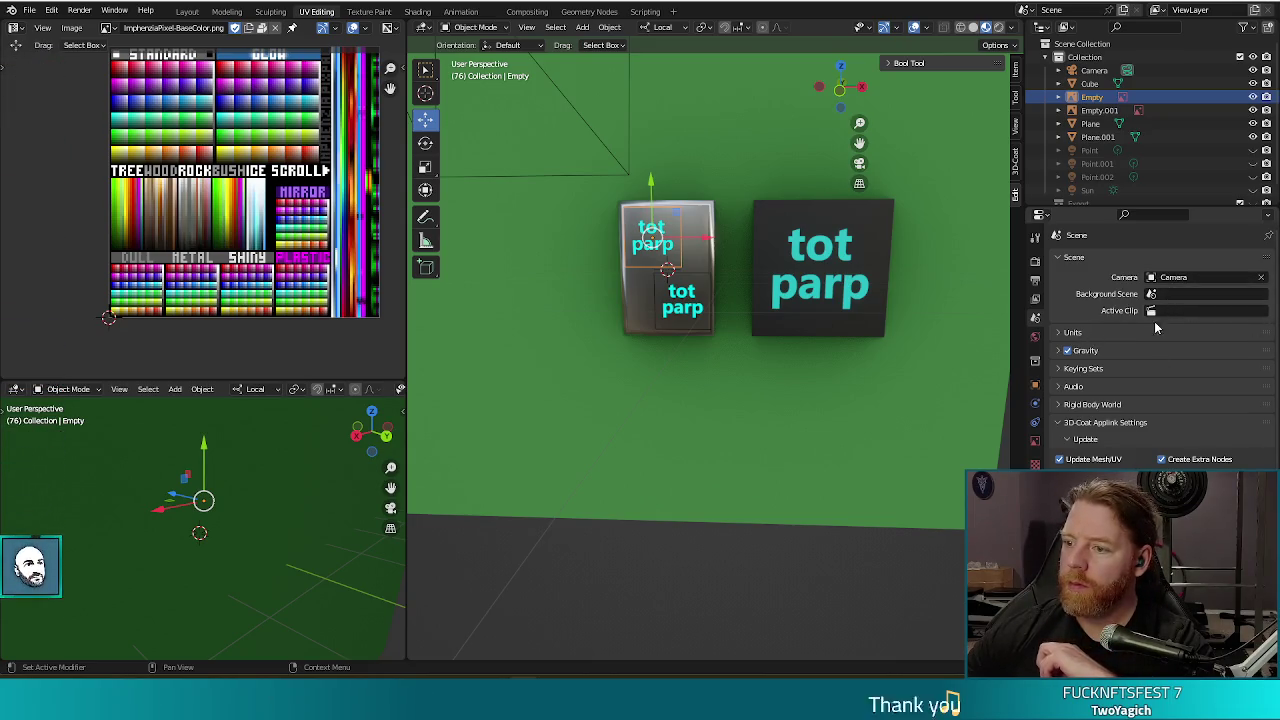
Filter the Properties editor for 'layer' twice, then clear the search.
left_click(1160, 215)
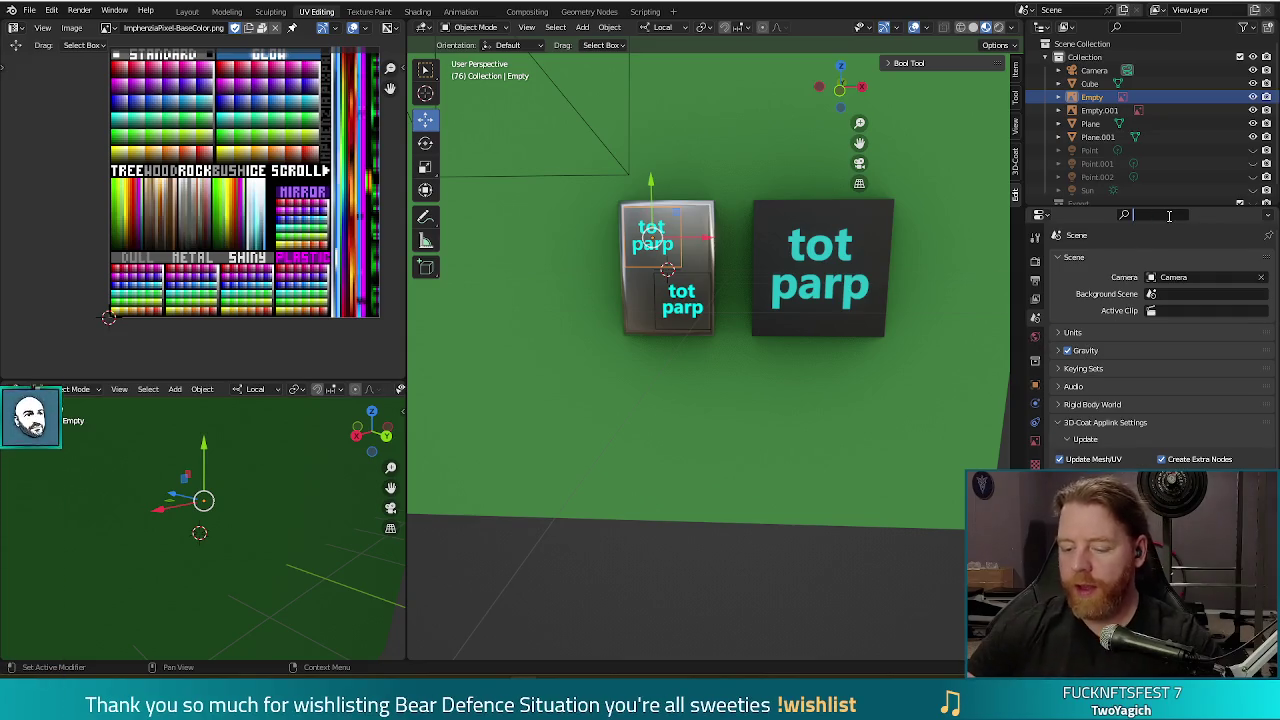
type("layer")
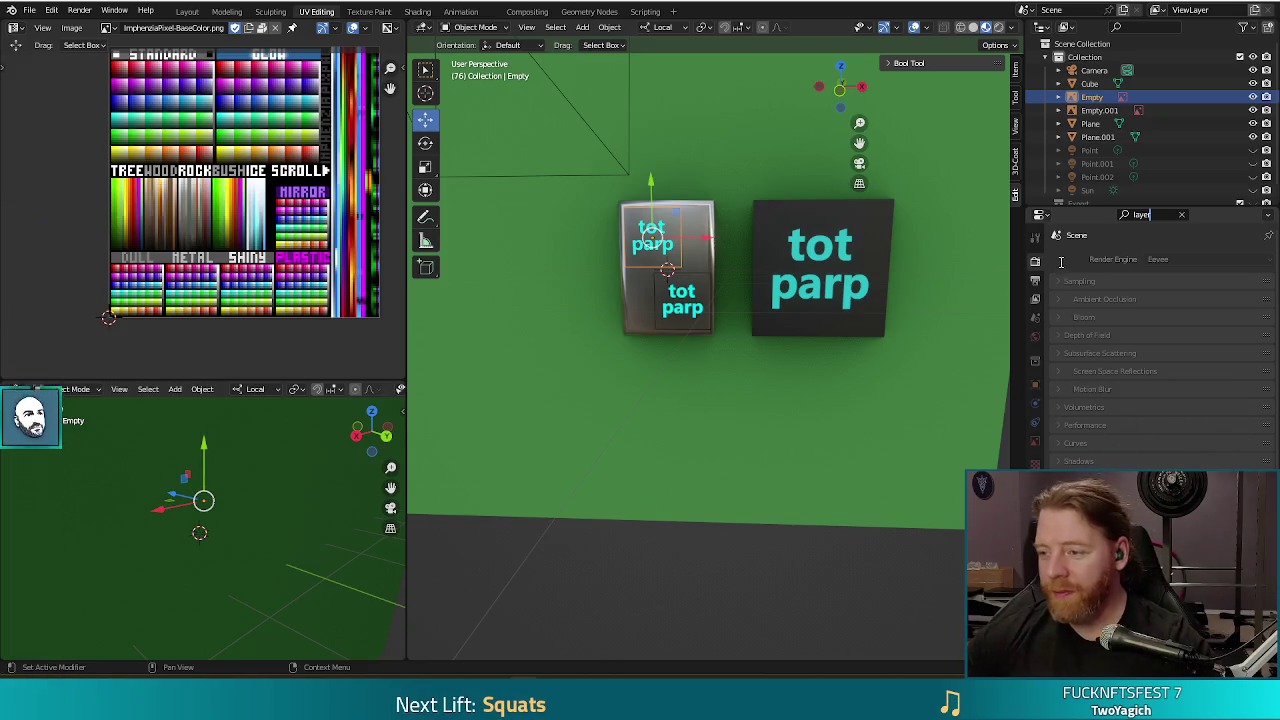
left_click(1183, 213)
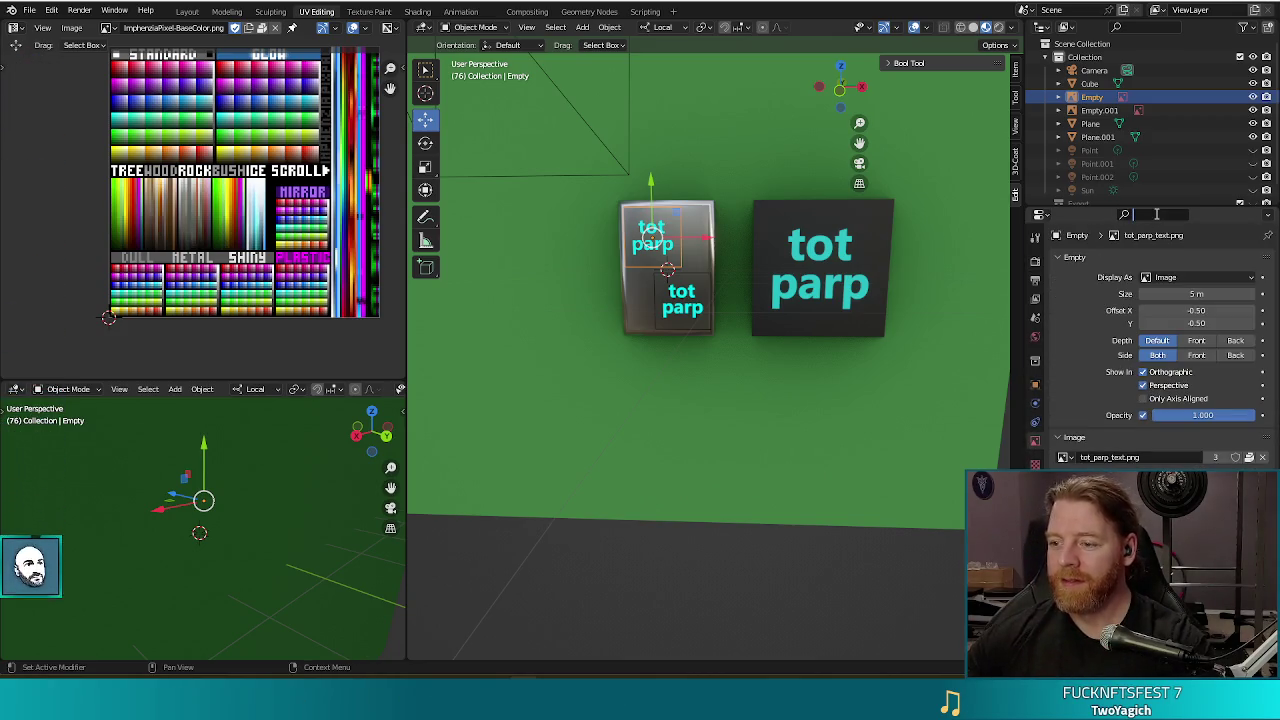
left_click(1152, 214)
type("laye")
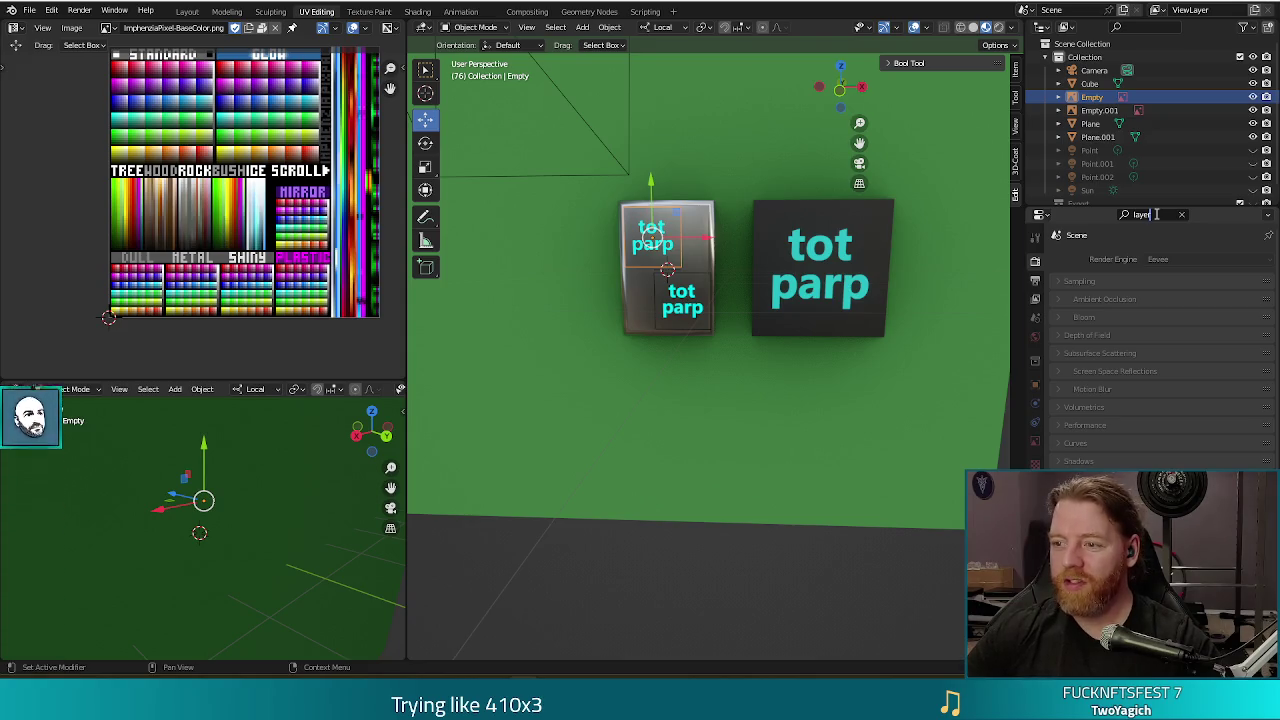
type("r")
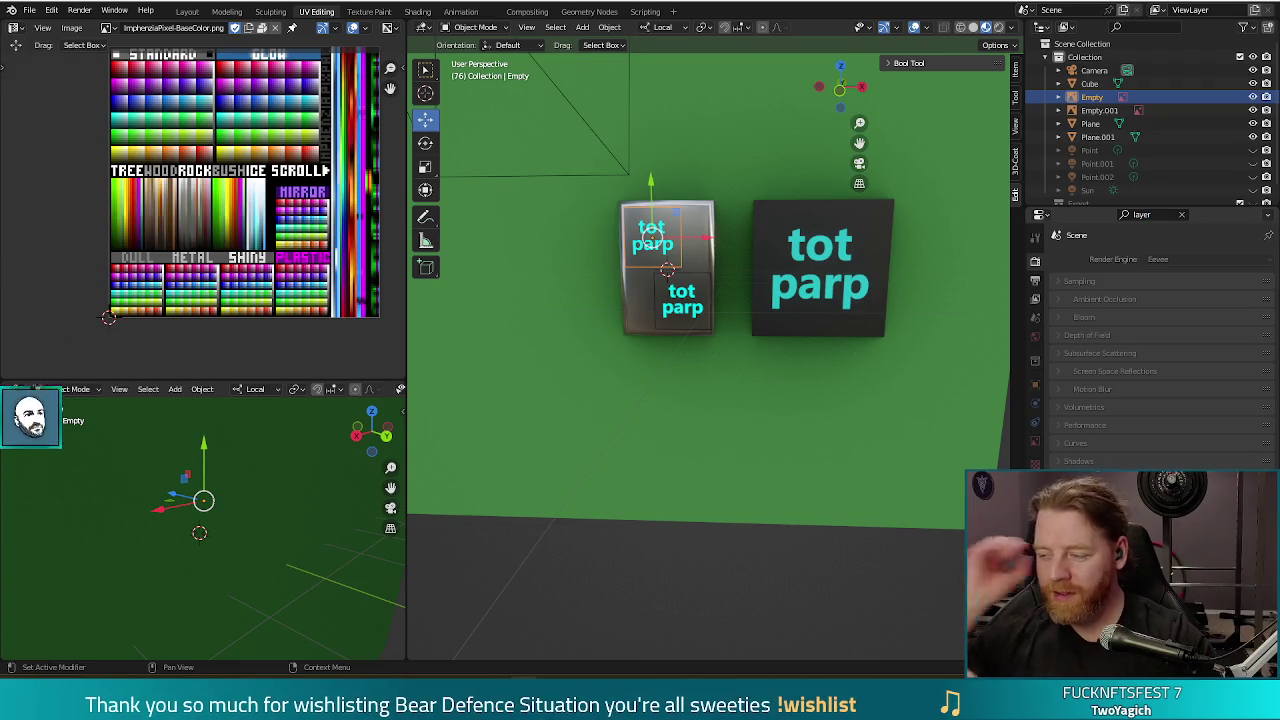
left_click(1181, 214)
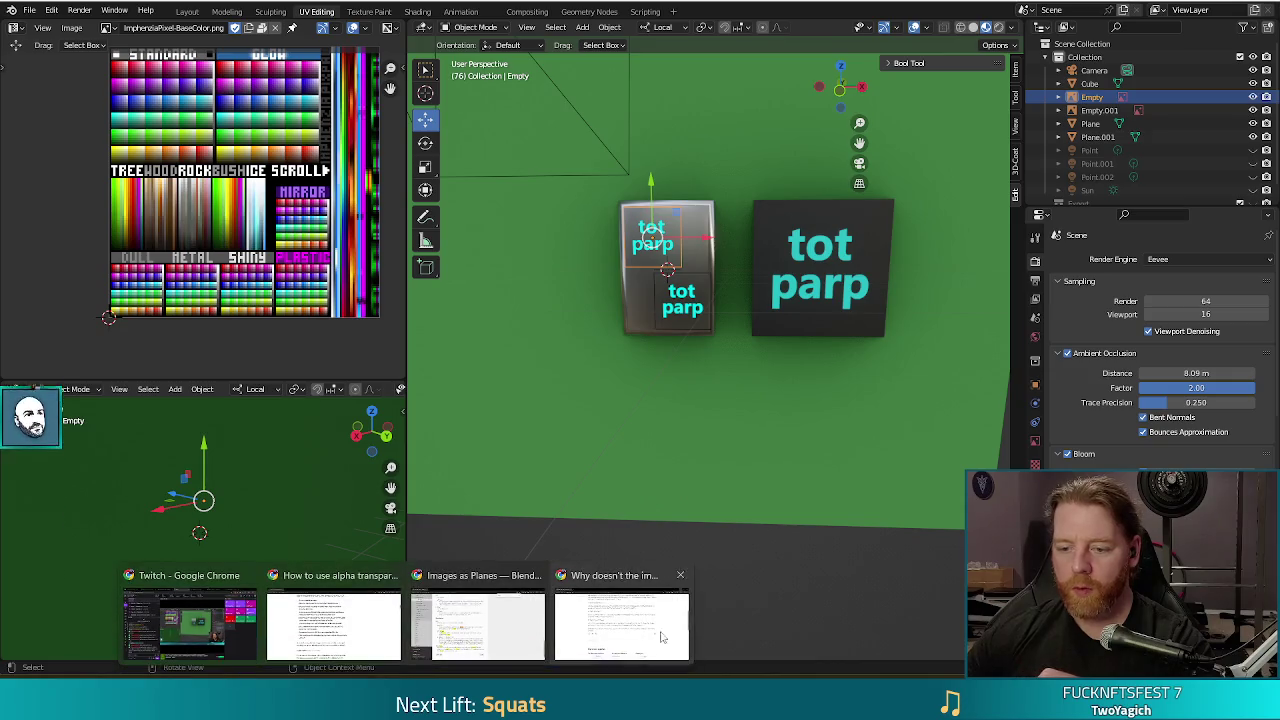
left_click(618, 625)
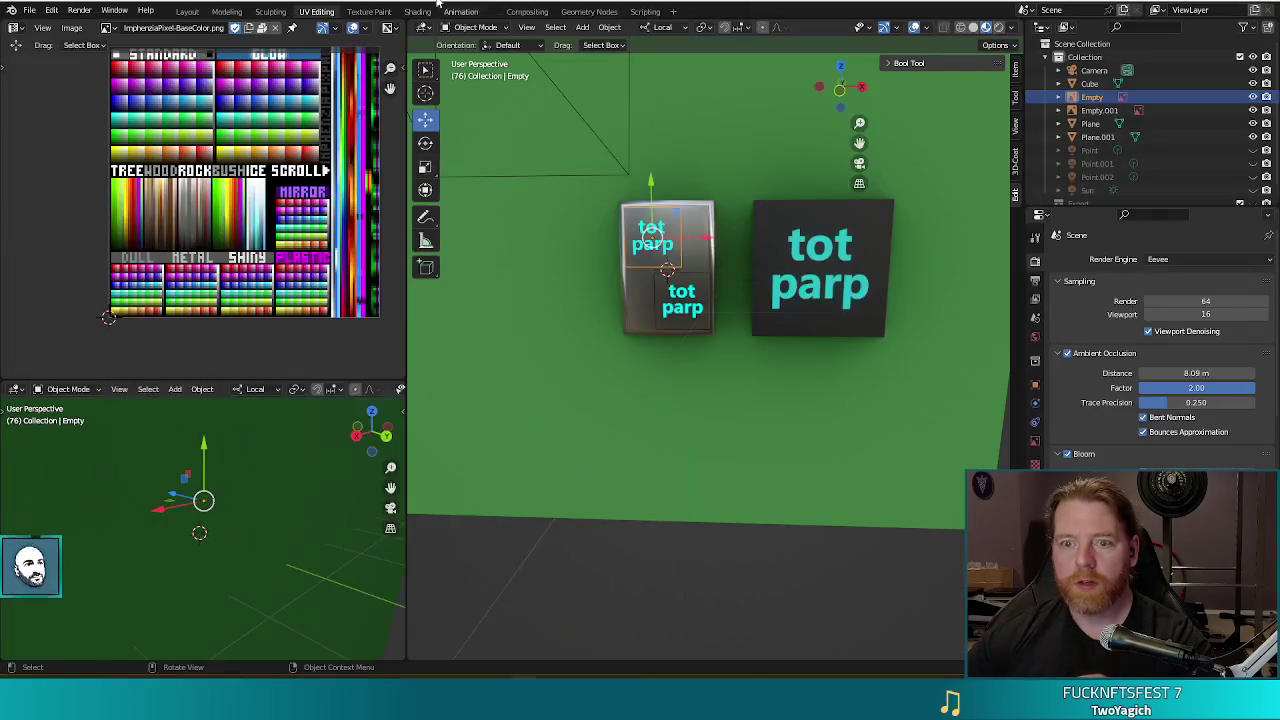
Review the Import Images as Planes add-on in Preferences, then select the small tot parp plane.
left_click(1208, 10)
left_click(51, 10)
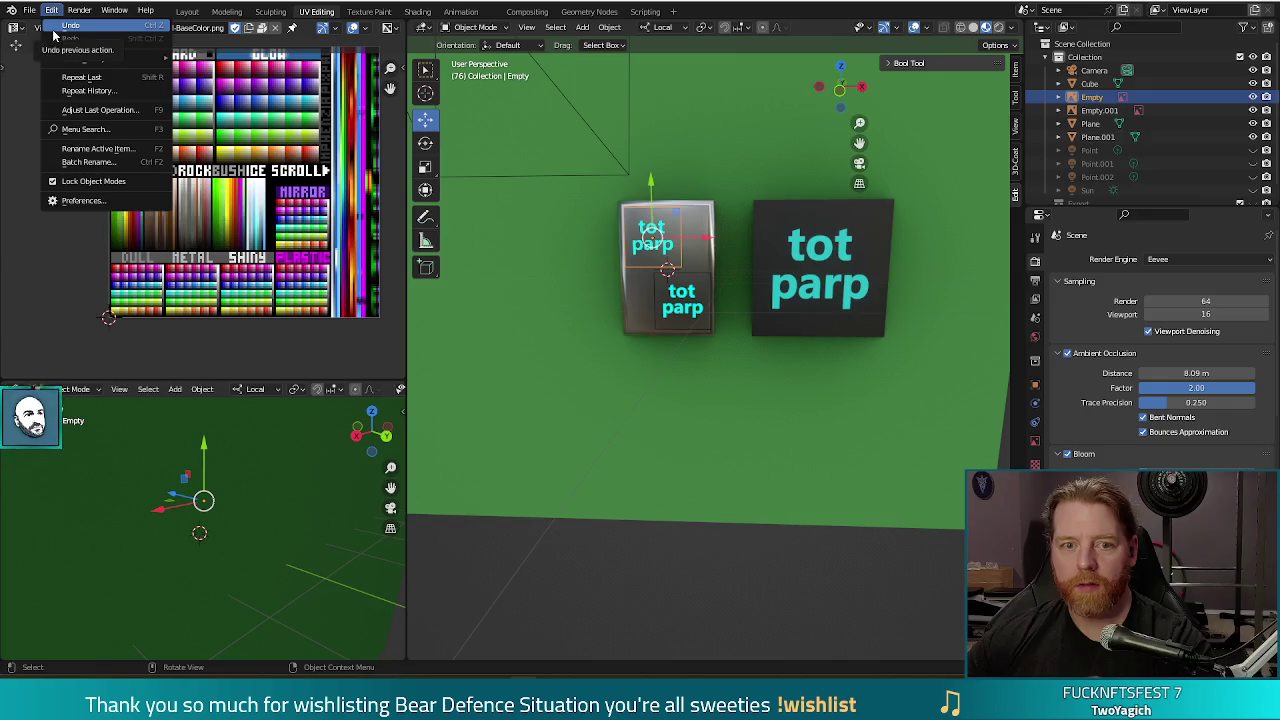
left_click(83, 200)
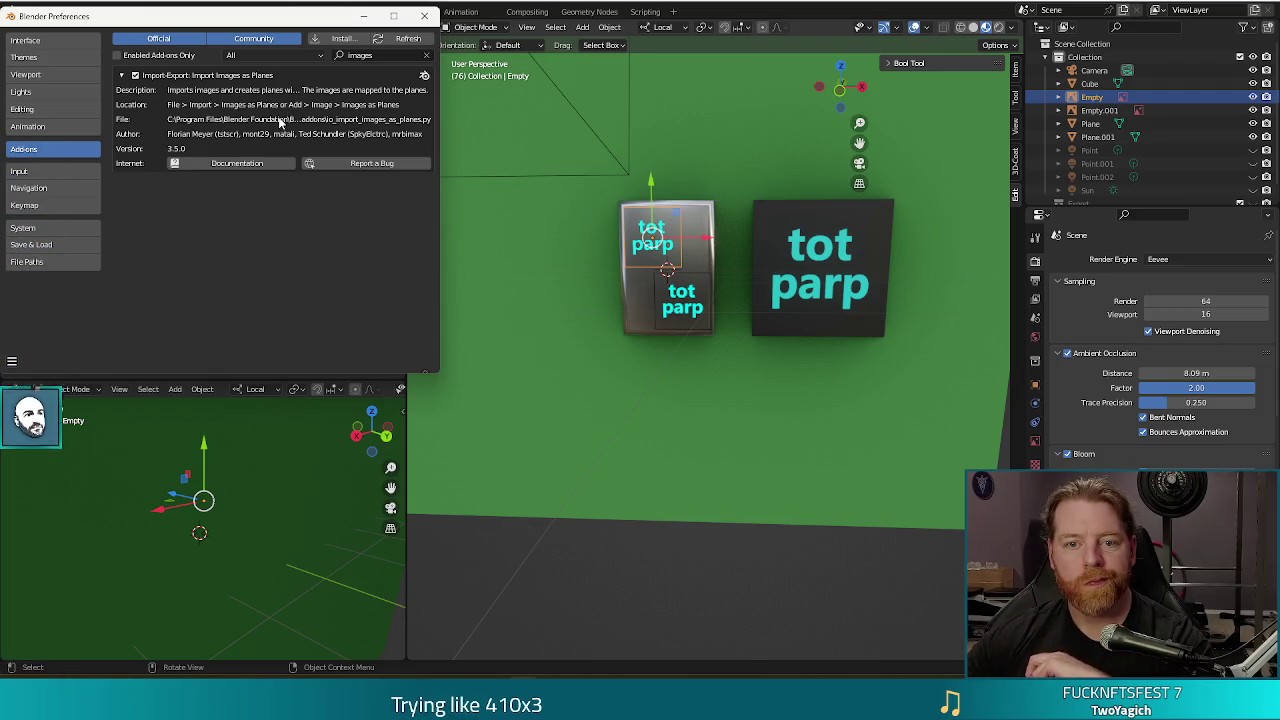
left_click(424, 16)
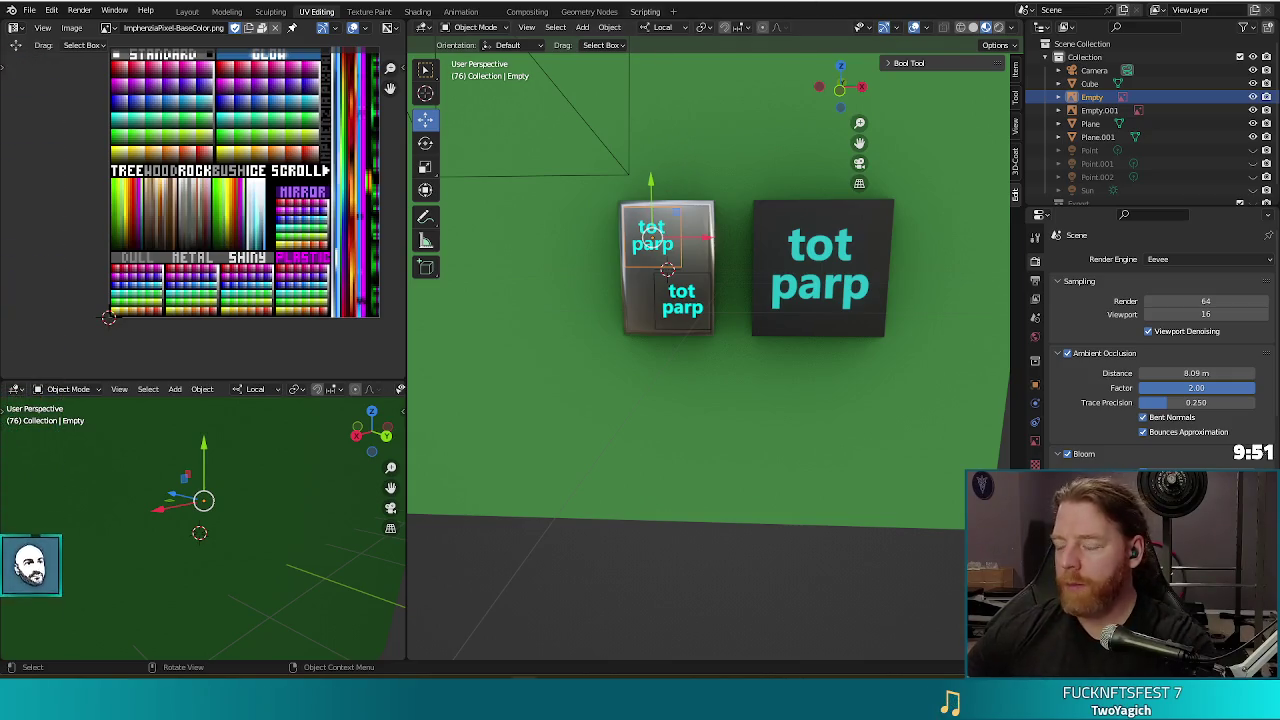
left_click(645, 240)
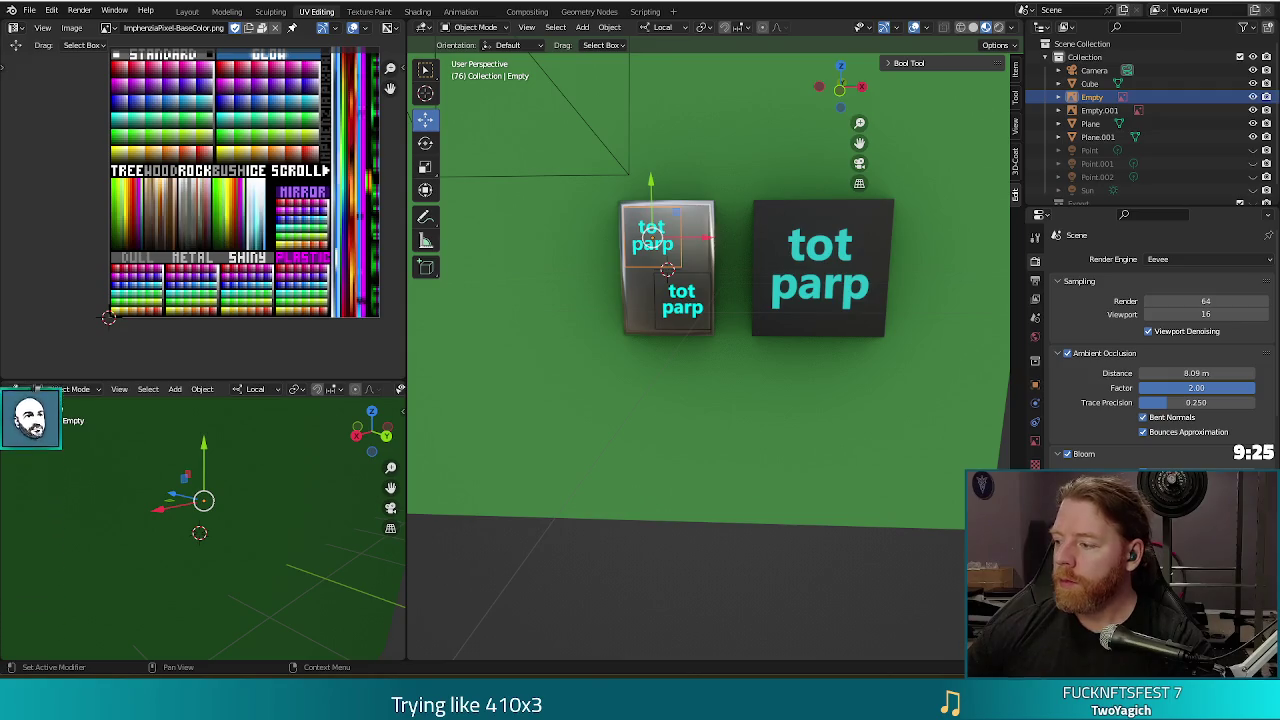
Scroll the Blender Manual from Images as Planes to the Glossary's Alpha Channel entry.
key("alt+Tab")
scroll(467, 315, "down", 1)
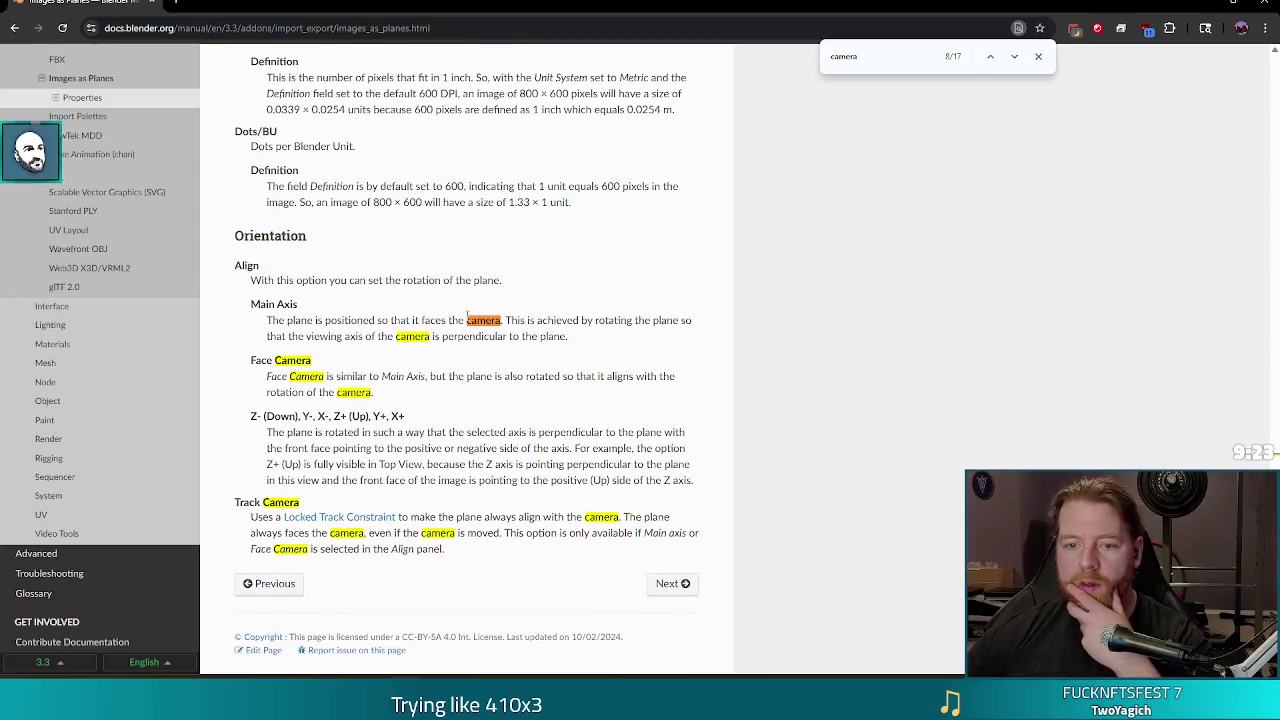
scroll(480, 300, "up", 2)
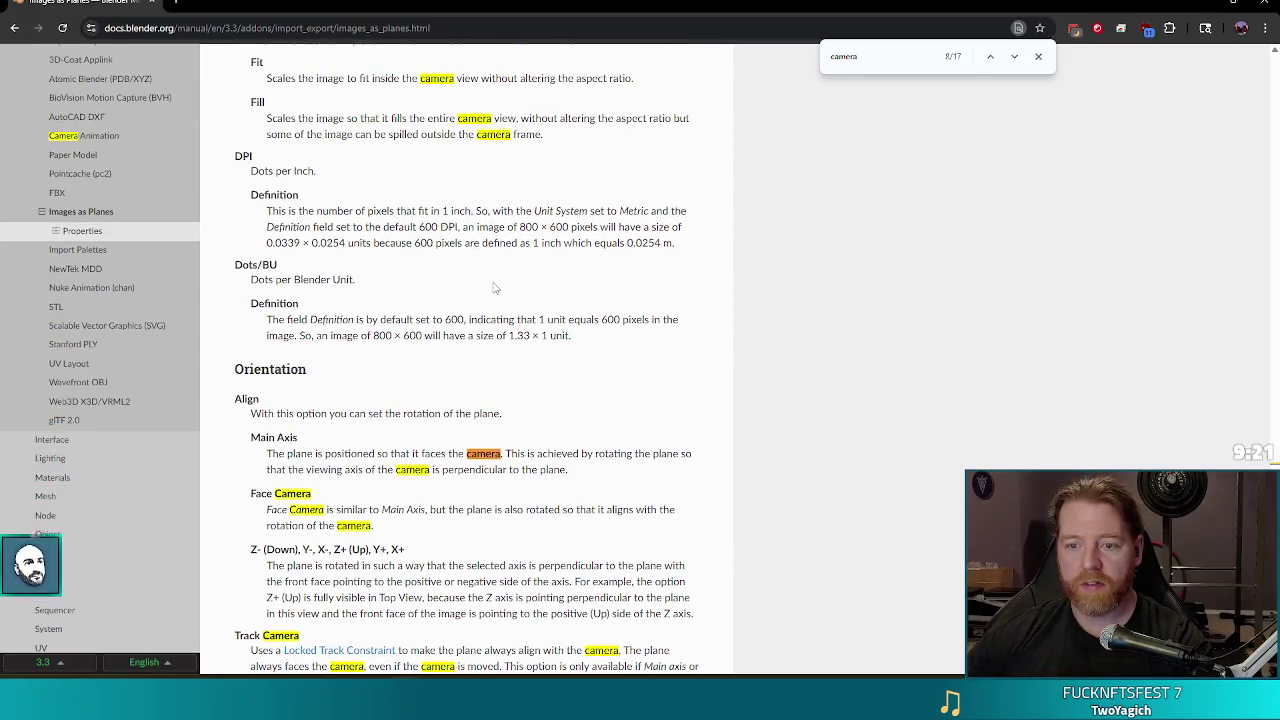
scroll(493, 288, "up", 3)
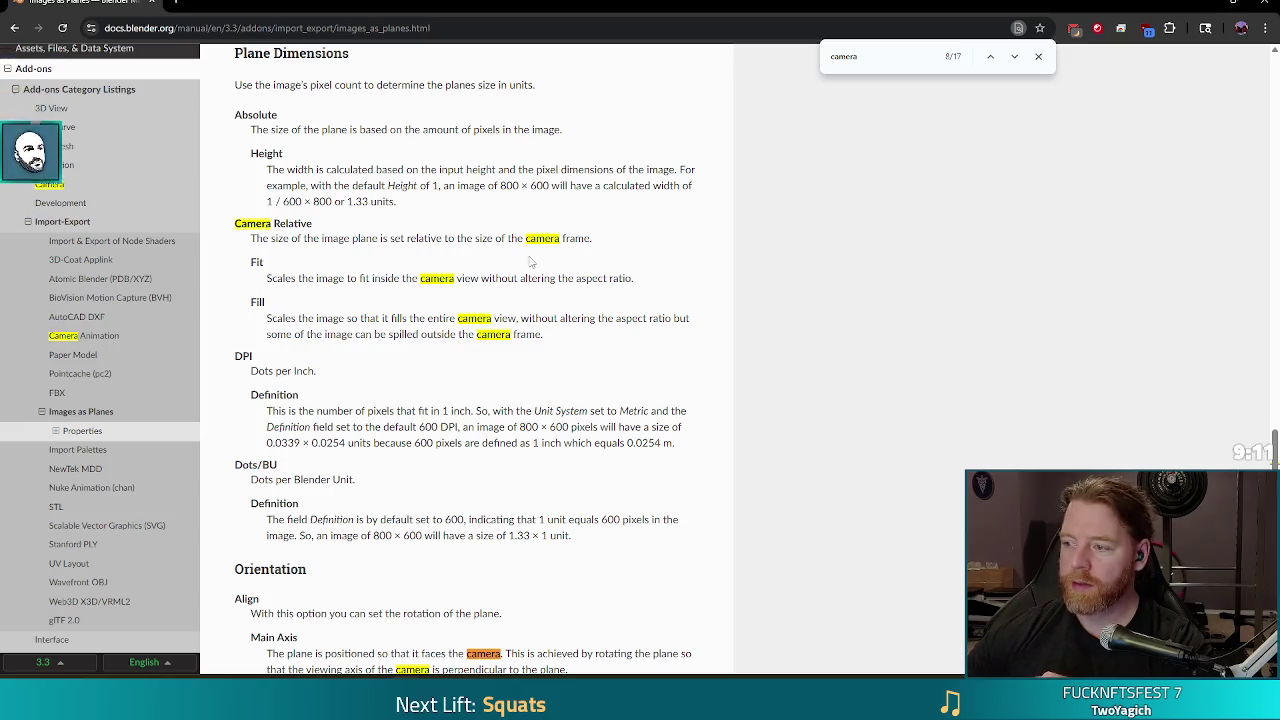
scroll(533, 290, "up", 2)
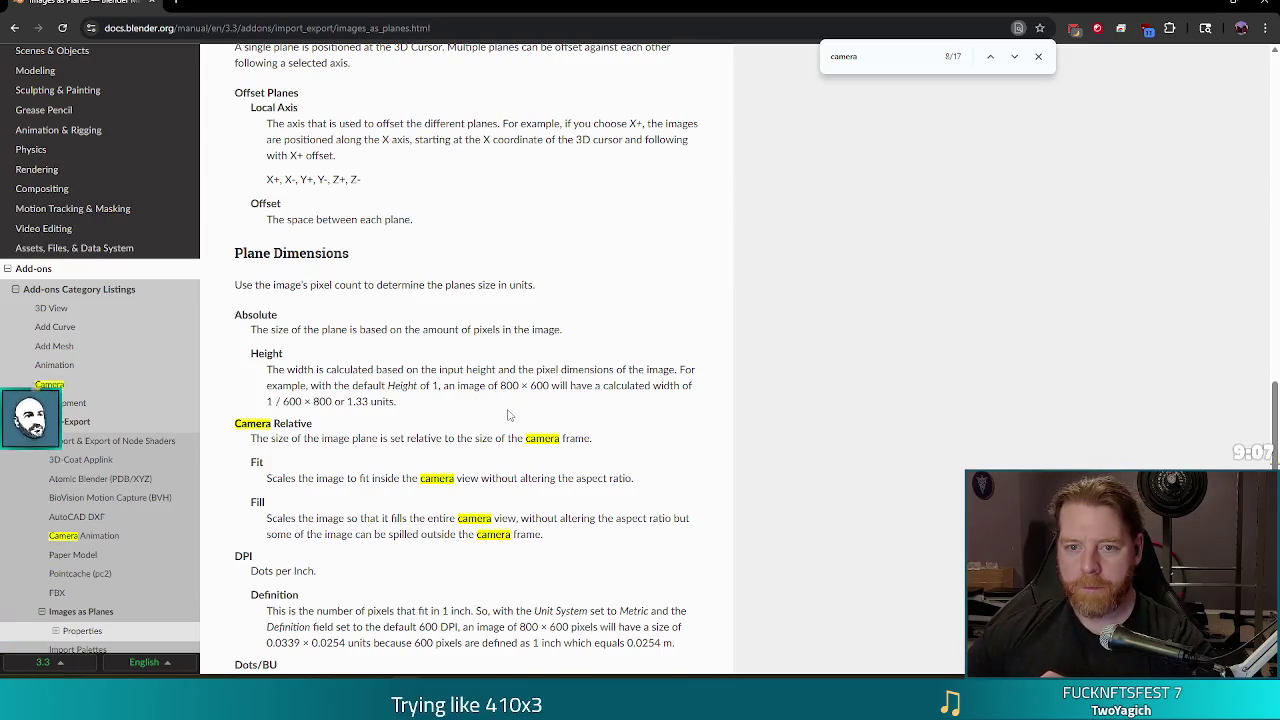
scroll(508, 415, "up", 3)
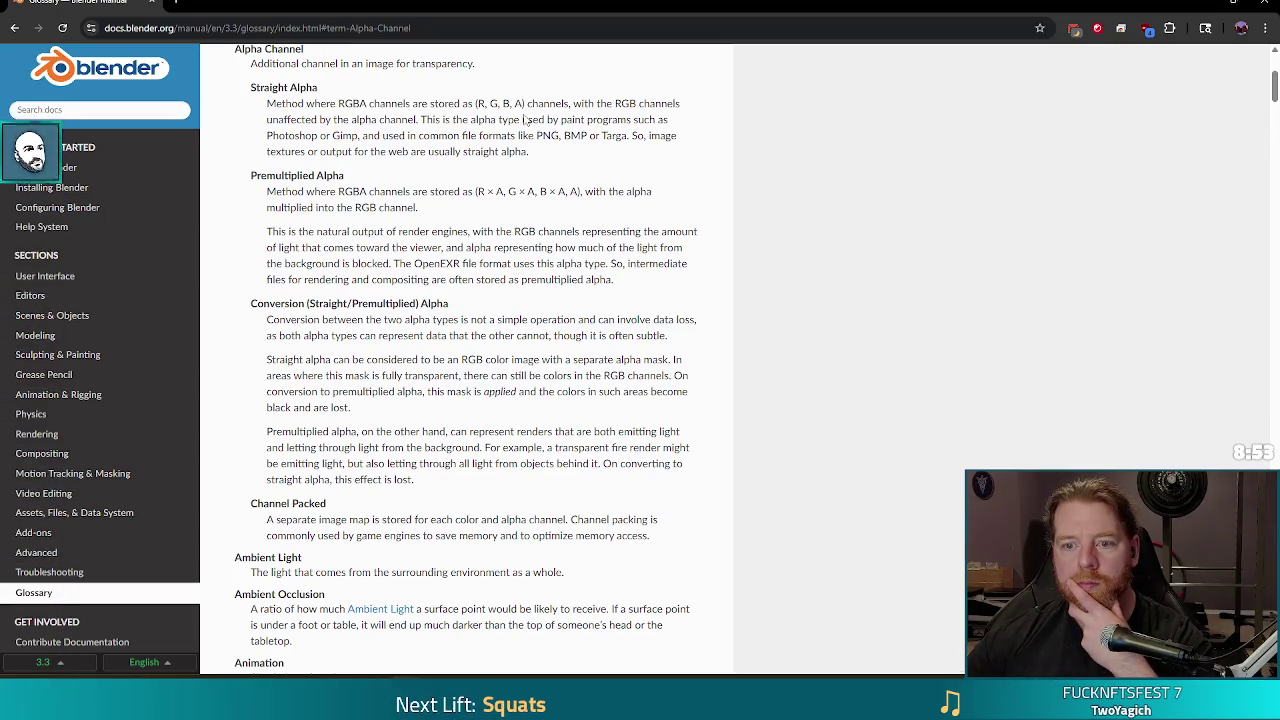
scroll(487, 125, "down", 4)
scroll(489, 128, "down", 1)
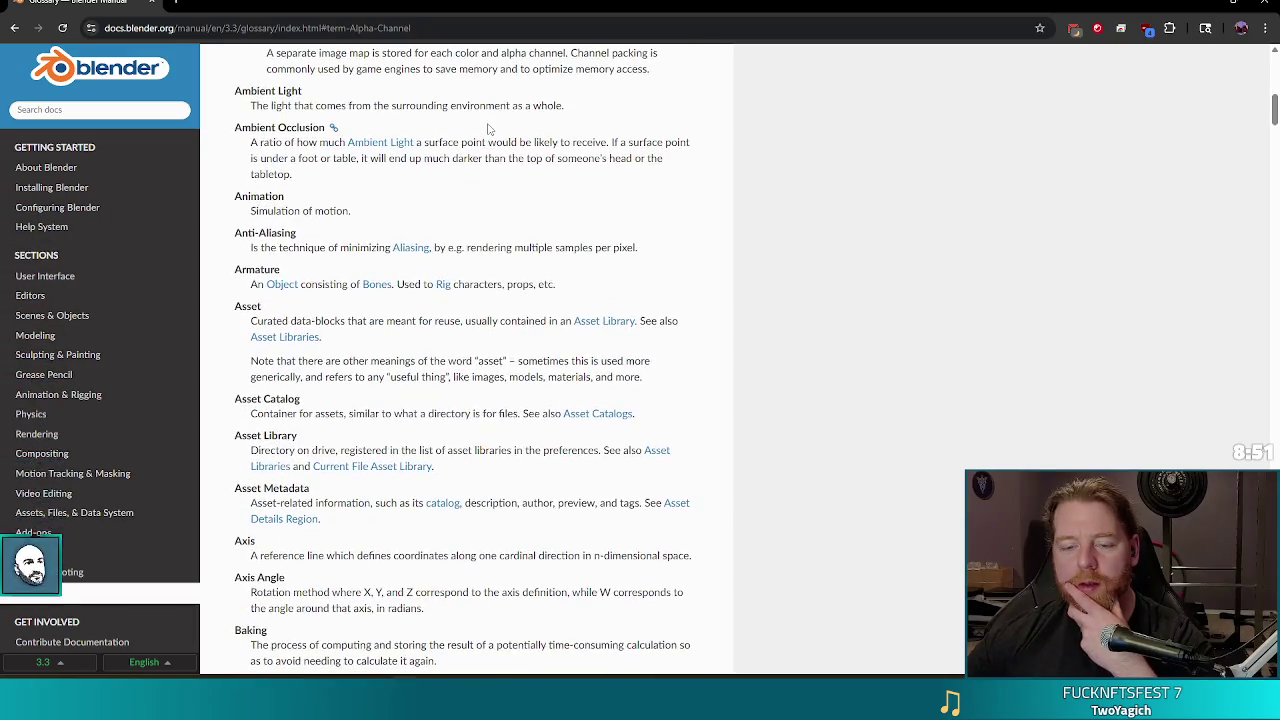
scroll(489, 128, "down", 1)
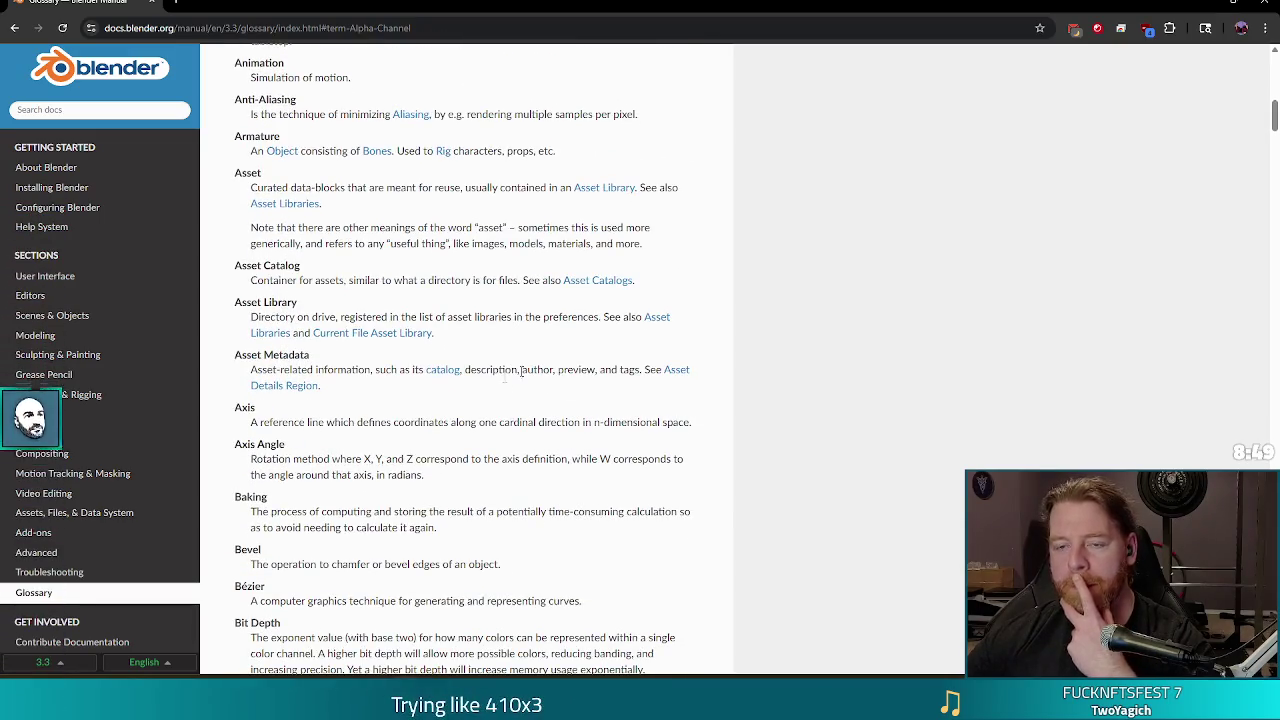
Search the web for 'blender material alpha'.
left_click(490, 24)
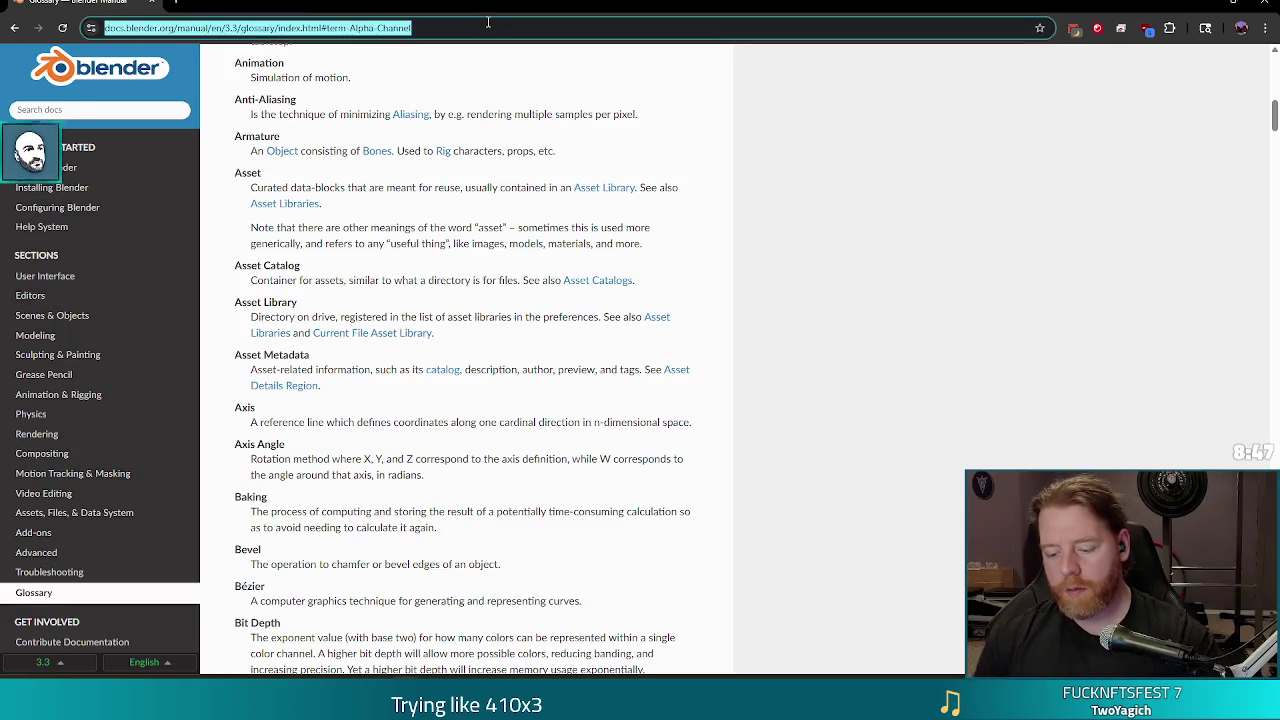
type("blender m")
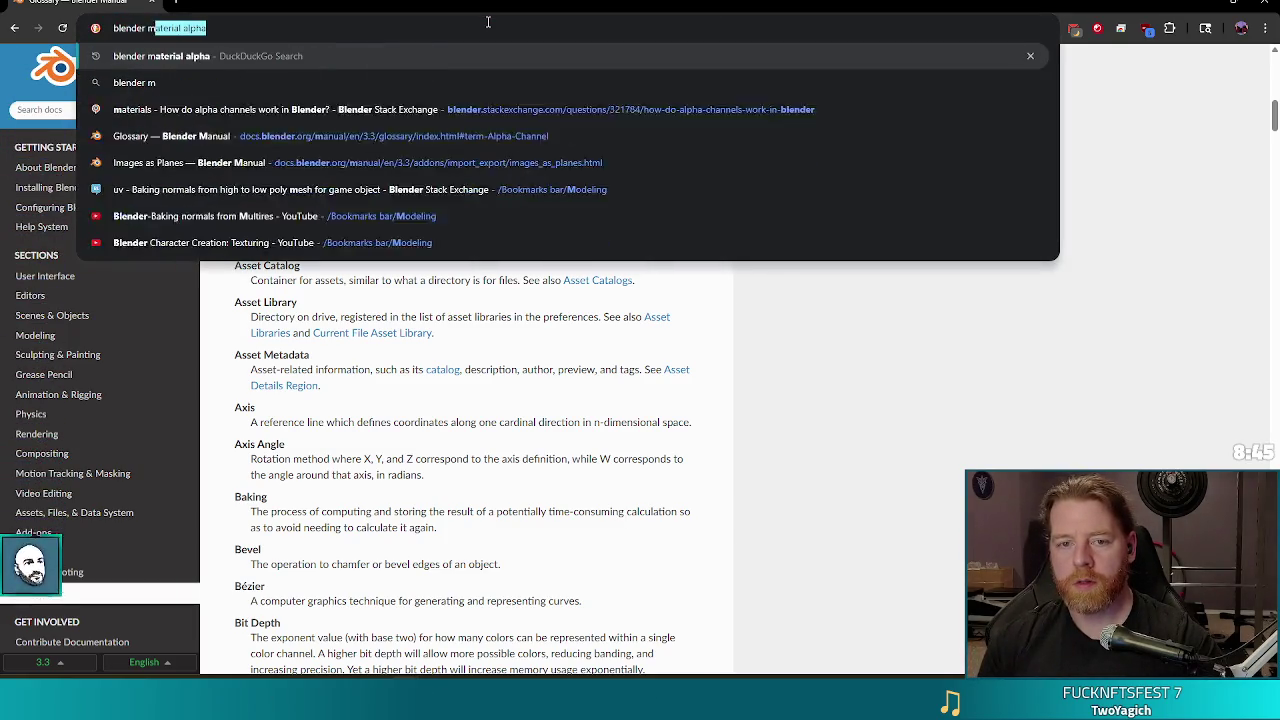
type("aterial")
key("Return")
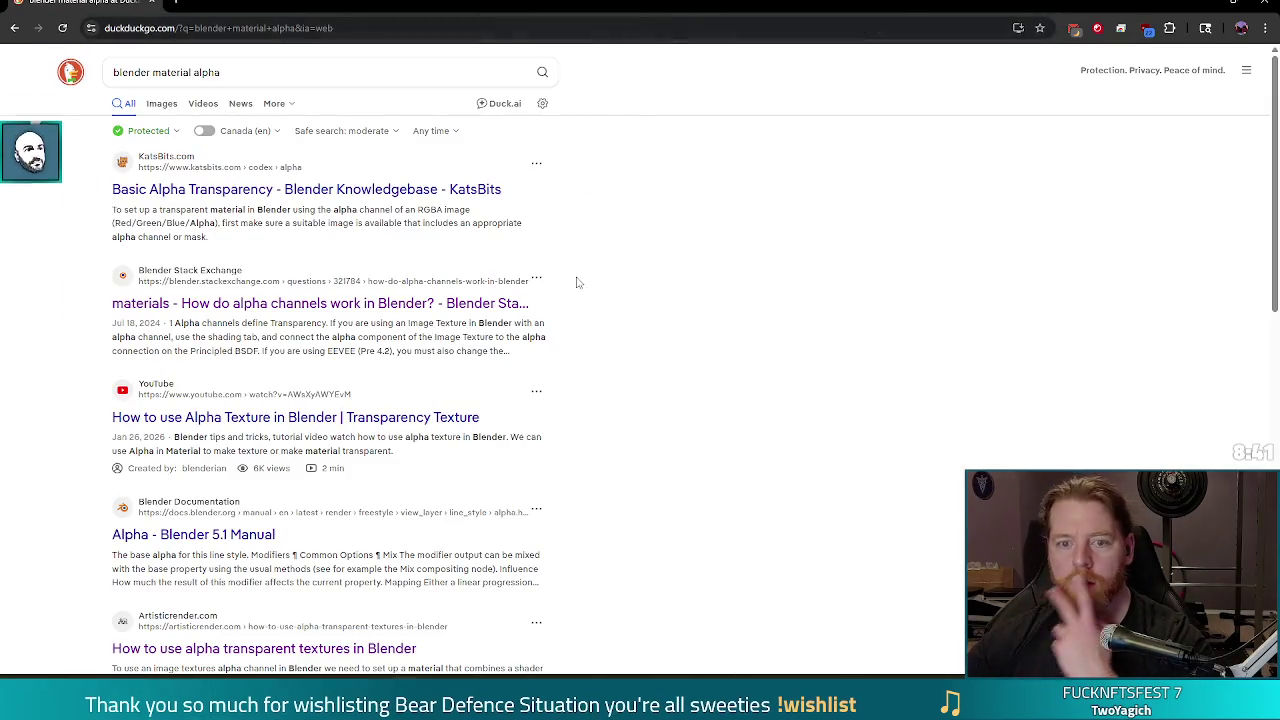
Open the KatsBits 'Basic Alpha Transparency' result.
left_click(355, 192)
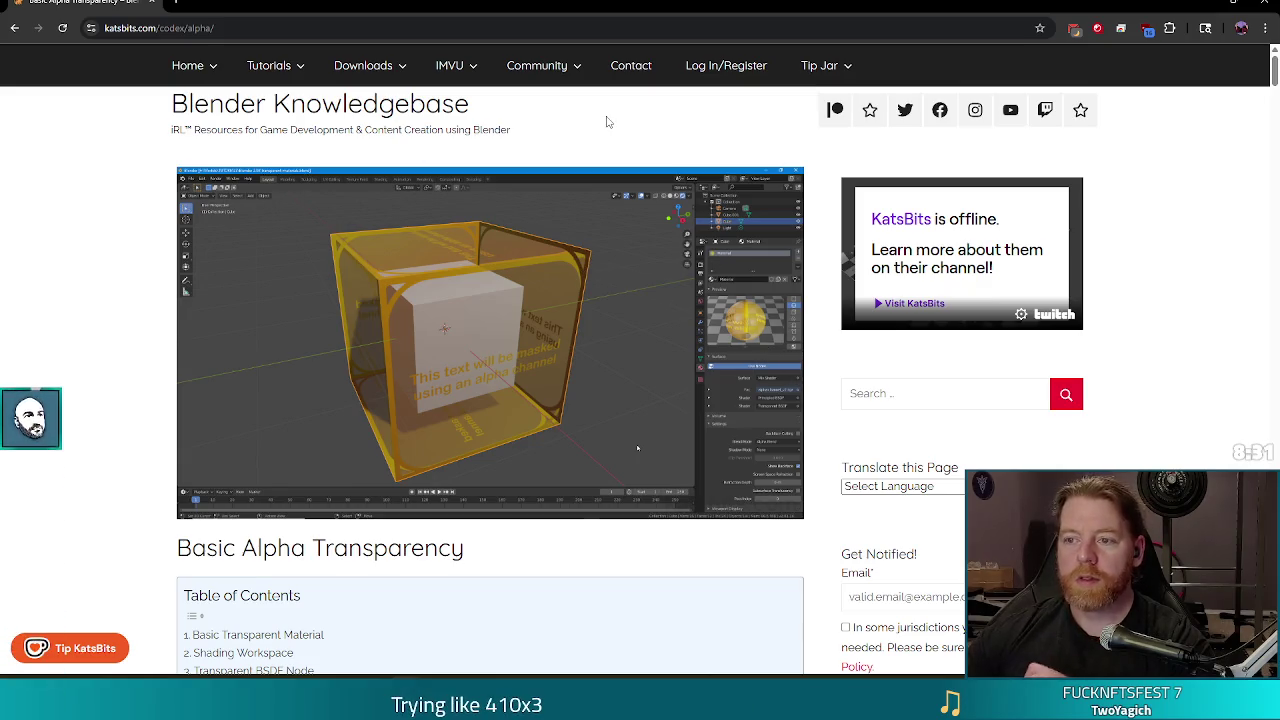
Jump to the Basic Transparent Material section and highlight the alpha-channel requirement line.
scroll(433, 346, "down", 1)
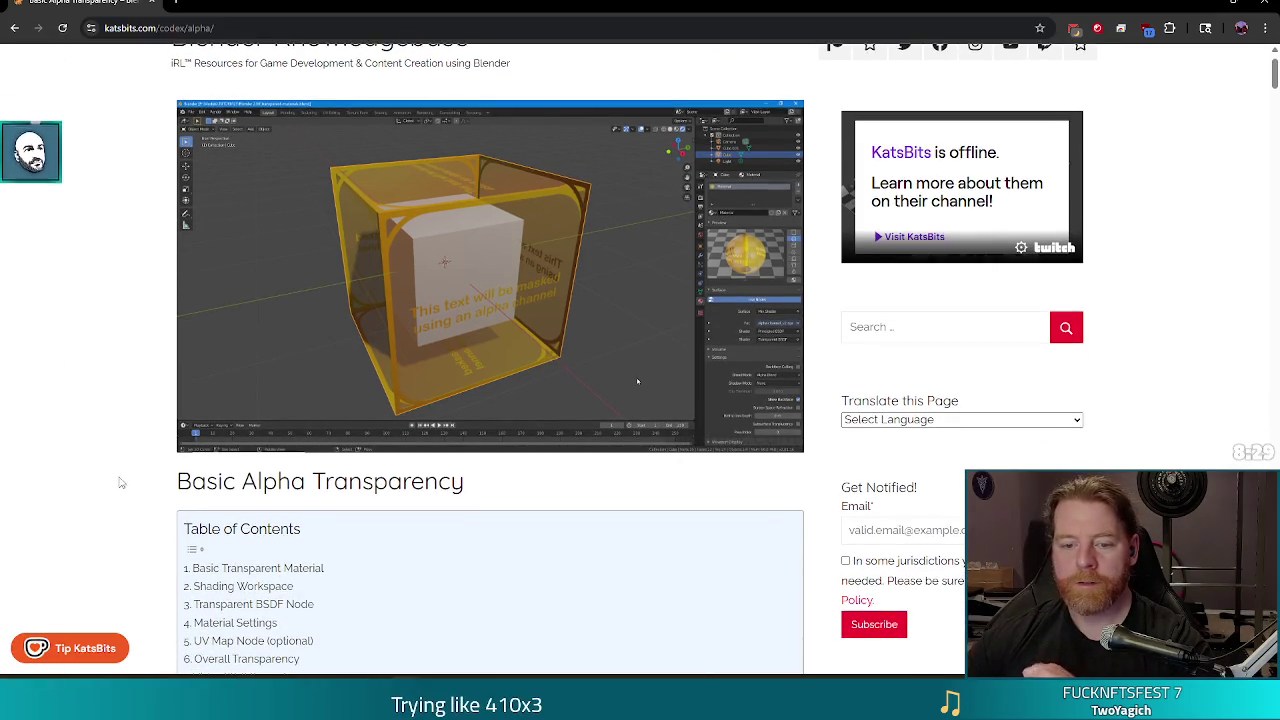
scroll(120, 483, "down", 3)
left_click(275, 366)
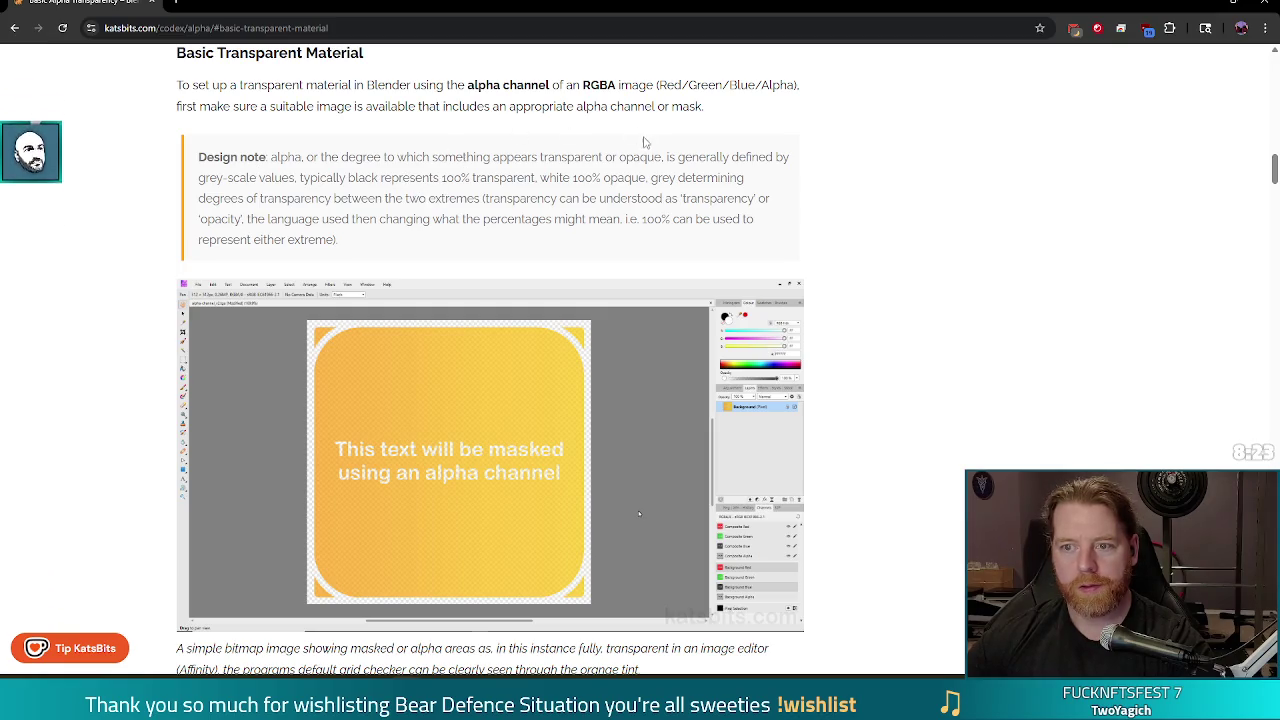
left_click_drag(391, 106, 730, 108)
left_click(843, 171)
Scroll down to the tutorial's Transparent BSDF Node section.
scroll(851, 177, "down", 5)
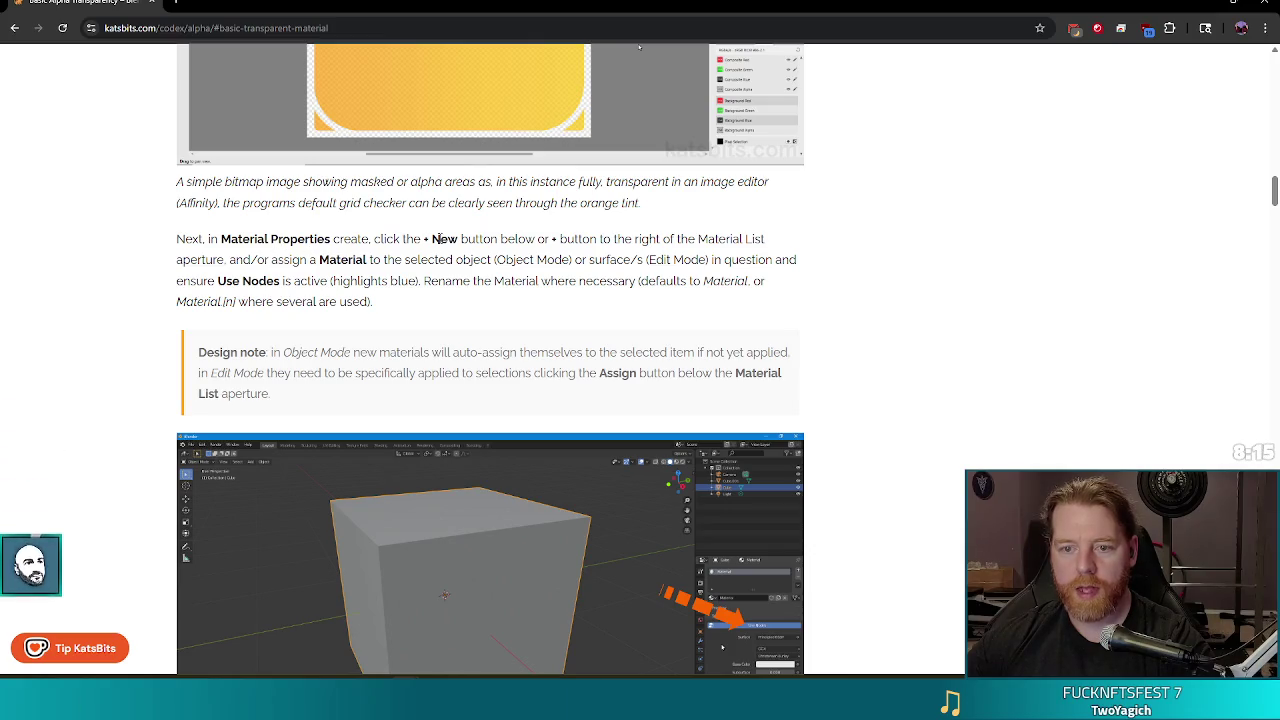
scroll(530, 243, "down", 1)
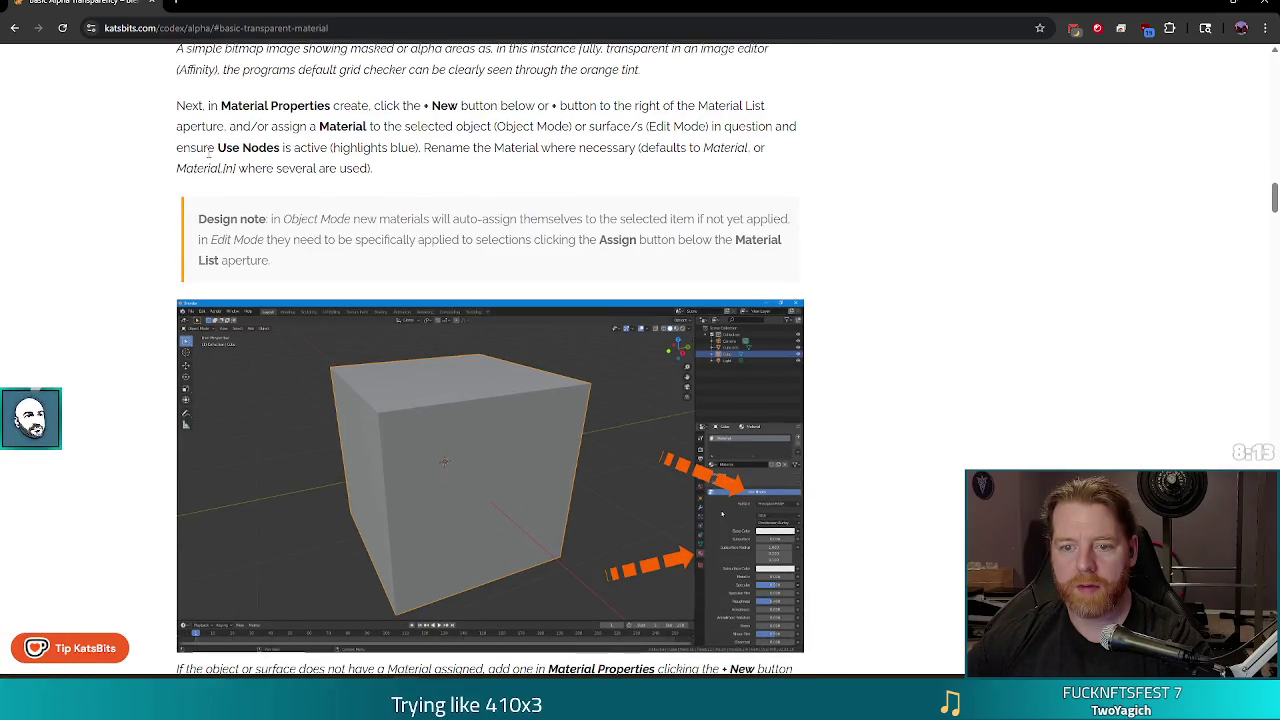
scroll(175, 178, "down", 2)
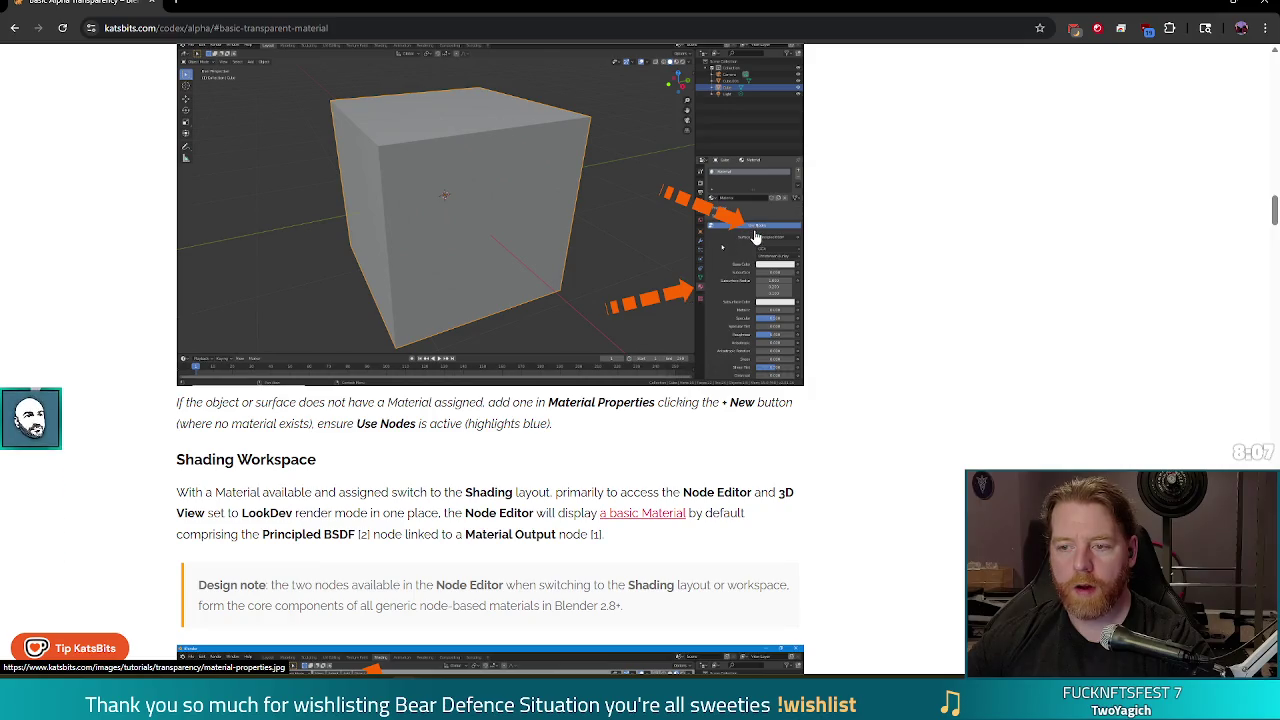
scroll(760, 232, "down", 4)
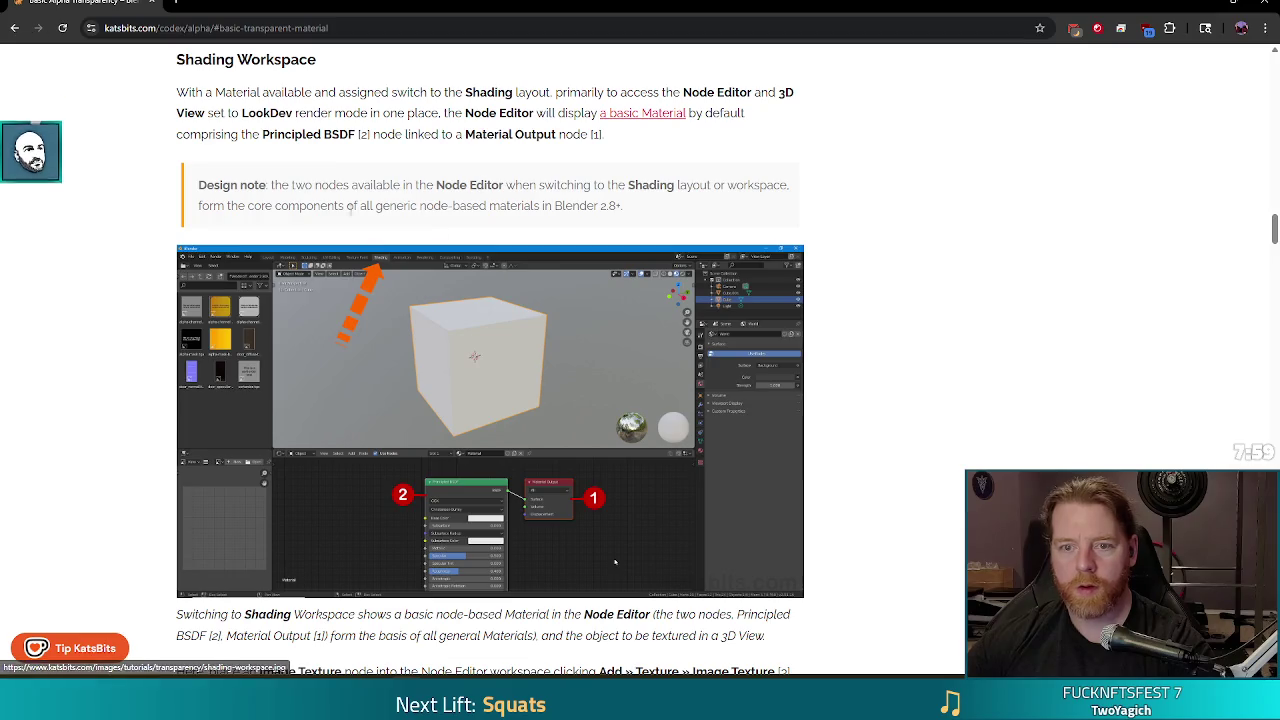
scroll(385, 203, "down", 4)
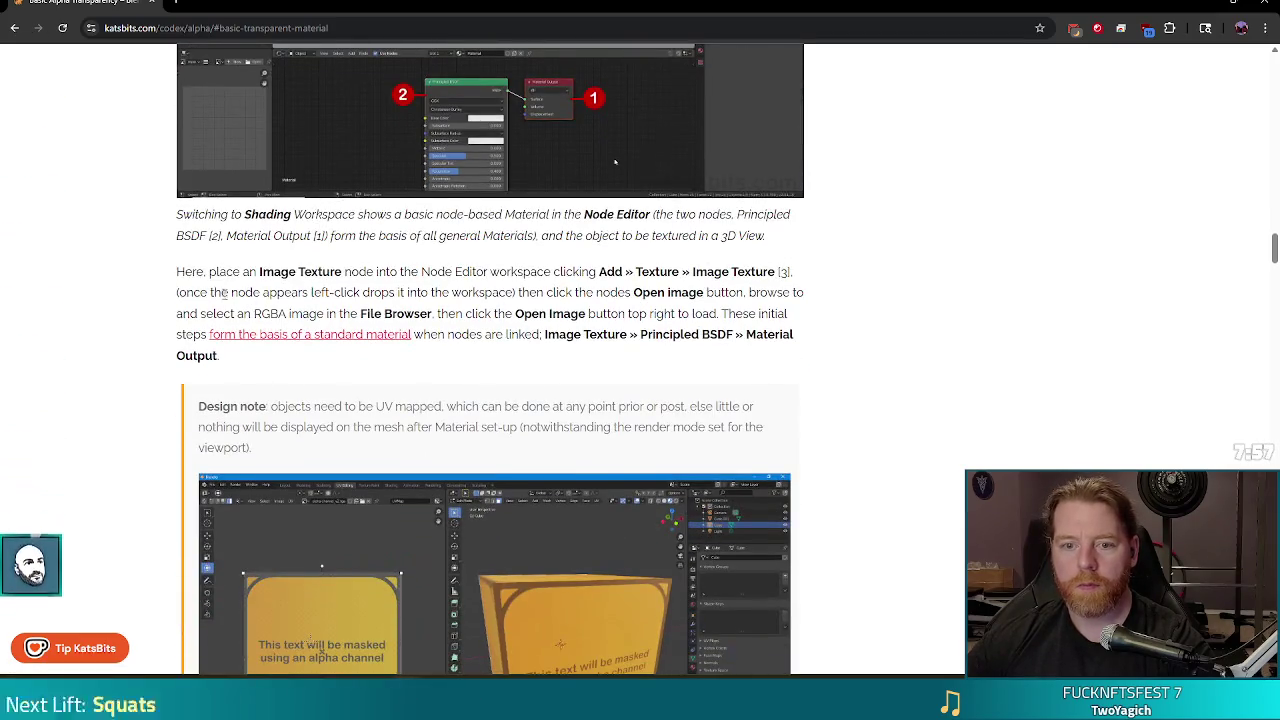
scroll(146, 284, "down", 1)
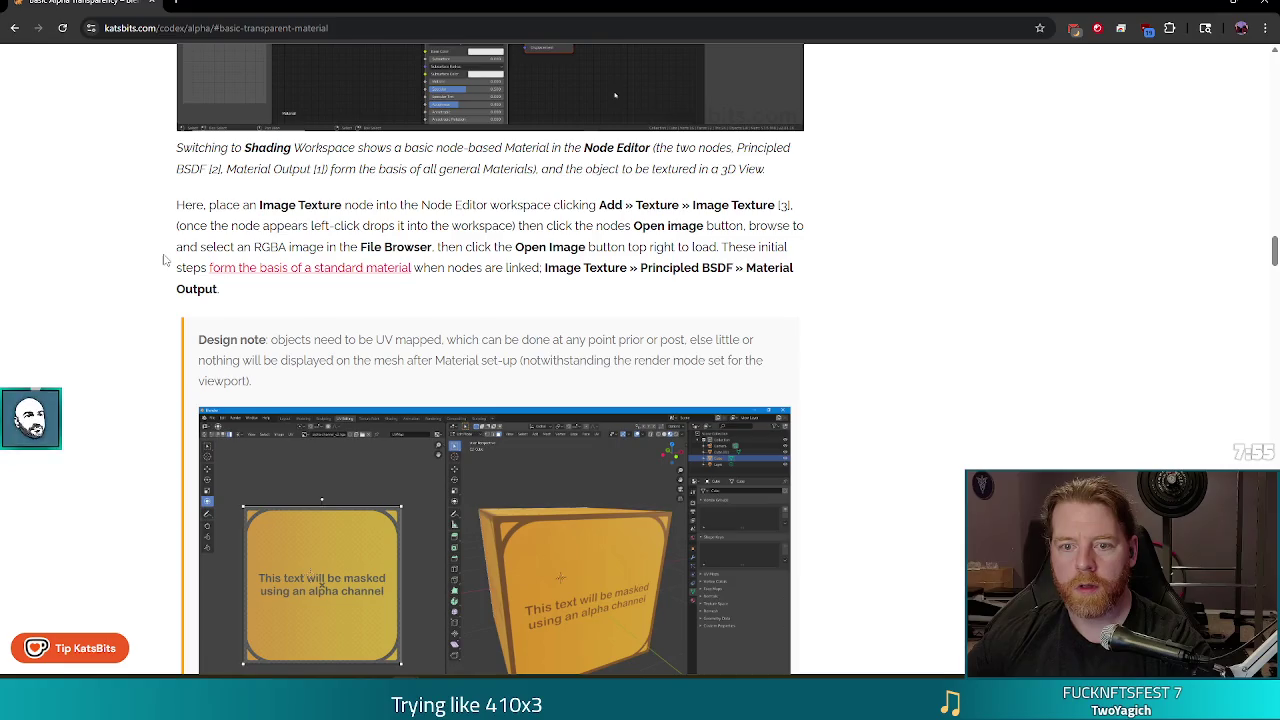
scroll(165, 260, "down", 2)
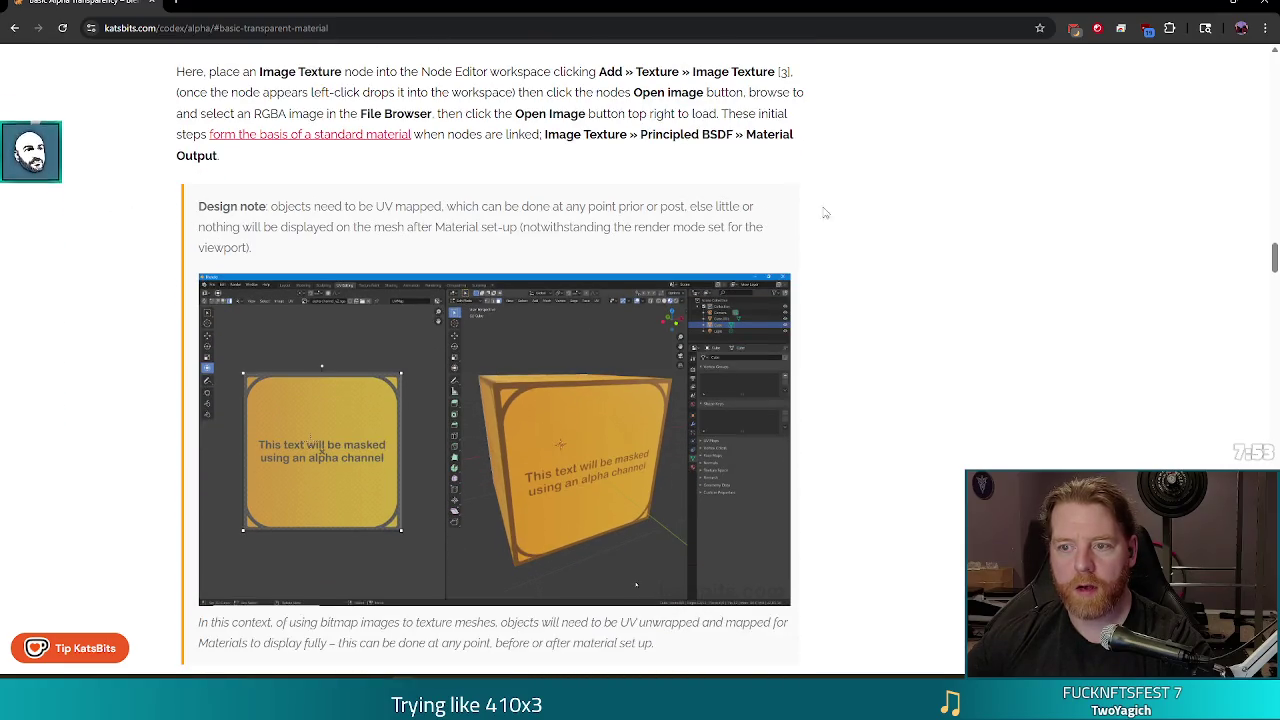
scroll(452, 193, "down", 1)
scroll(114, 423, "down", 2)
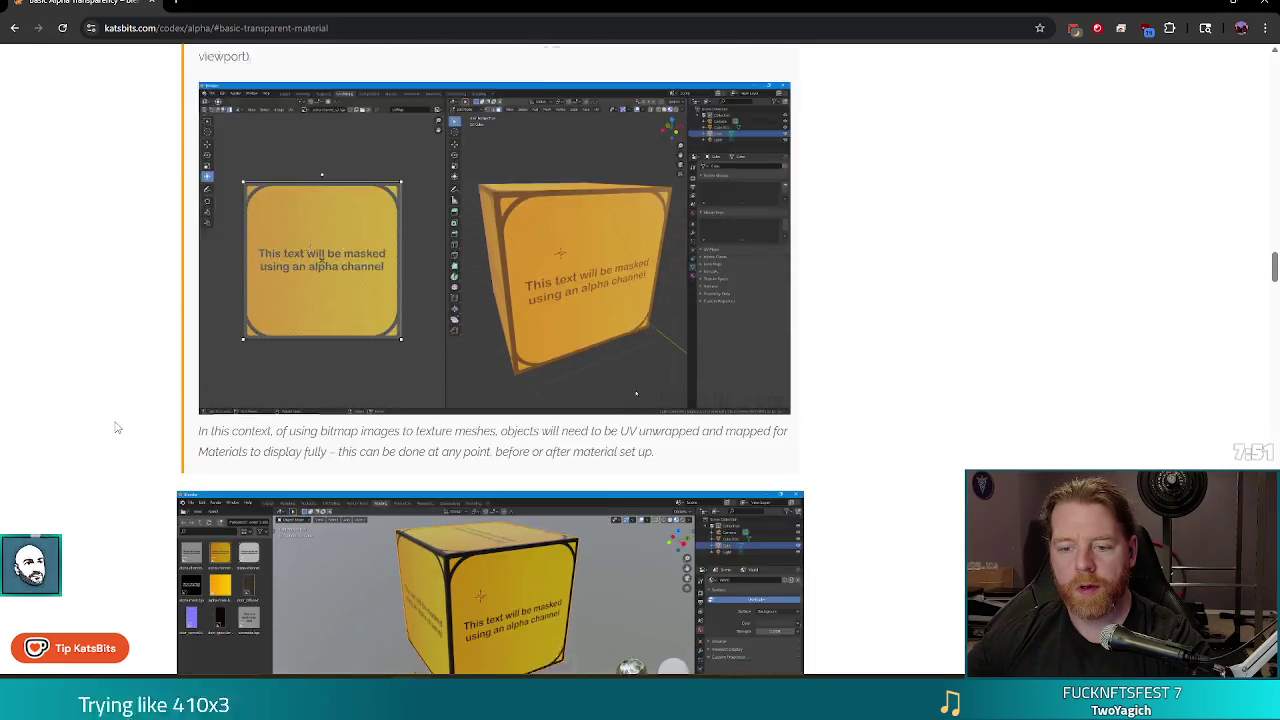
scroll(130, 405, "down", 2)
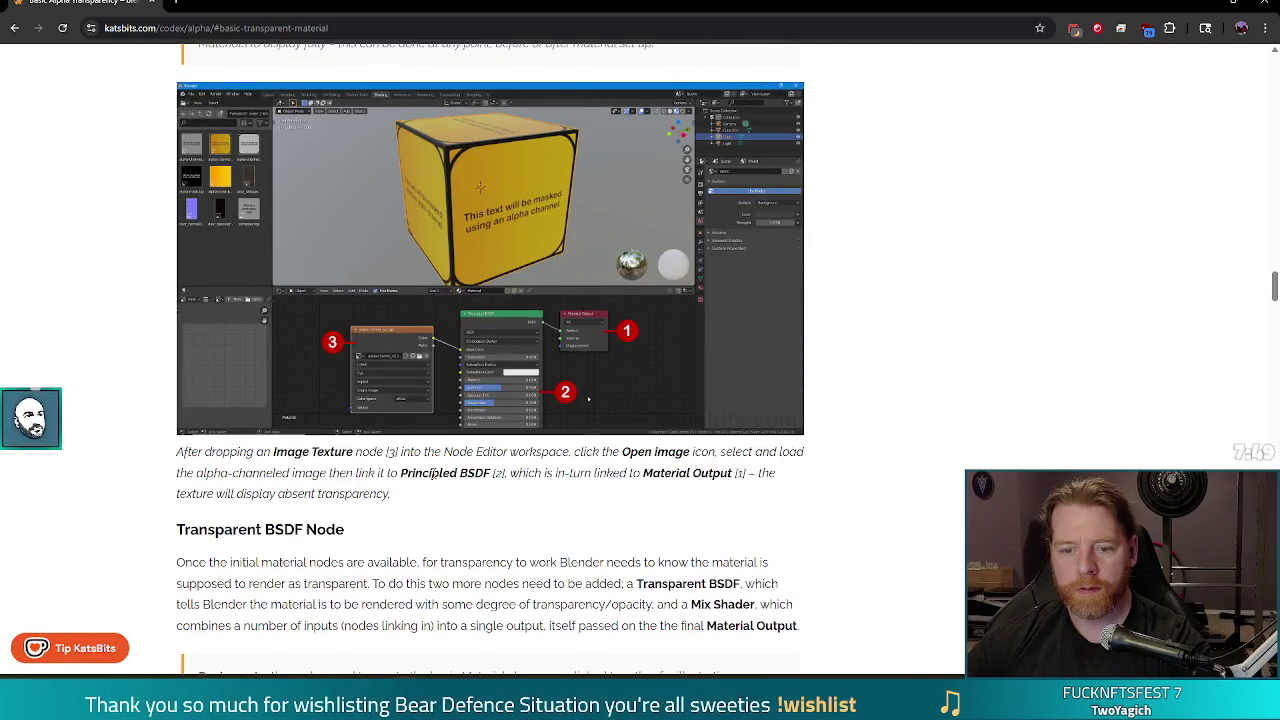
scroll(278, 575, "down", 2)
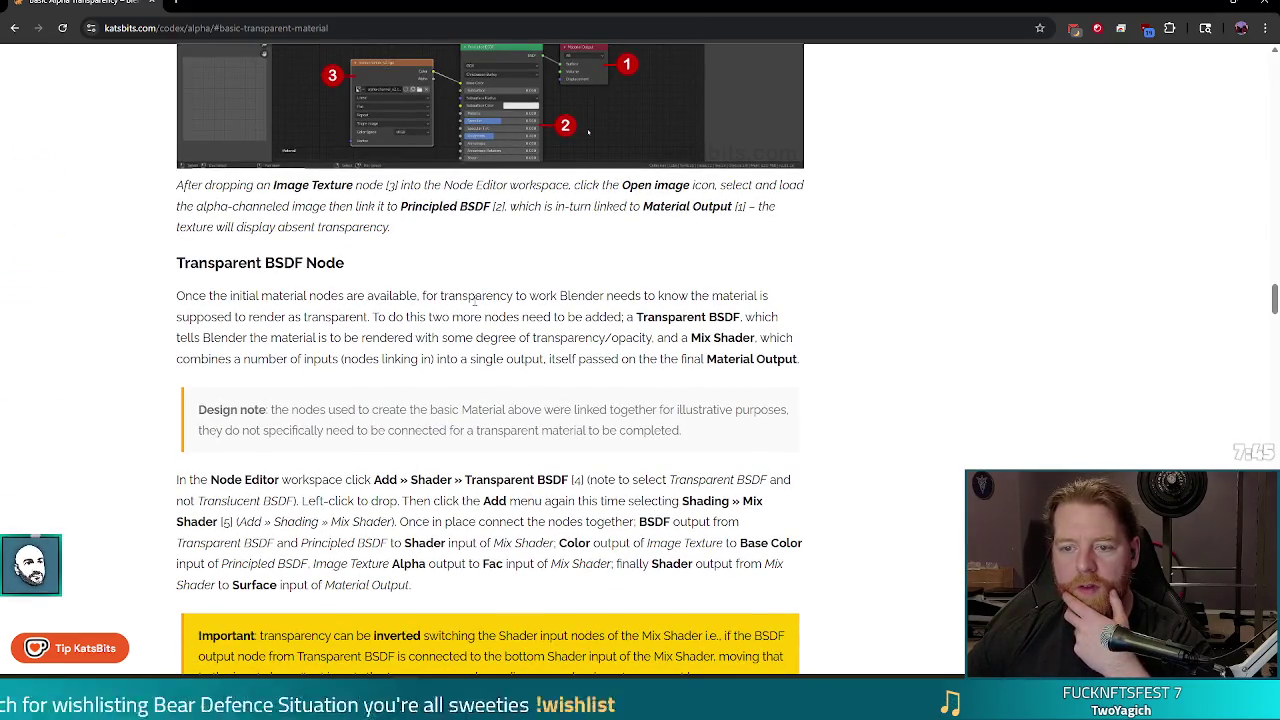
scroll(550, 295, "down", 1)
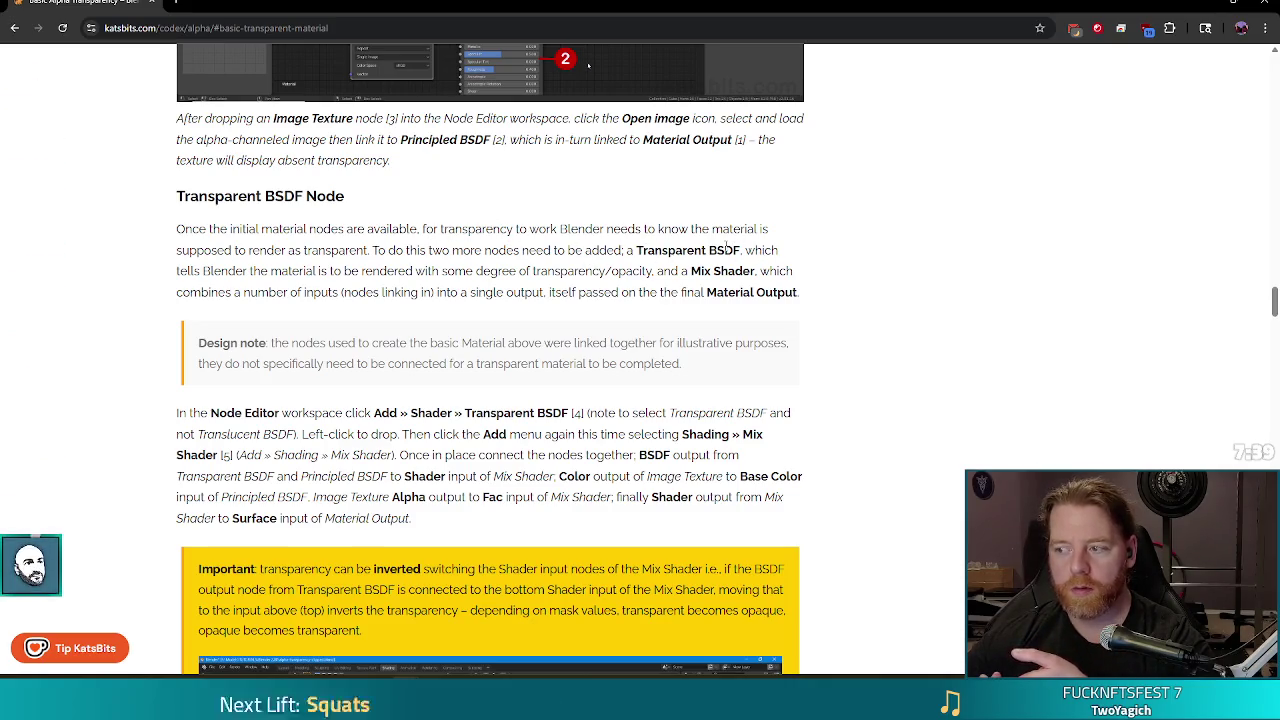
scroll(701, 212, "down", 2)
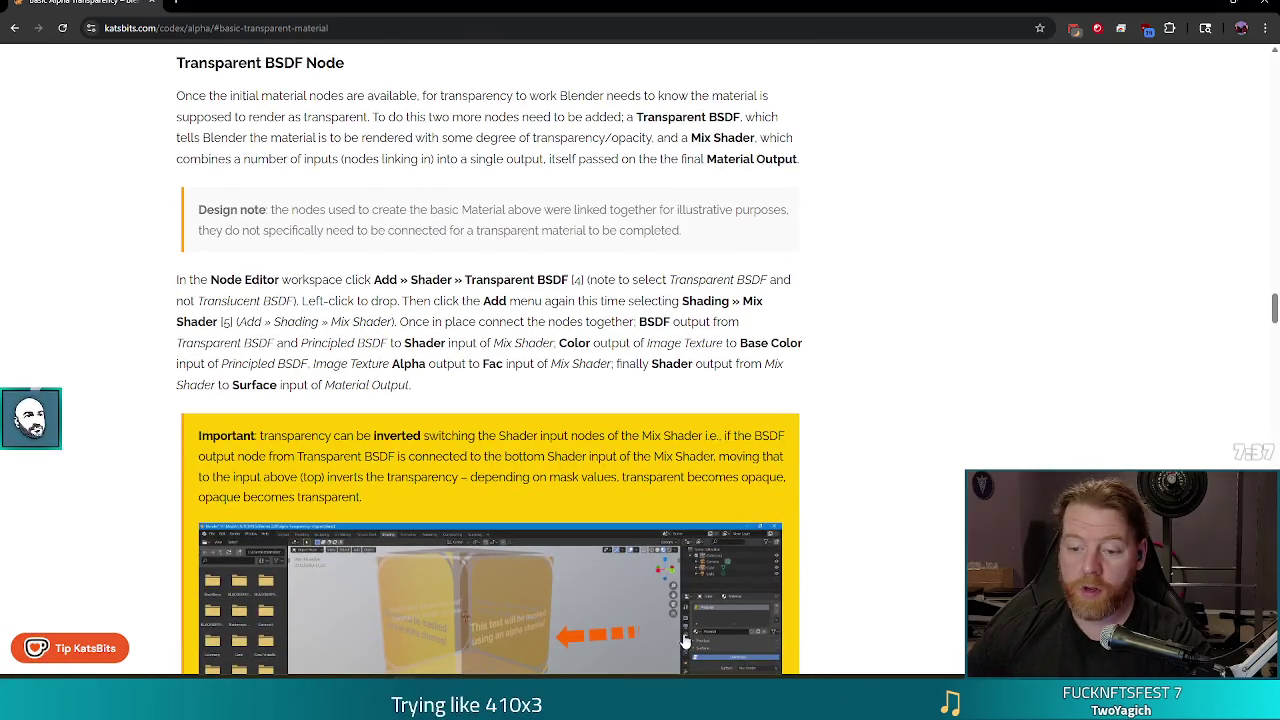
key("alt+Tab")
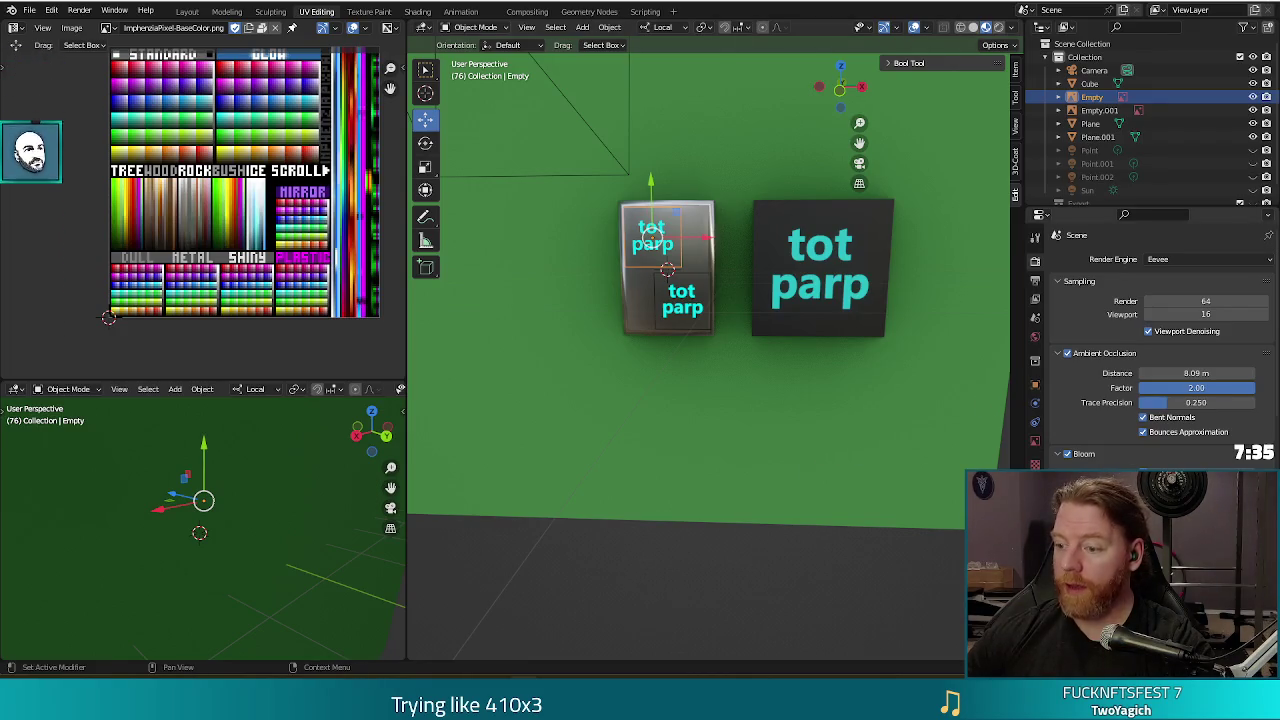
Select Plane.001, show its material properties and remove its current material slot.
scroll(1150, 340, "down", 3)
scroll(1150, 340, "down", 3)
scroll(1150, 340, "down", 3)
scroll(1150, 340, "up", 5)
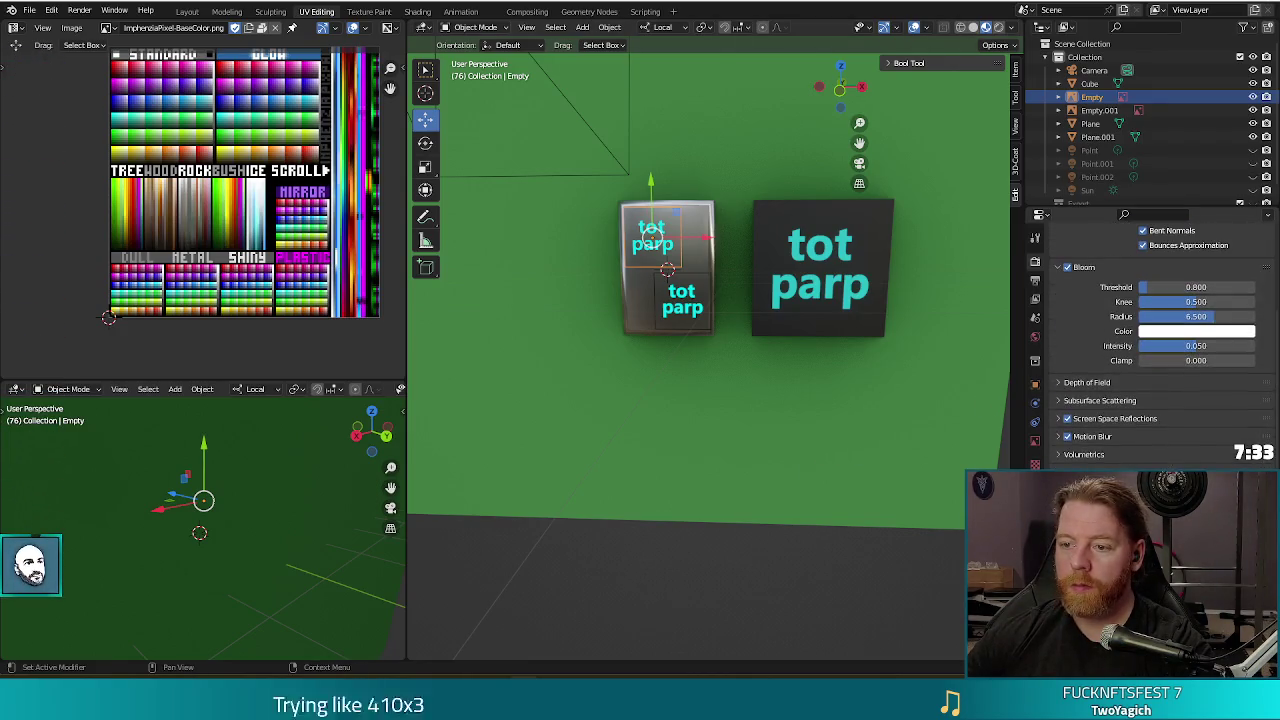
left_click(762, 254)
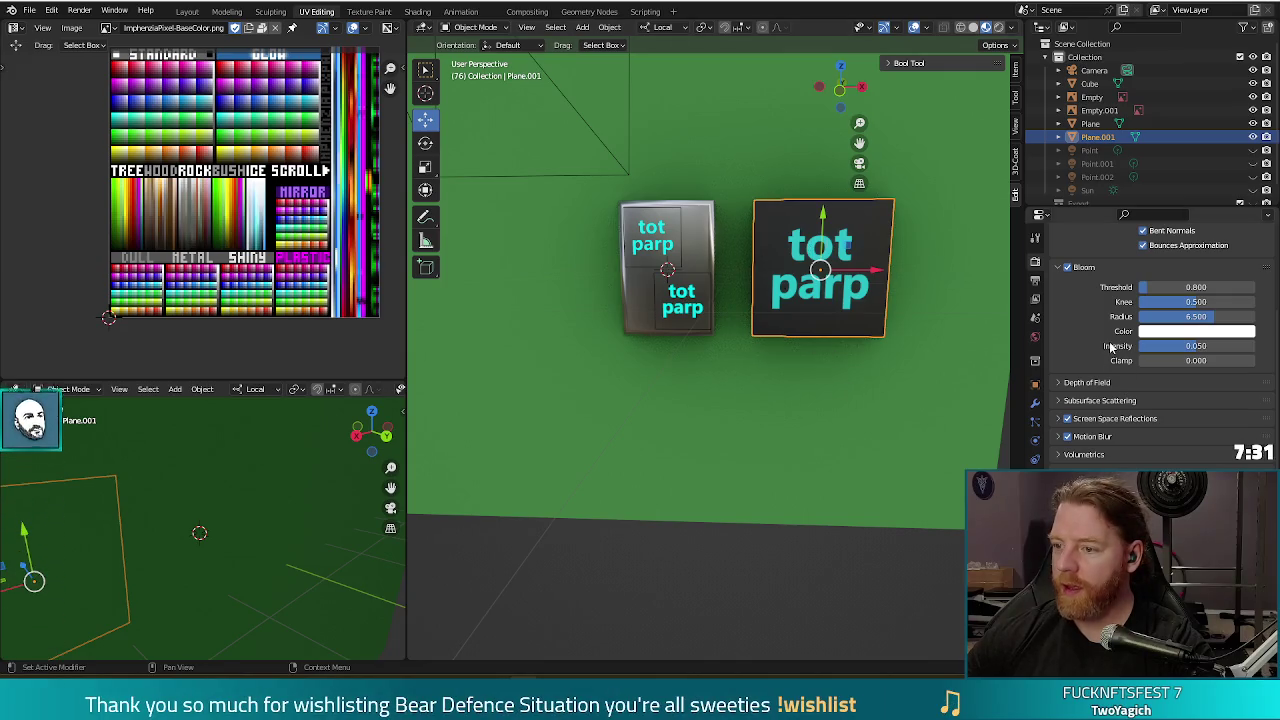
left_click(1035, 402)
left_click(1035, 441)
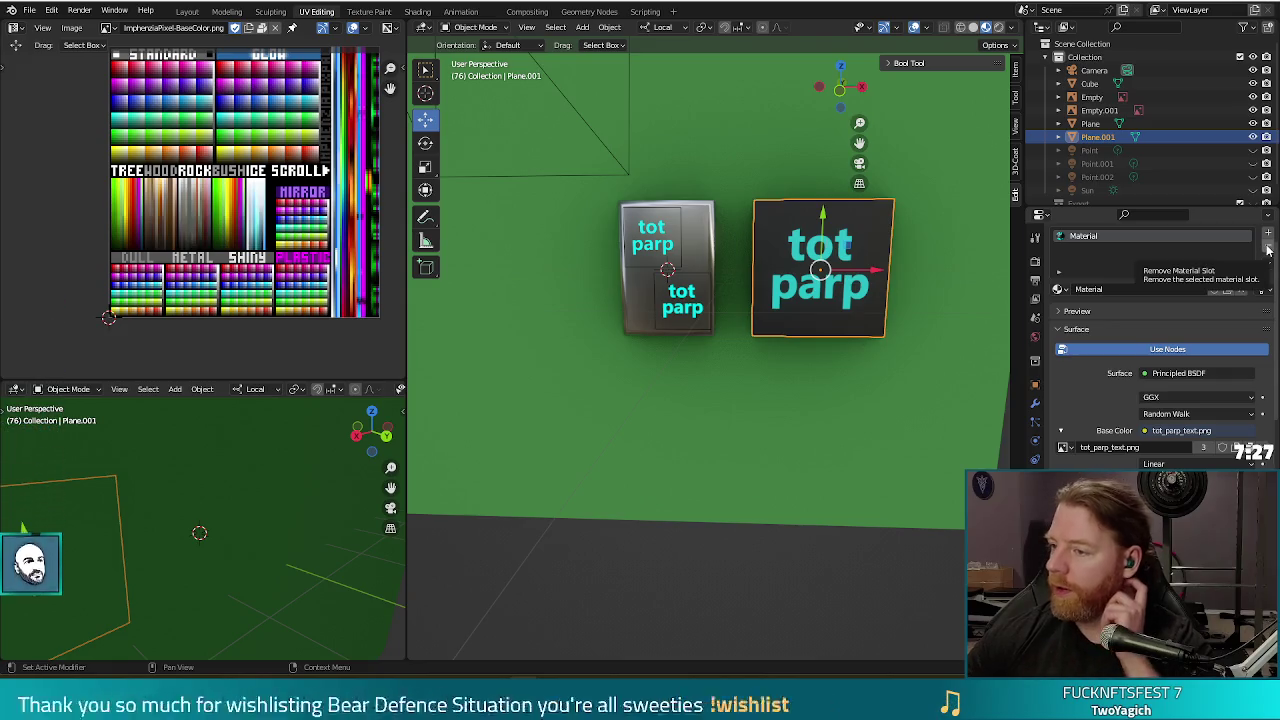
left_click(1268, 248)
Create a new material for the plane and rename it 'for real this time'.
left_click(1060, 316)
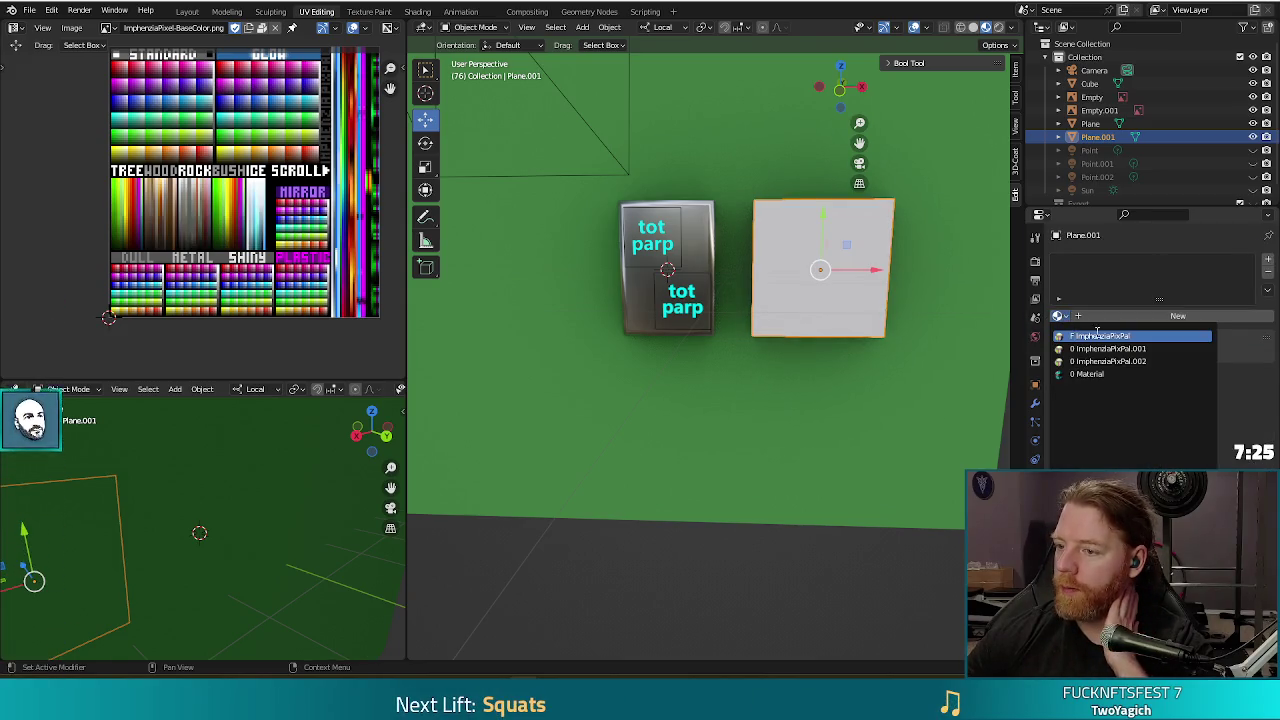
left_click(1130, 316)
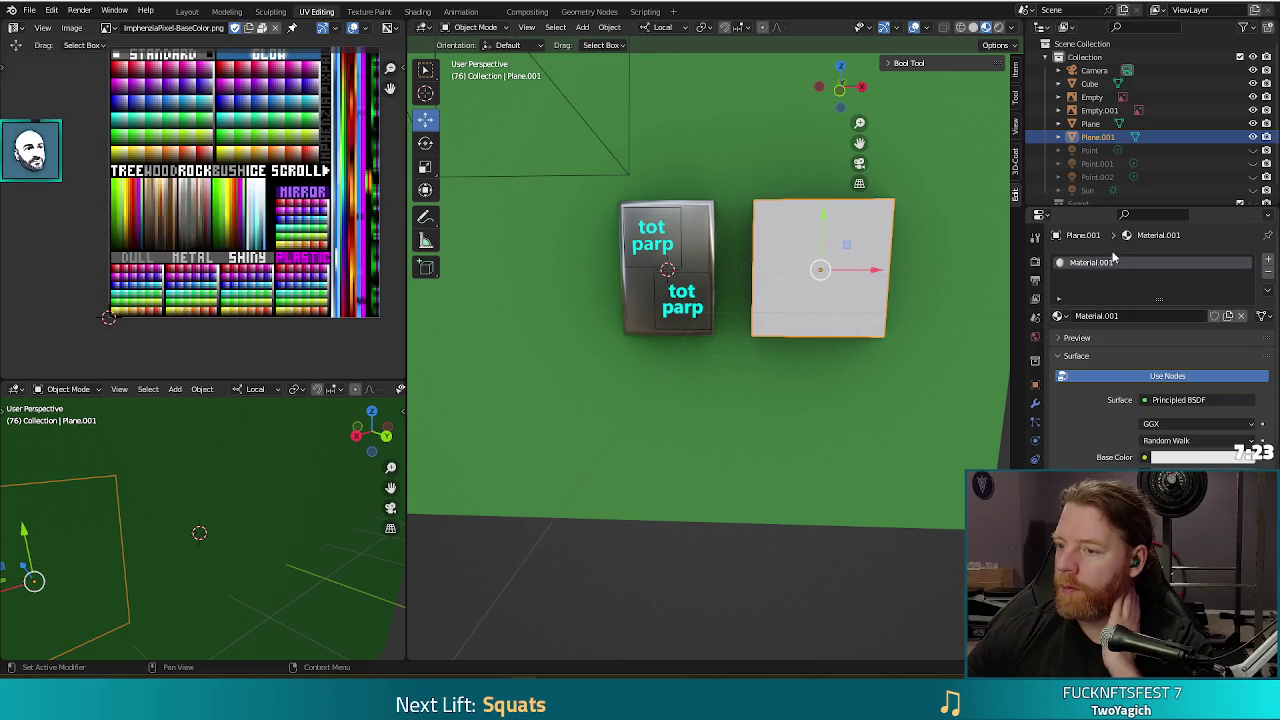
double_click(1107, 264)
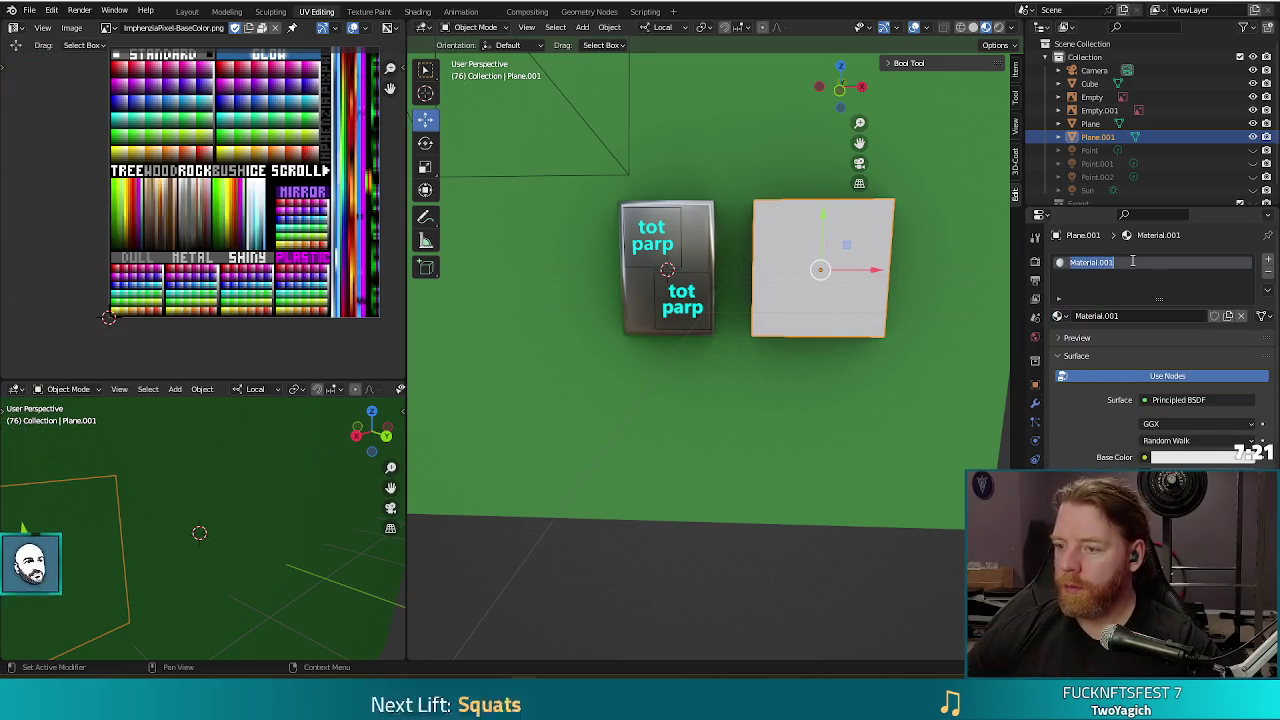
key("BackSpace")
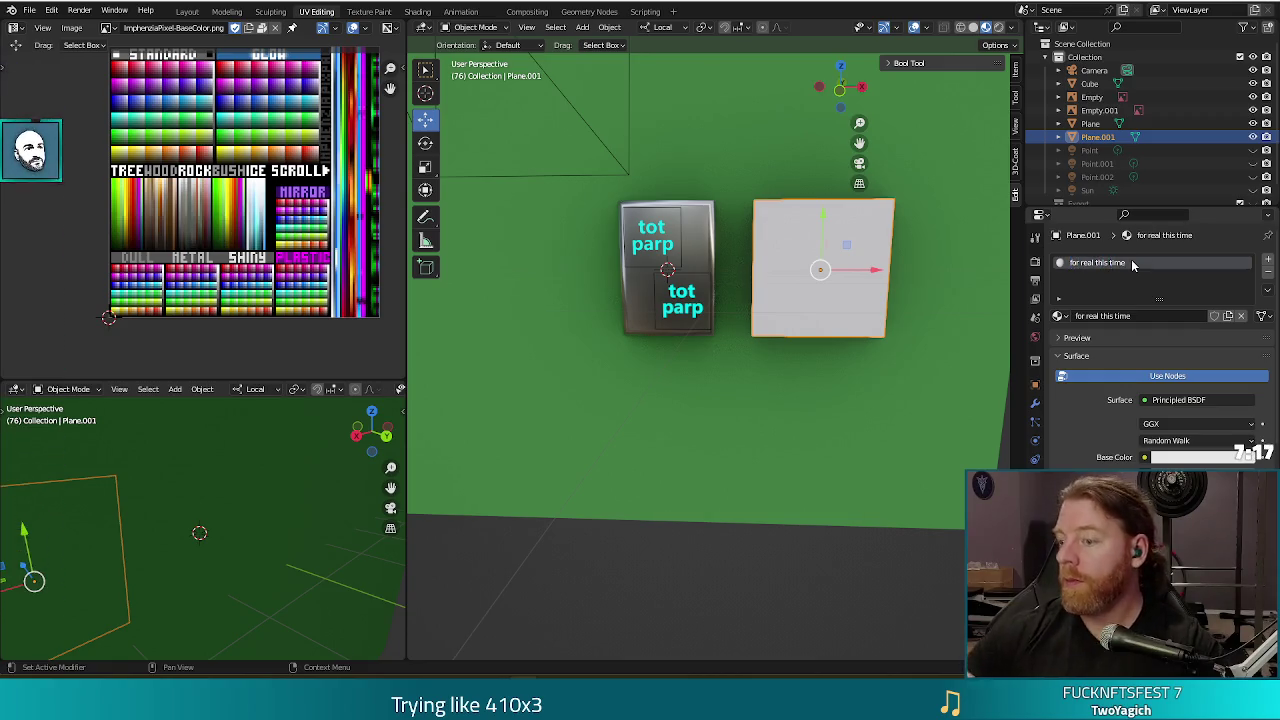
Feed the Base Color from an Image Texture loading tot_parp_text.png.
left_click(1145, 457)
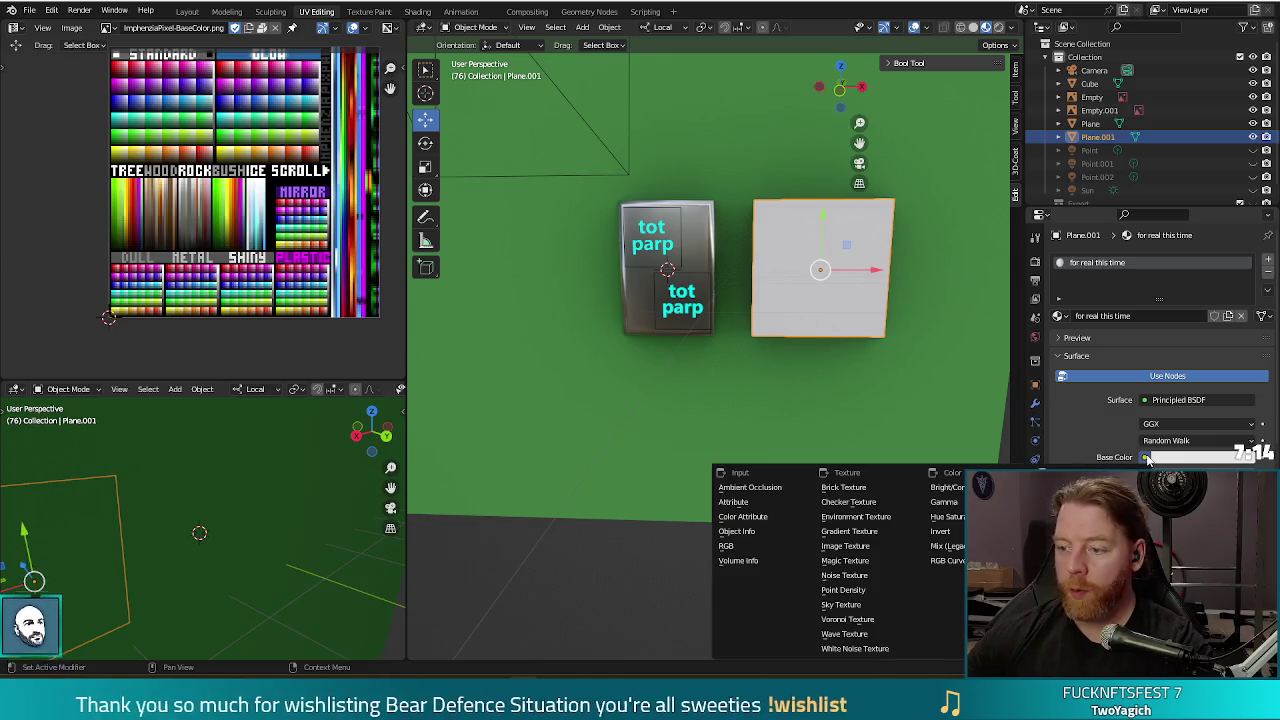
left_click(856, 549)
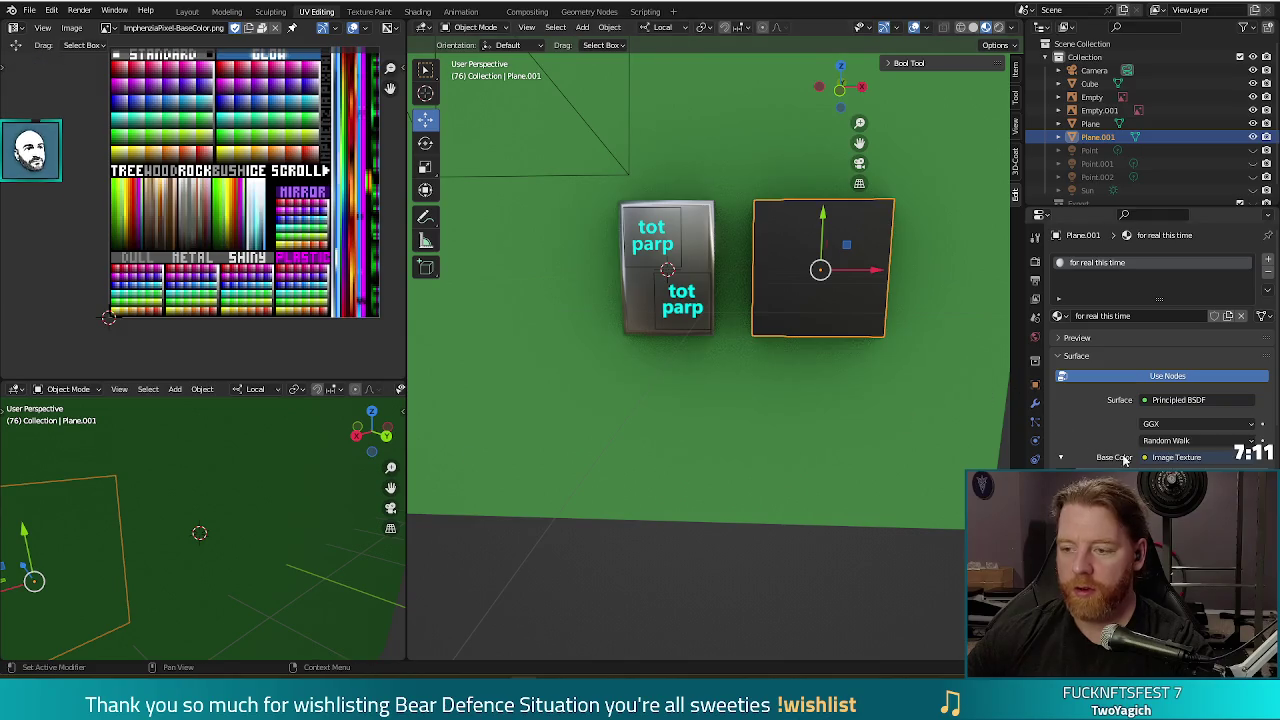
key("alt+o")
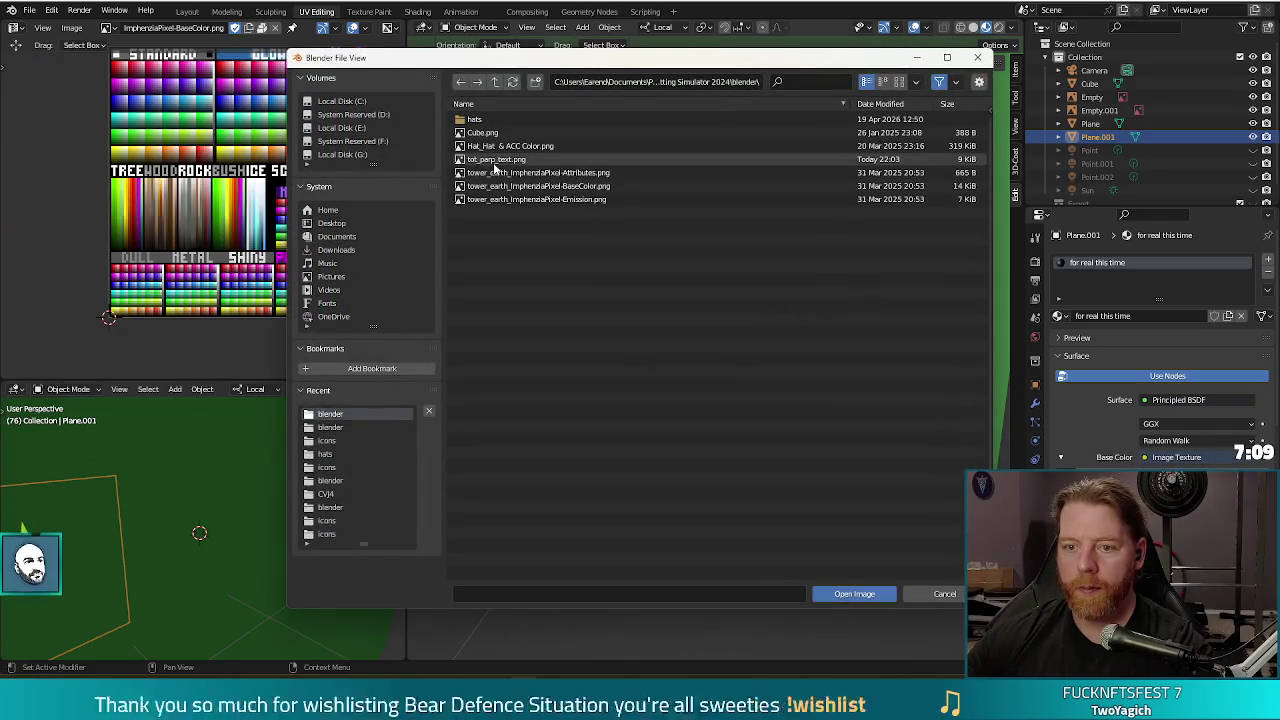
double_click(495, 159)
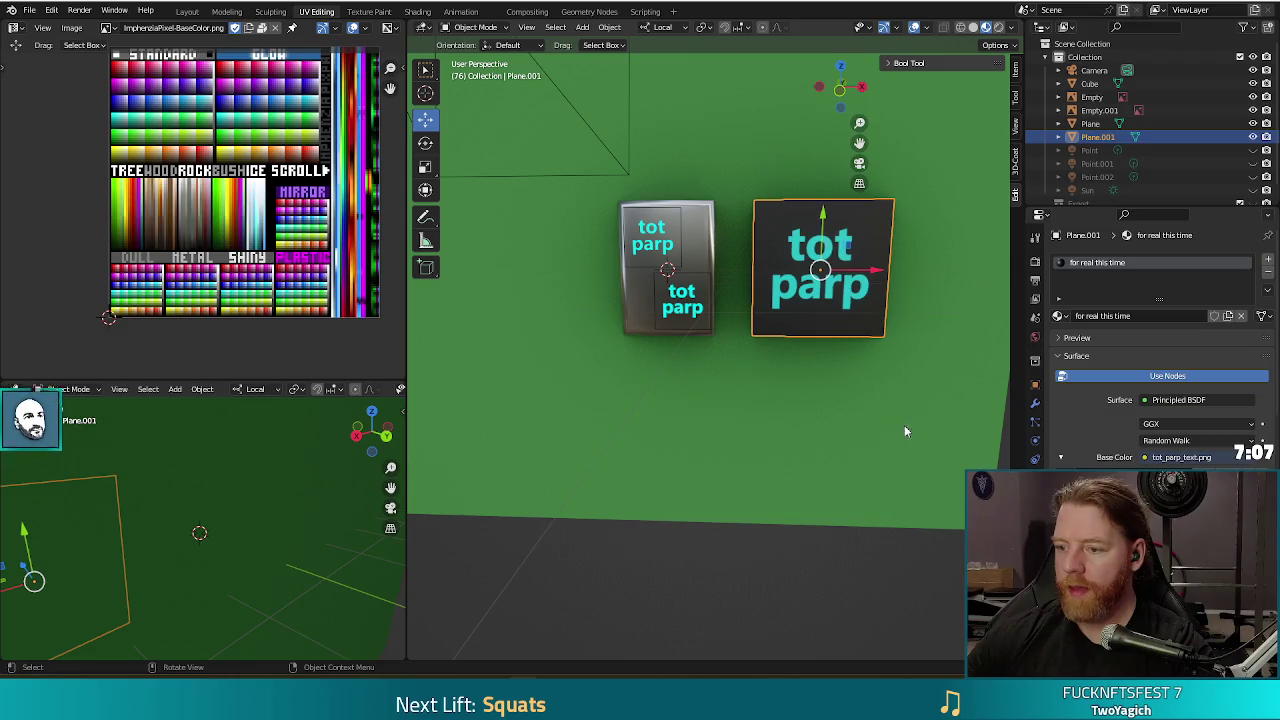
scroll(1135, 400, "down", 2)
scroll(1135, 400, "down", 2)
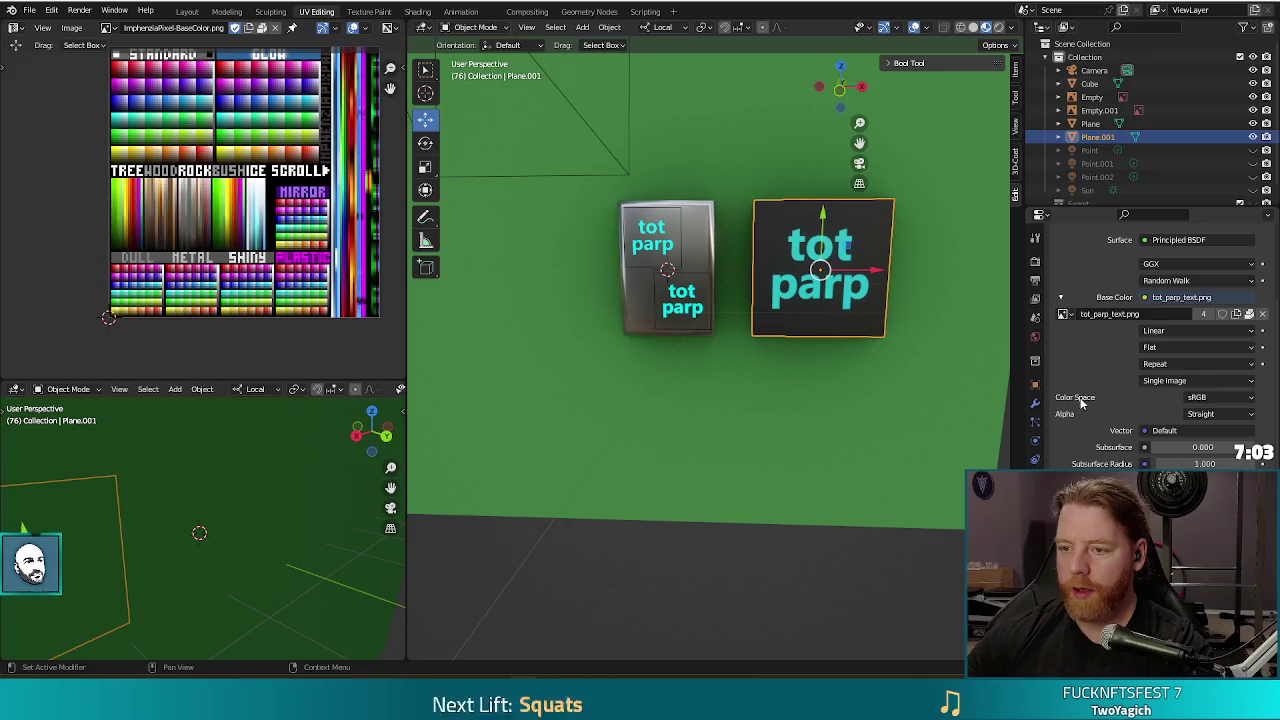
right_click(960, 618)
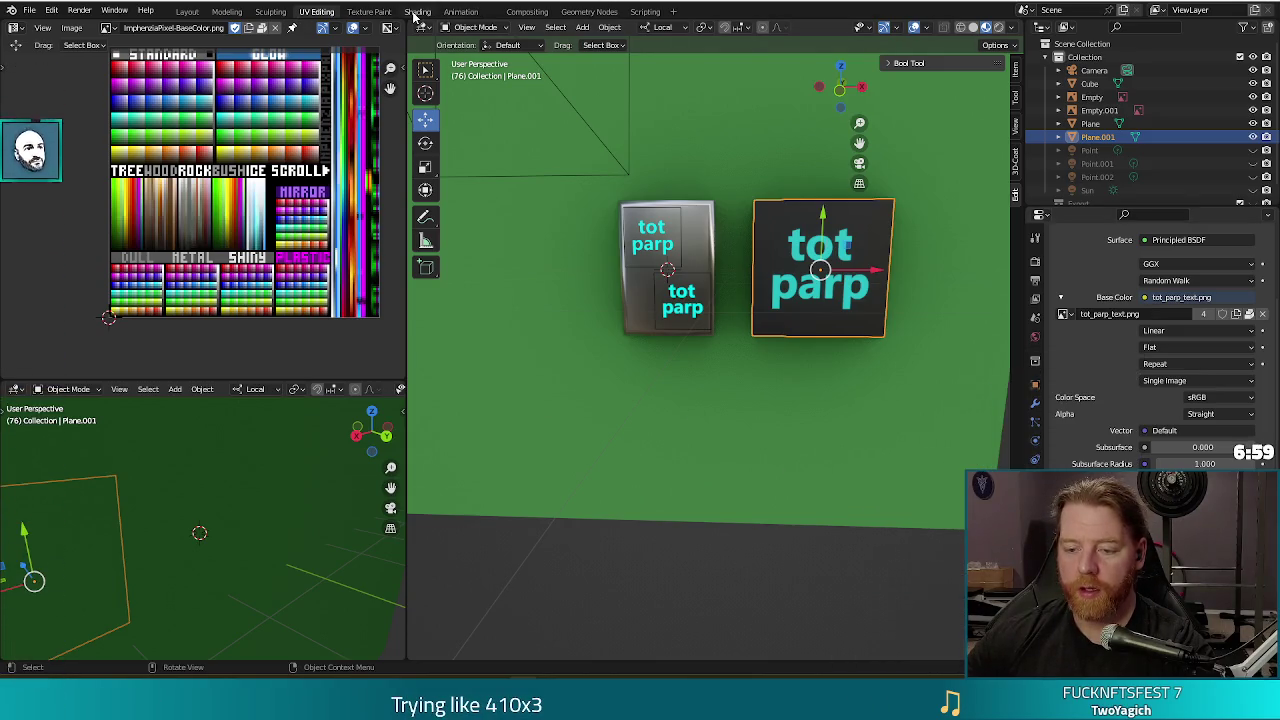
left_click(416, 12)
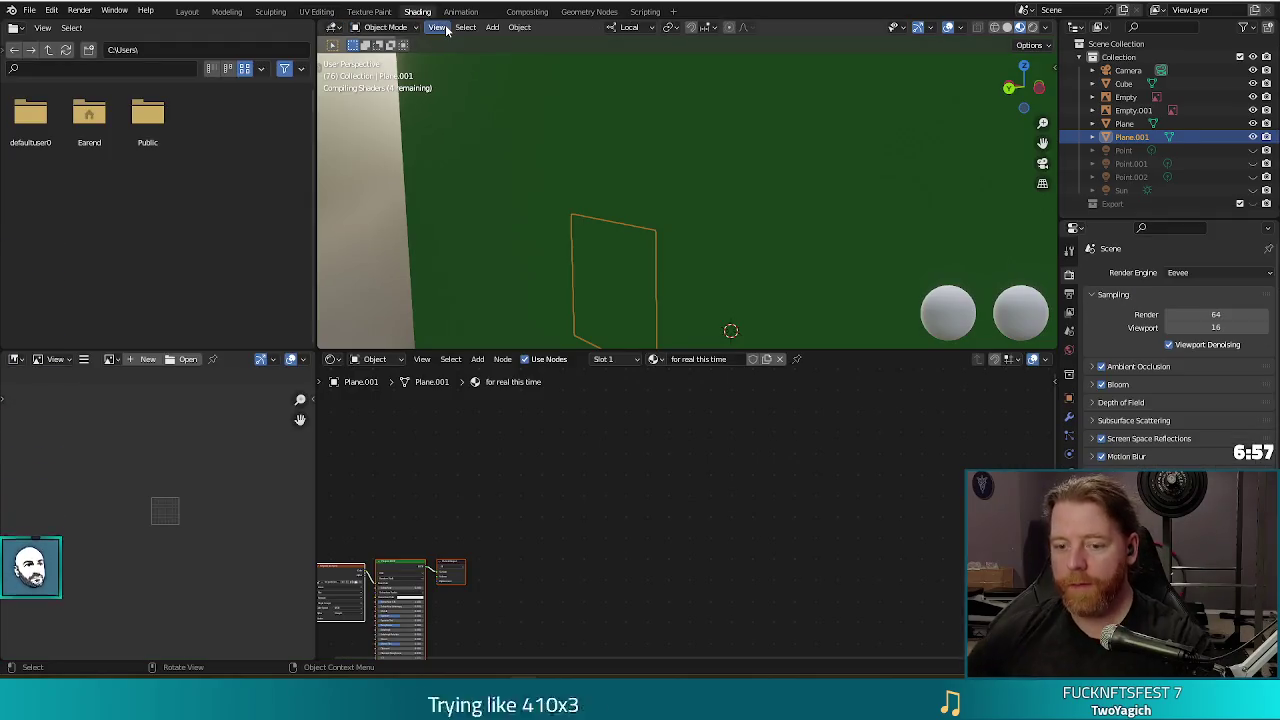
In Shading, orbit to an angled view of the planes and enlarge the shader nodes.
mouse_move(732, 304)
middle_mouse_down()
mouse_move(634, 312)
mouse_move(724, 291)
middle_mouse_up()
left_click_drag(820, 258, 690, 186, "shift")
mouse_move(690, 189)
middle_mouse_down()
mouse_move(642, 169)
mouse_move(756, 268)
middle_mouse_up()
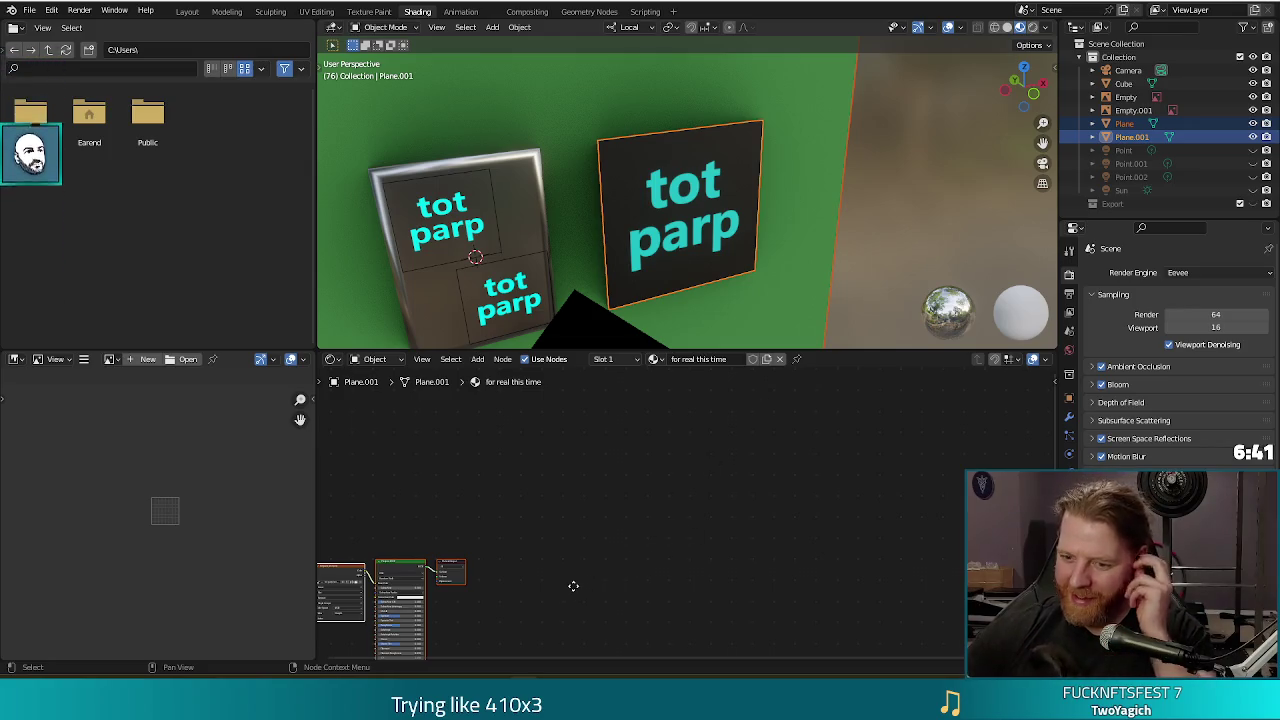
middle_click_drag(573, 586, 660, 524)
scroll(660, 500, "up", 3)
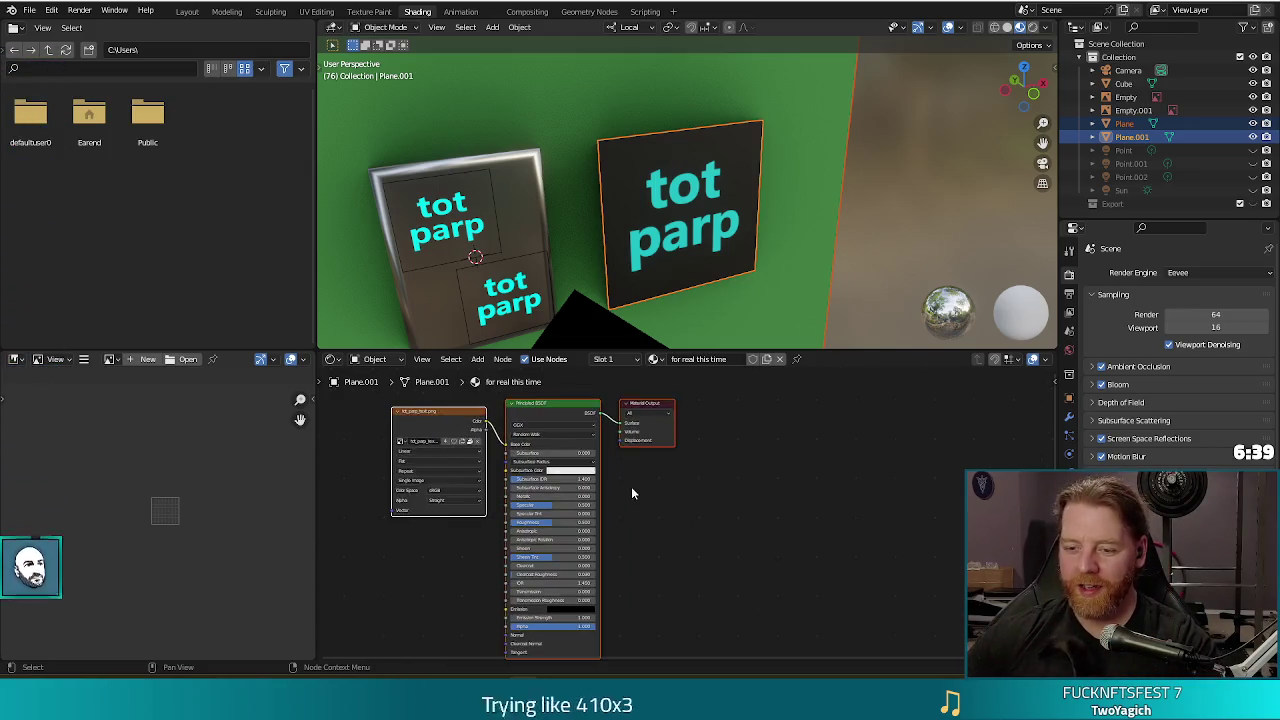
scroll(640, 510, "up", 2)
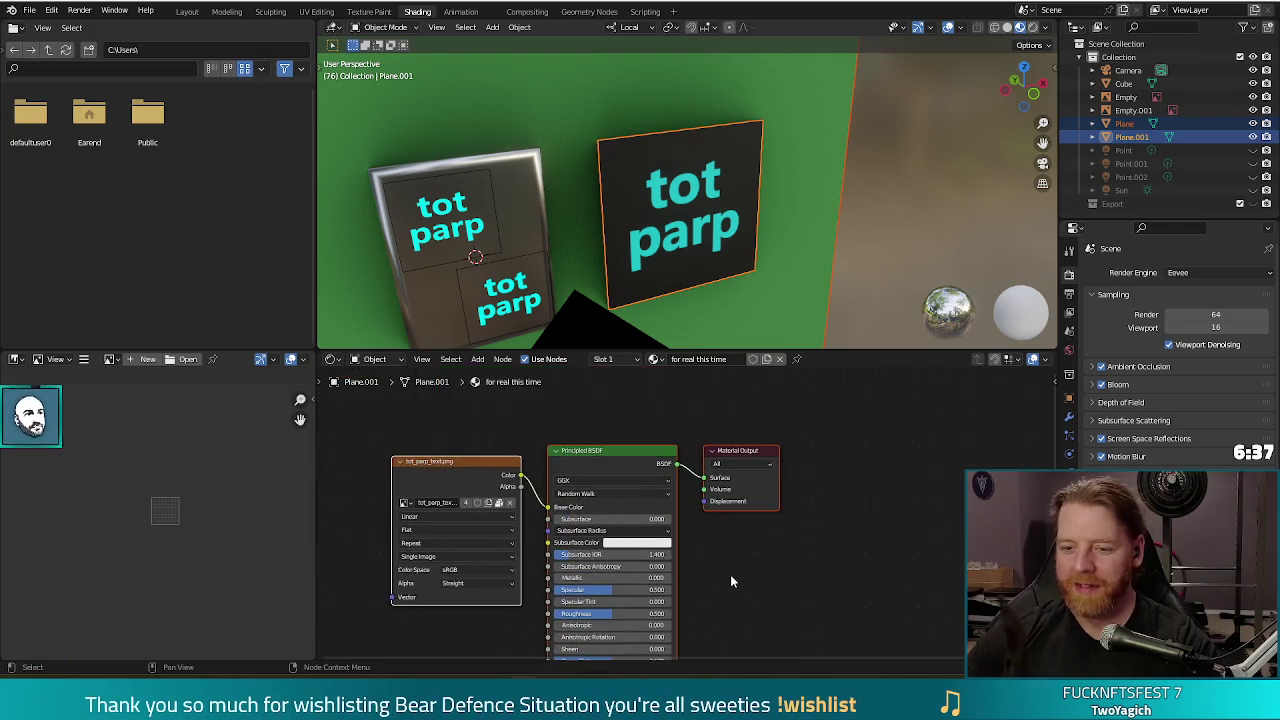
middle_click_drag(730, 580, 763, 514)
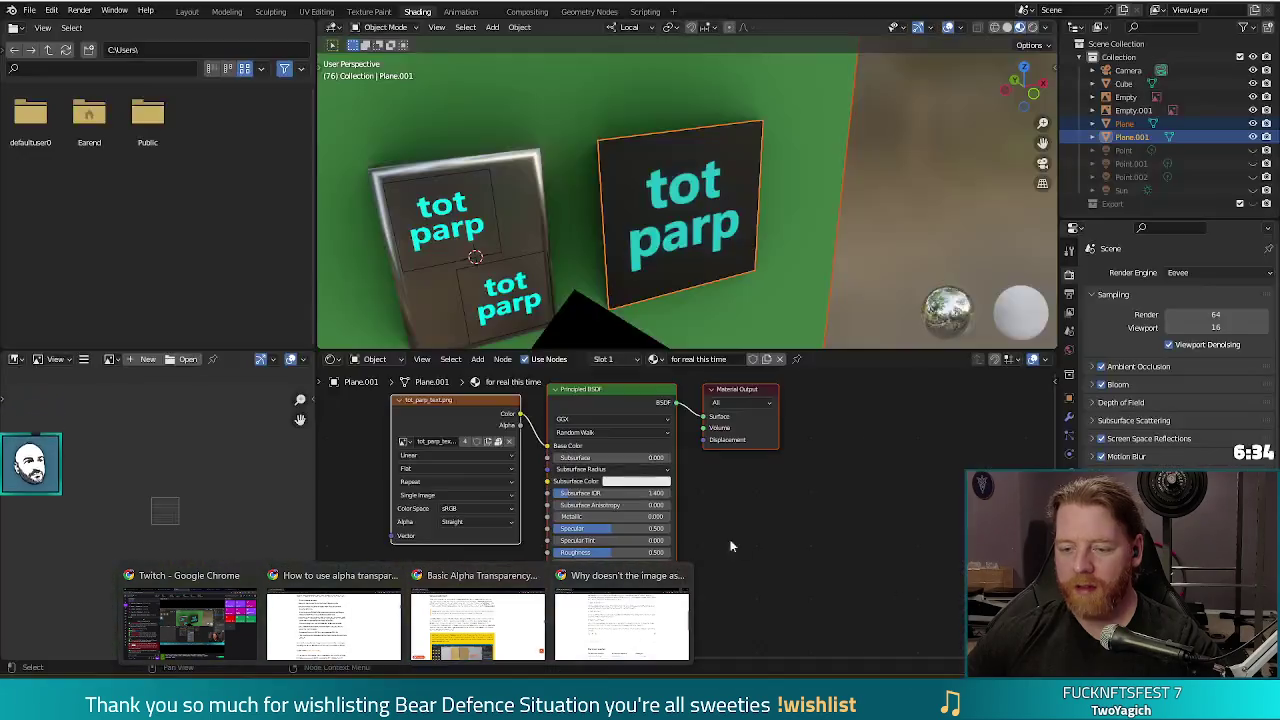
left_click(474, 632)
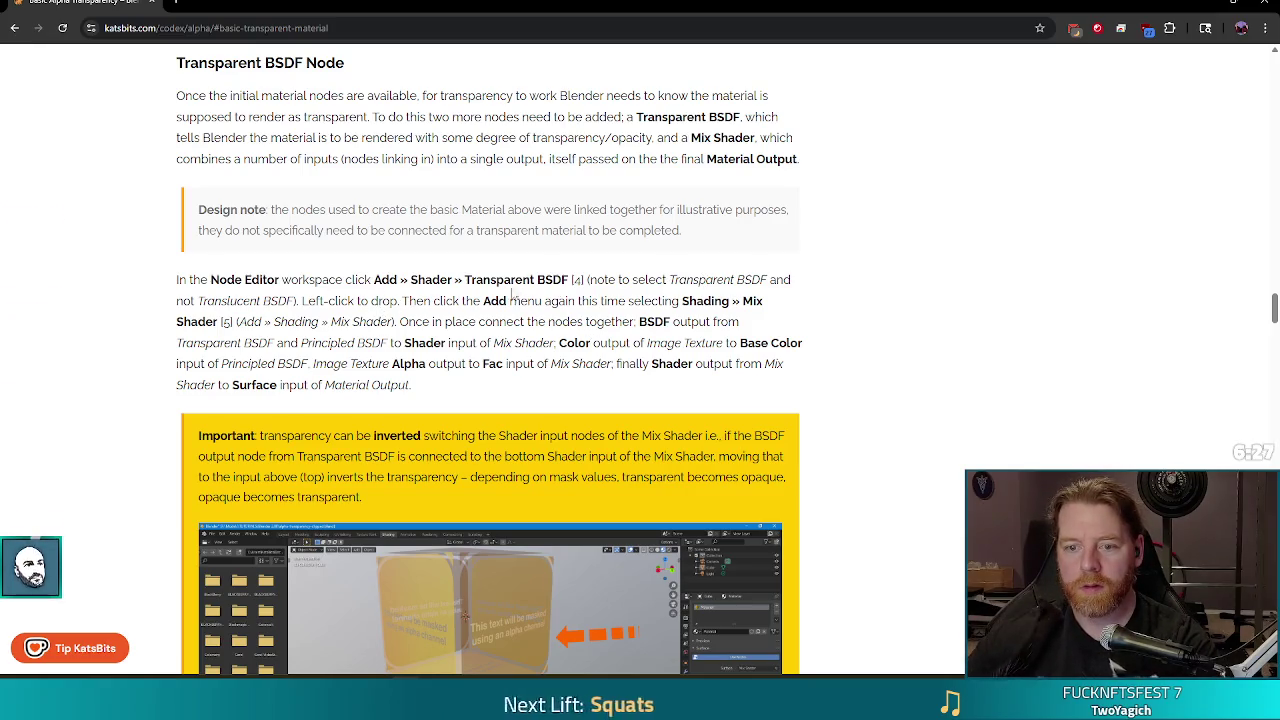
Read the KatsBits steps on linking the image's alpha into the shader.
scroll(530, 292, "down", 1)
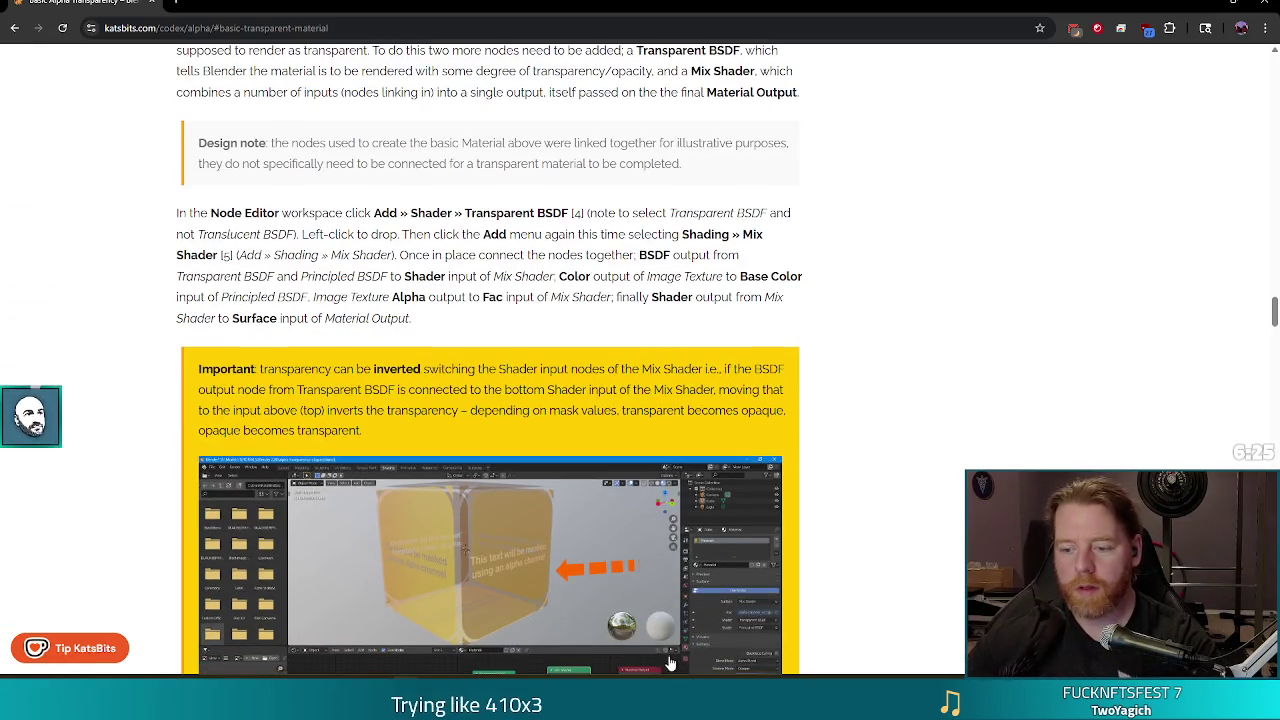
key("alt+Tab")
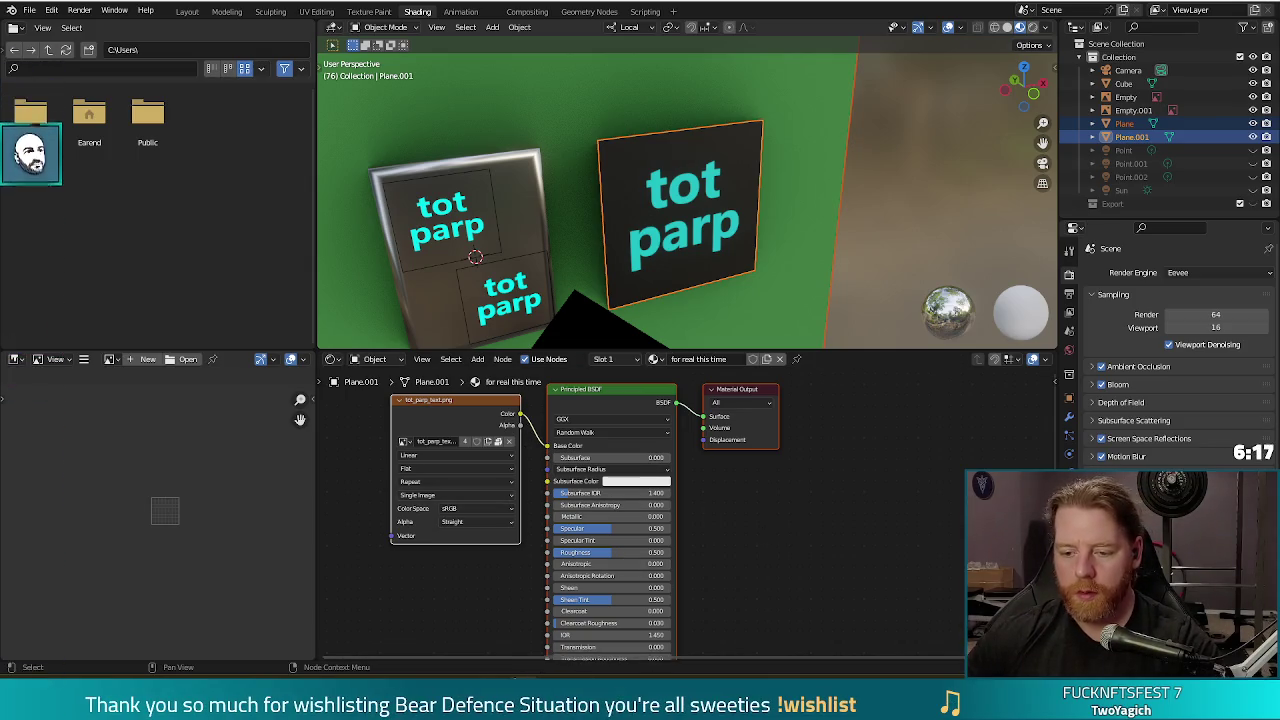
Link the tot_parp_text.png Image Texture Alpha output to the Principled BSDF Alpha input.
scroll(818, 531, "down", 2)
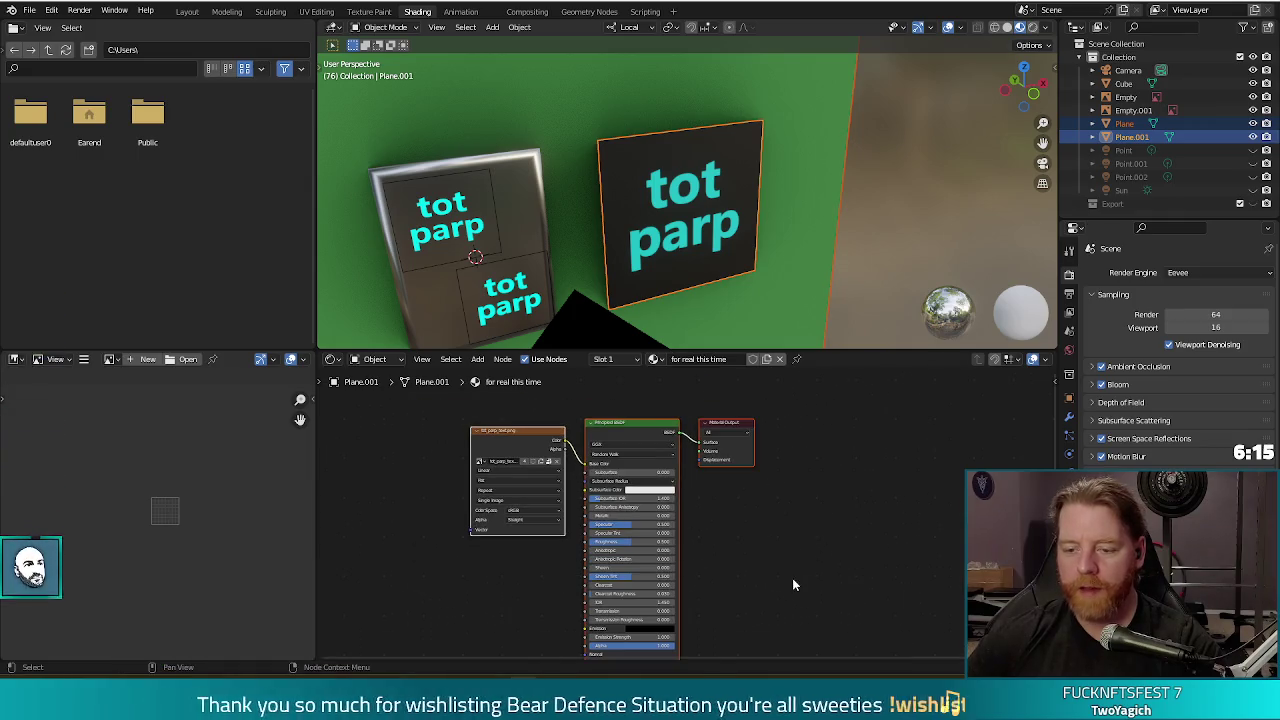
middle_click_drag(792, 585, 790, 503)
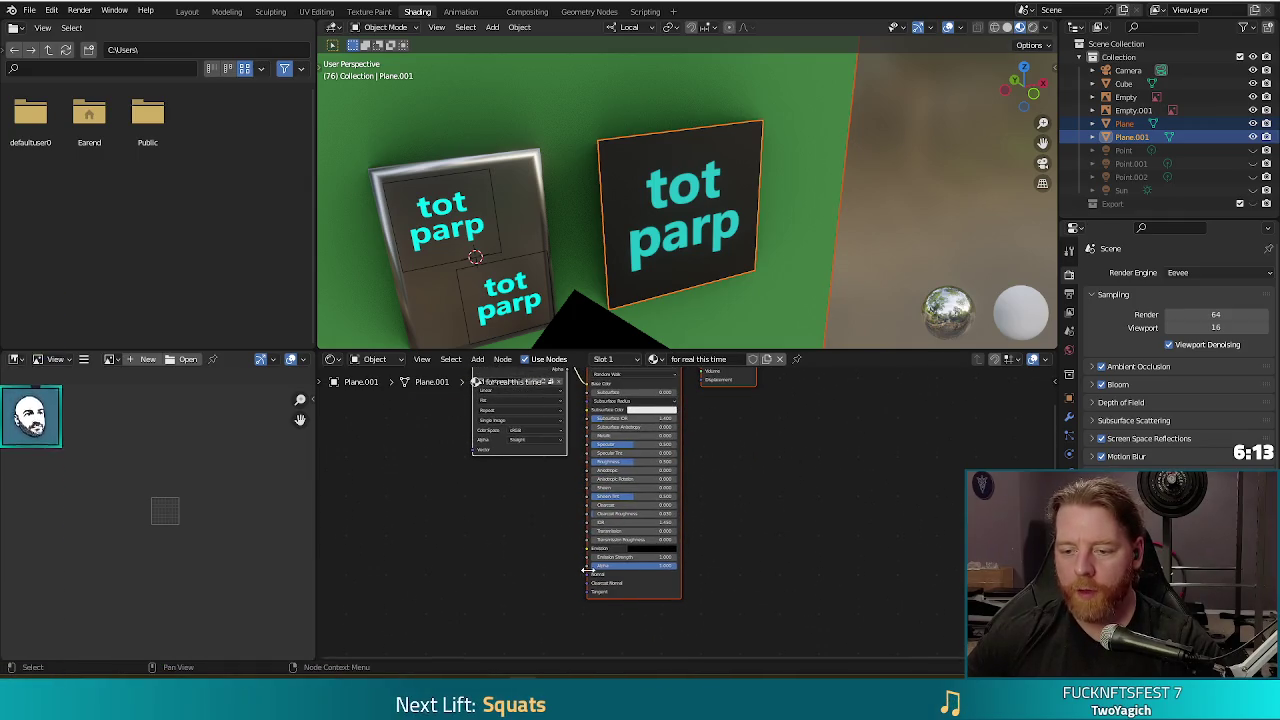
middle_click_drag(763, 480, 757, 507)
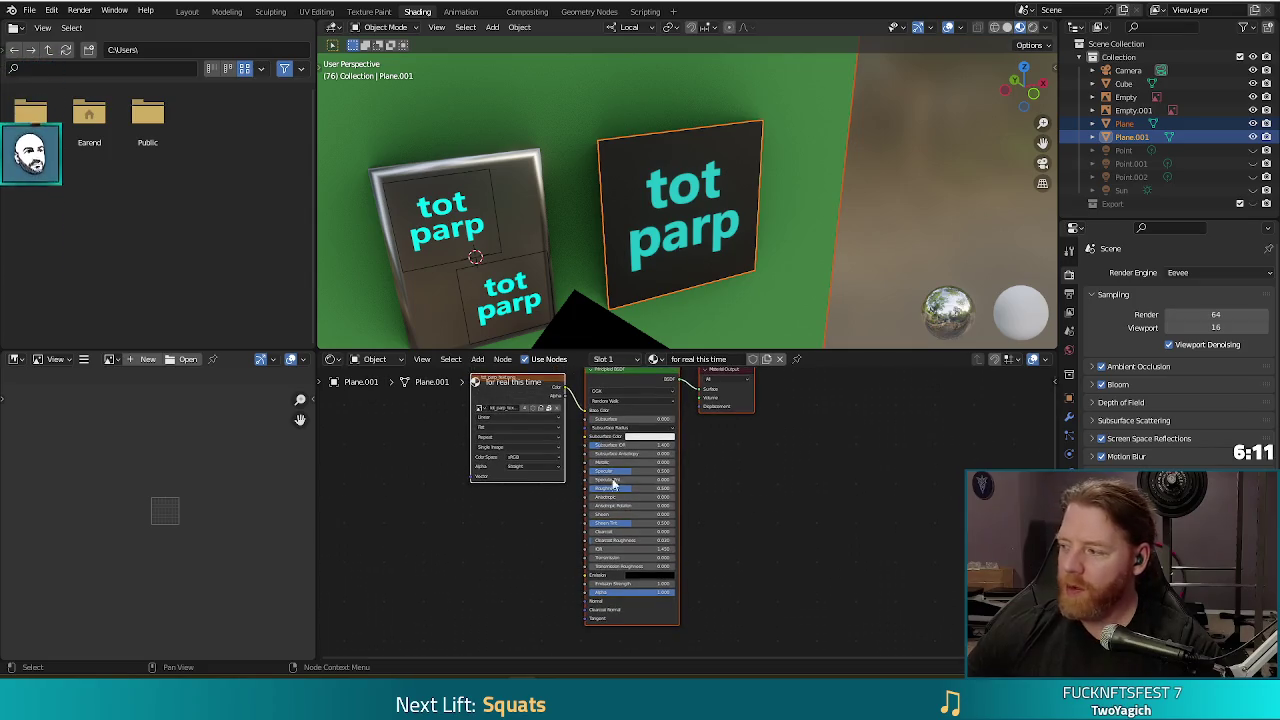
left_click_drag(565, 394, 587, 594)
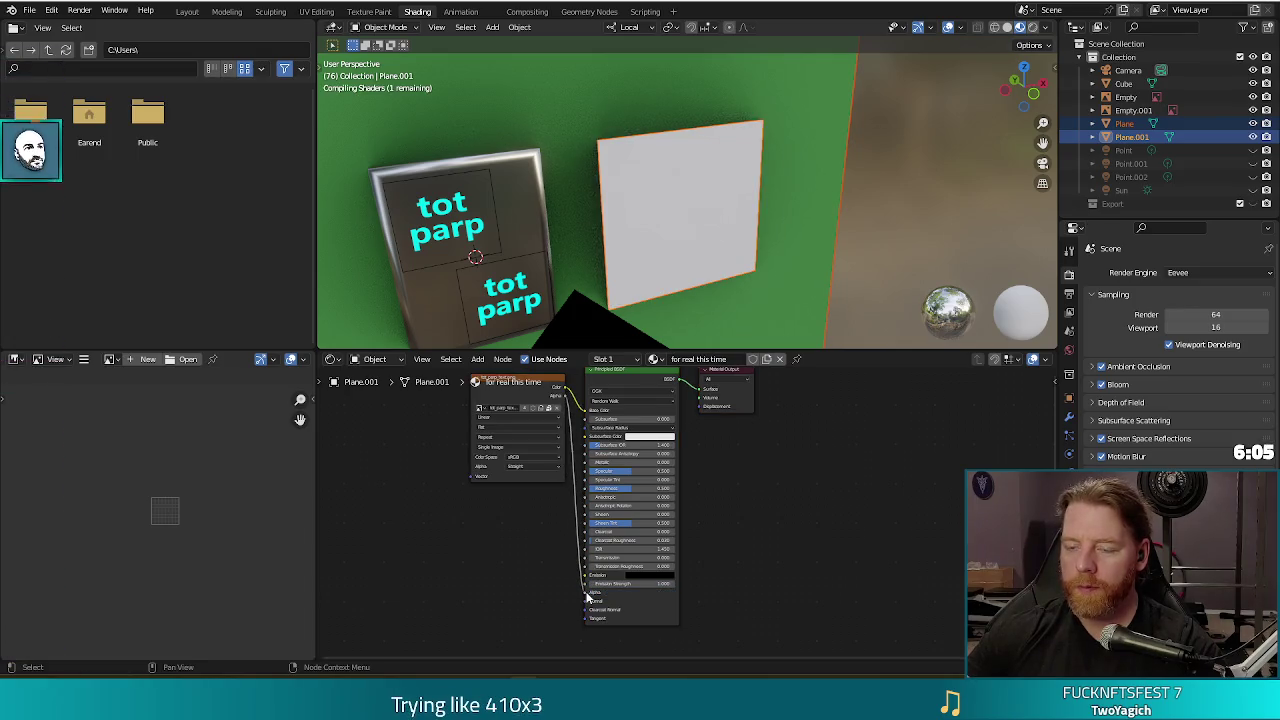
middle_click_drag(783, 290, 726, 255)
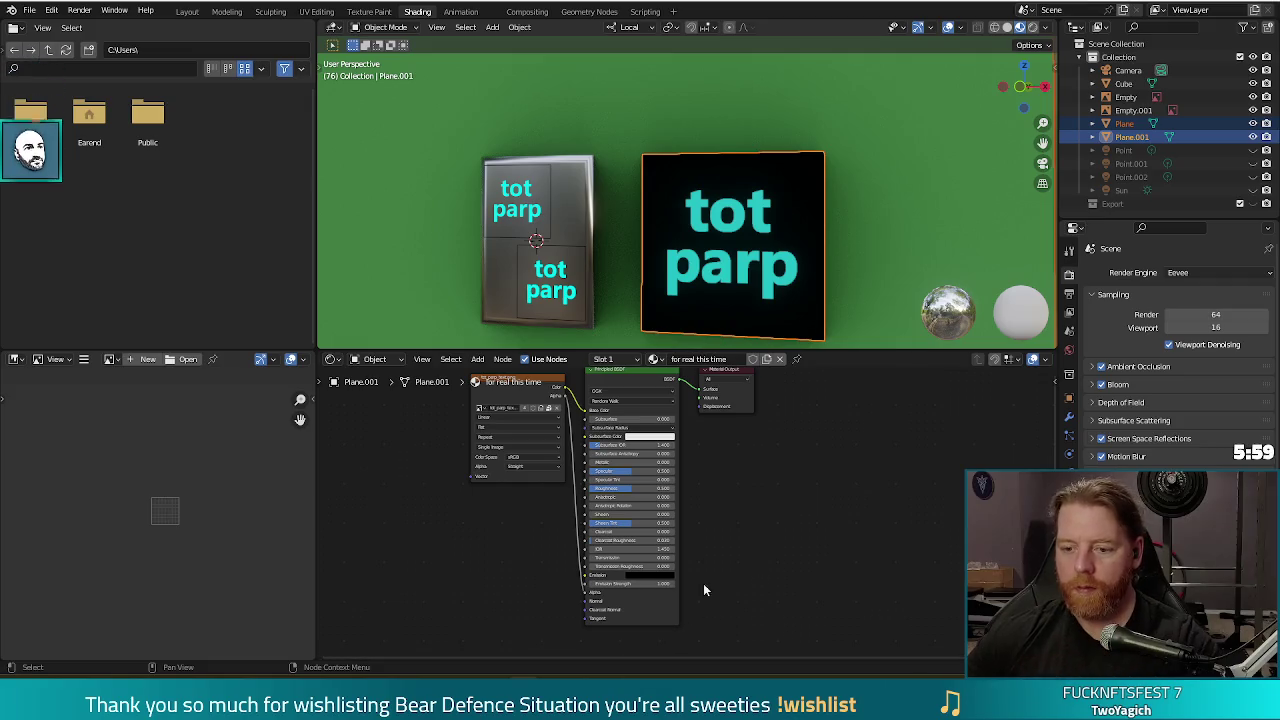
mouse_move(30, 563)
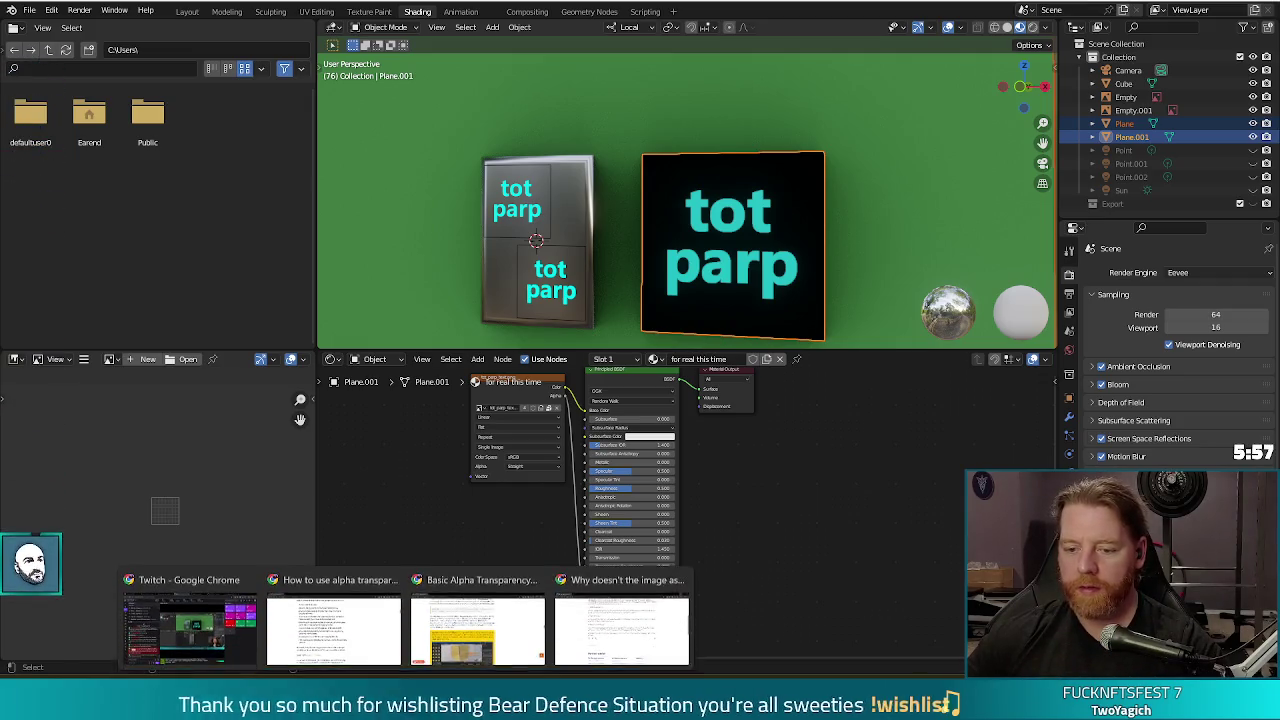
Open the full-size swap-inputs.jpg Mix Shader screenshot from the KatsBits alpha tutorial.
left_click(478, 615)
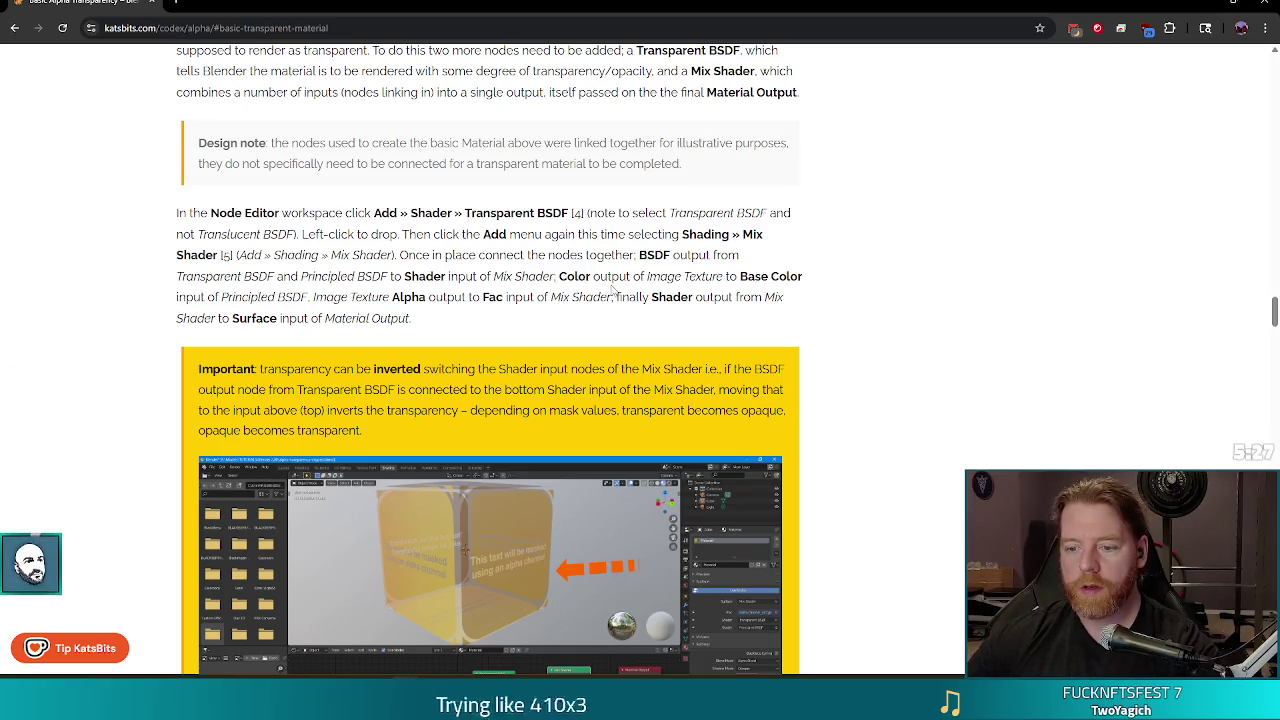
scroll(845, 370, "down", 3)
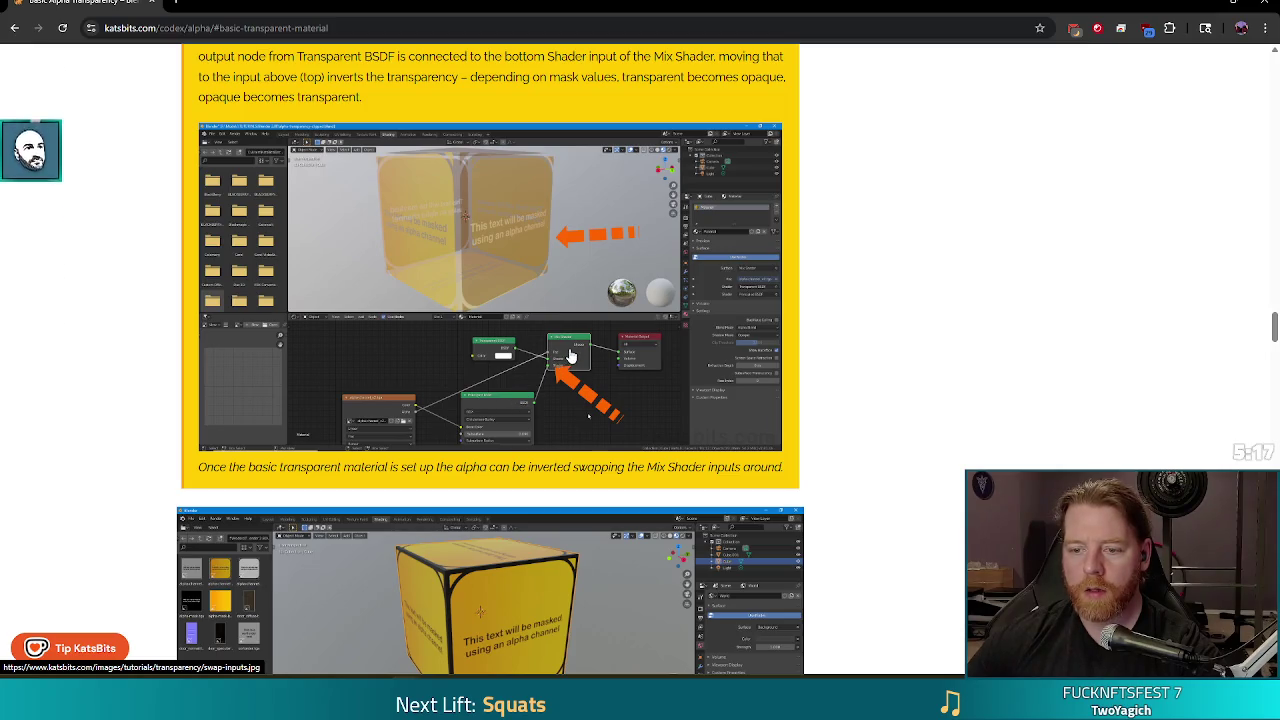
left_click(572, 355)
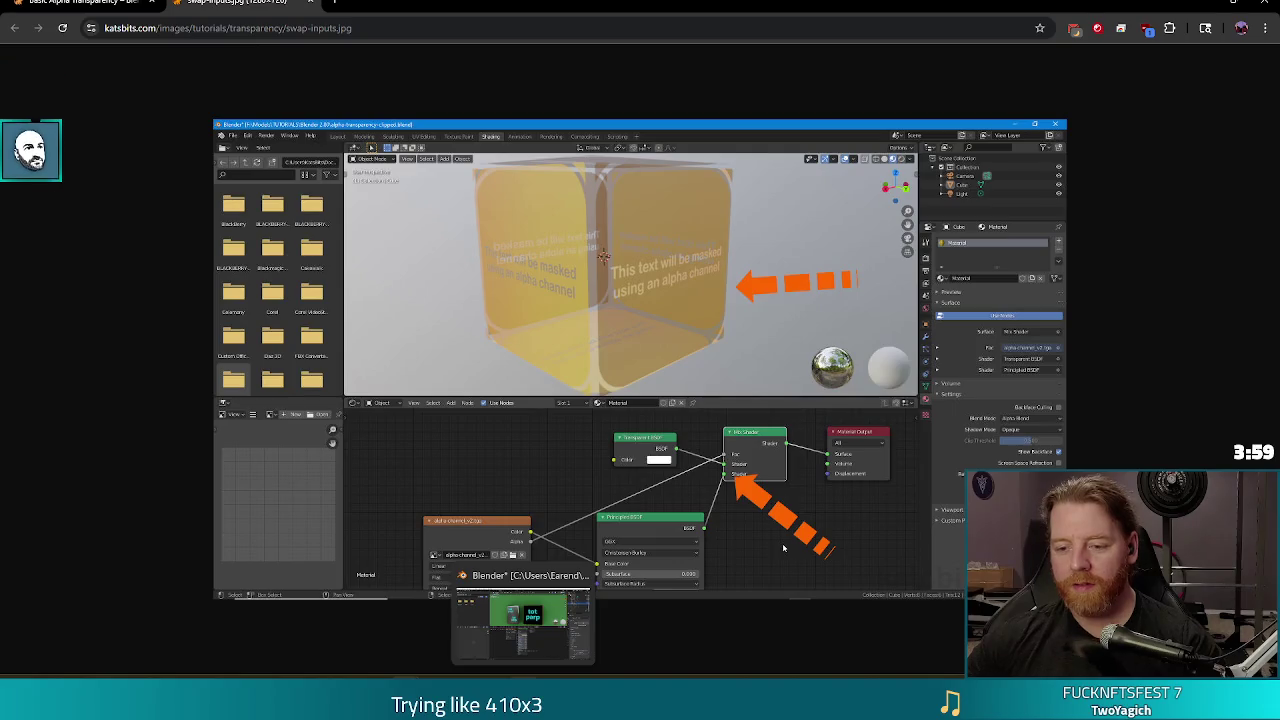
Disconnect the image Alpha link from the Principled BSDF Alpha input.
left_click(523, 625)
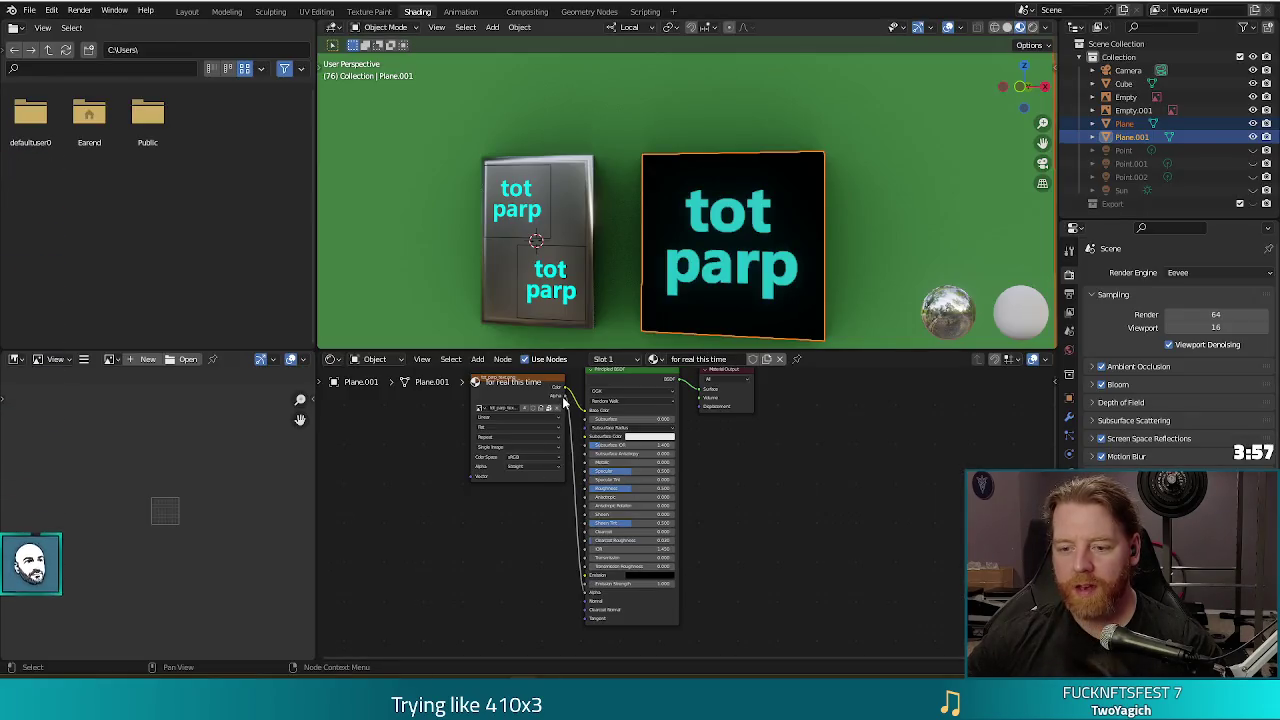
left_click_drag(586, 453, 586, 460)
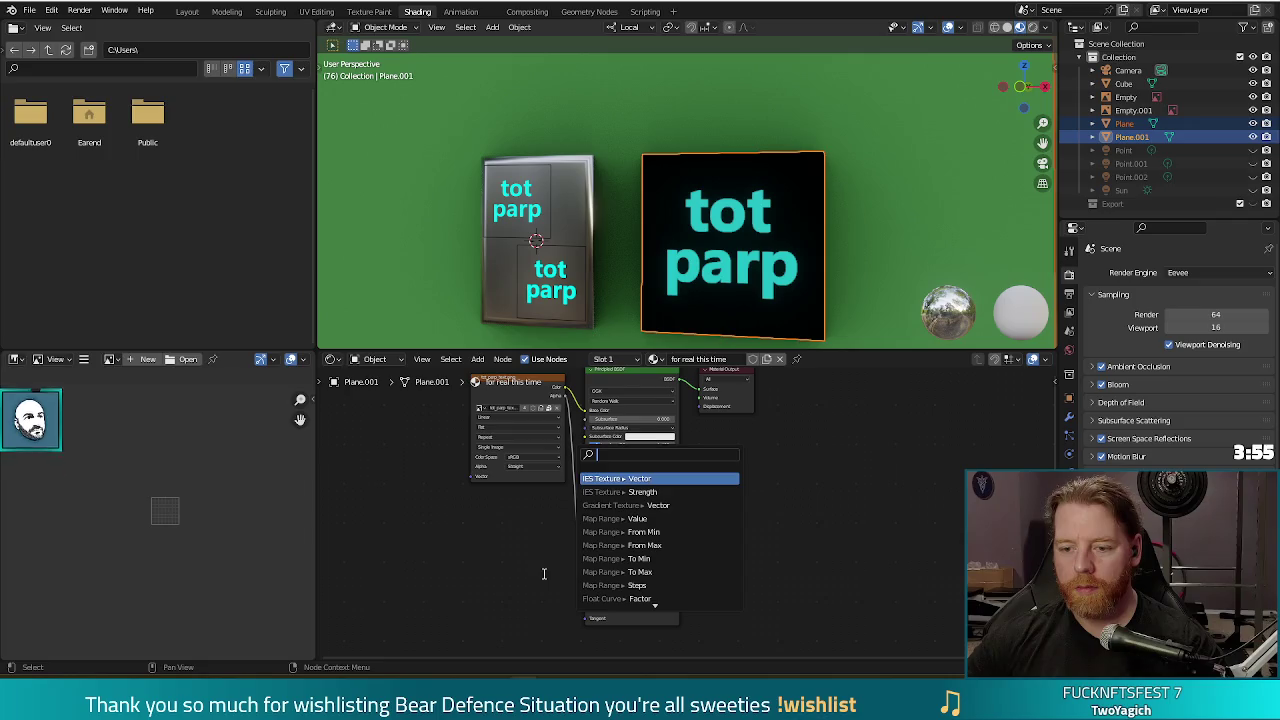
left_click_drag(586, 598, 555, 594)
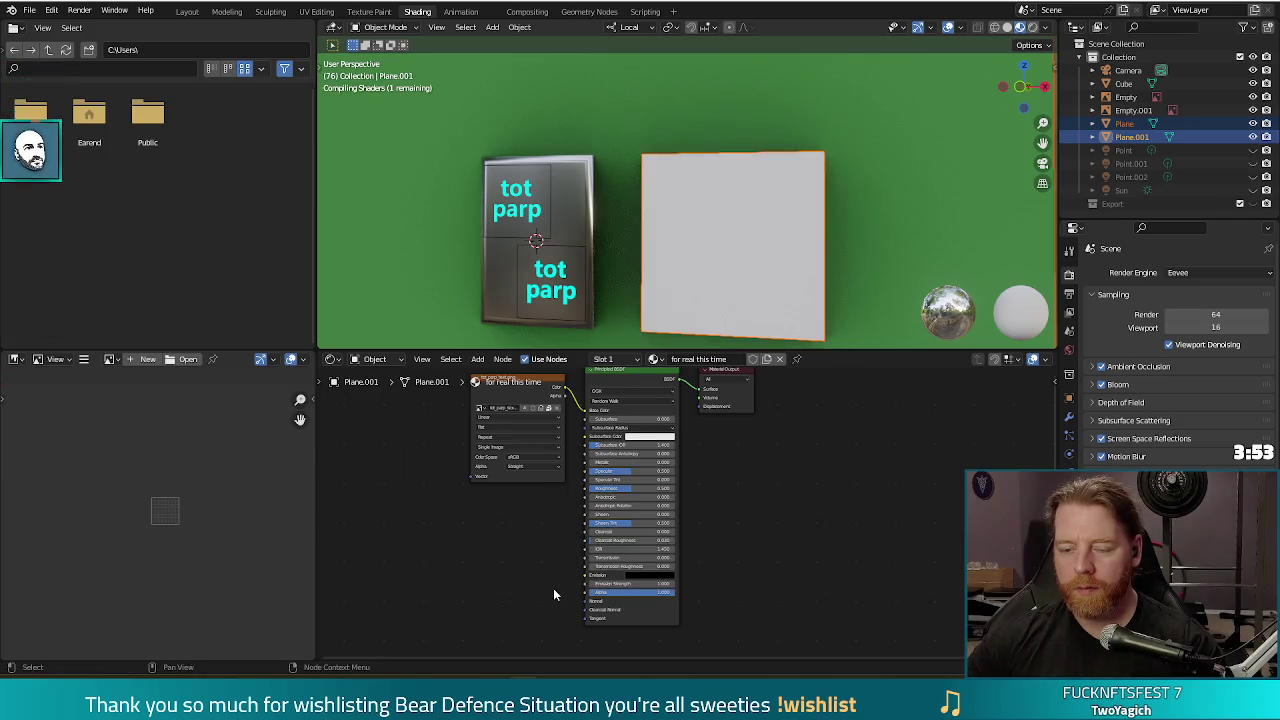
mouse_move(770, 541)
middle_mouse_down()
mouse_move(794, 586)
mouse_move(789, 612)
middle_mouse_up()
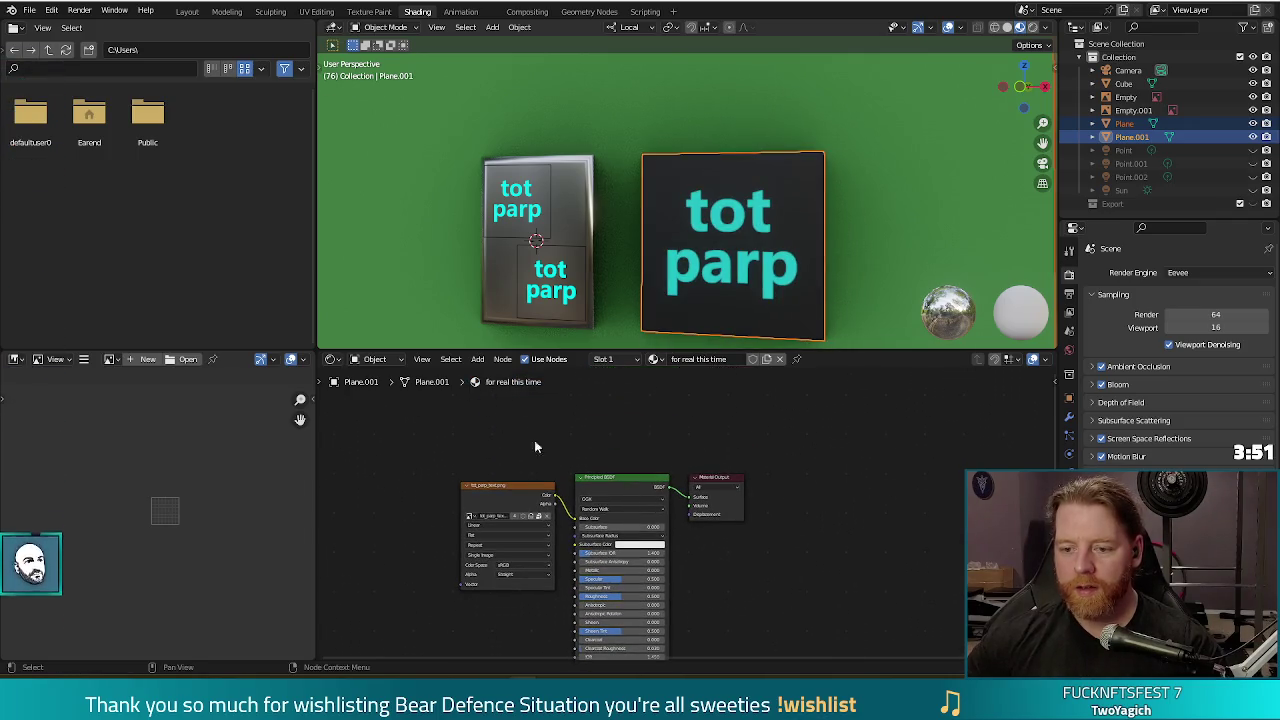
Add a Transparent BSDF node above the Principled BSDF.
key("shift+a")
left_click(672, 423)
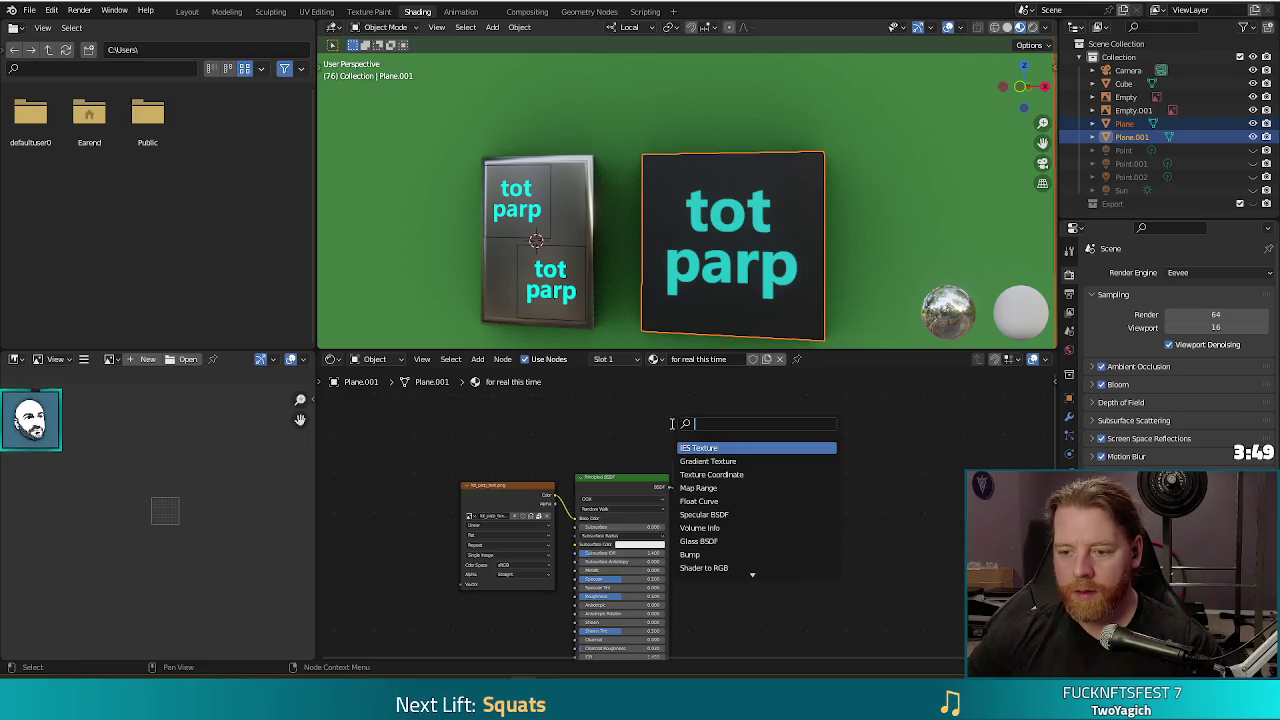
type("t")
type("a")
key("Down")
key("Return")
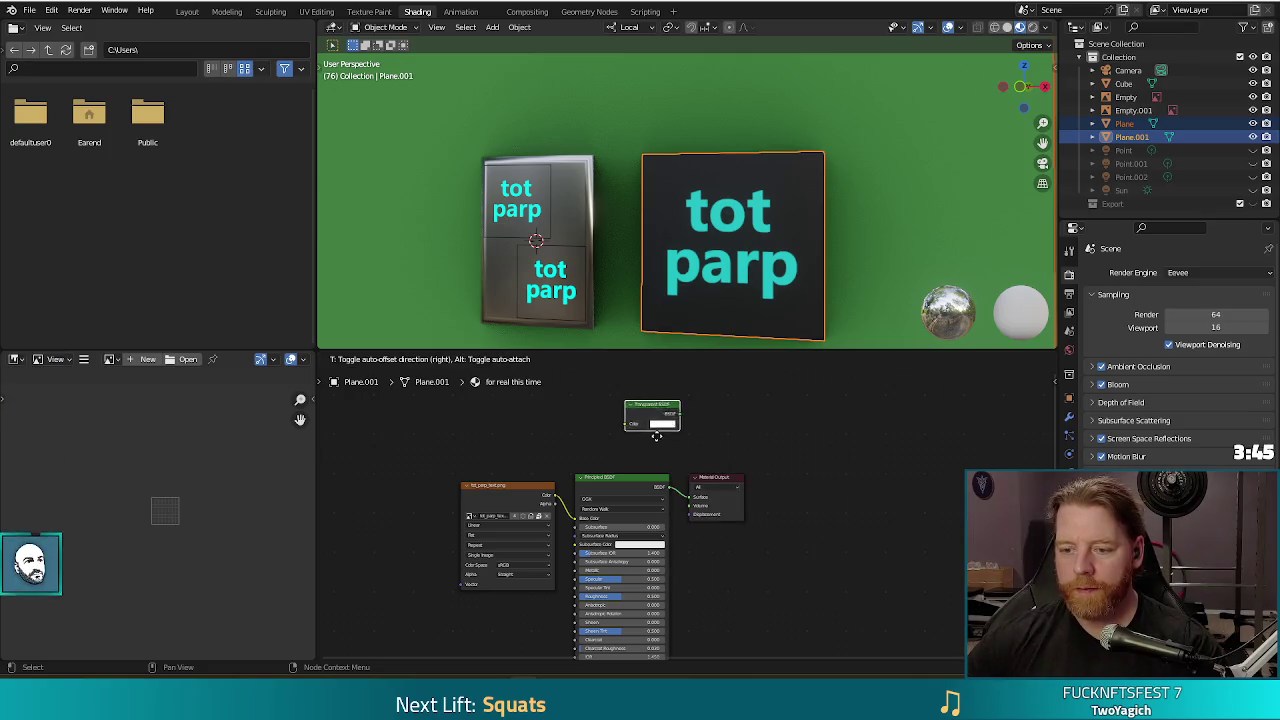
left_click(591, 443)
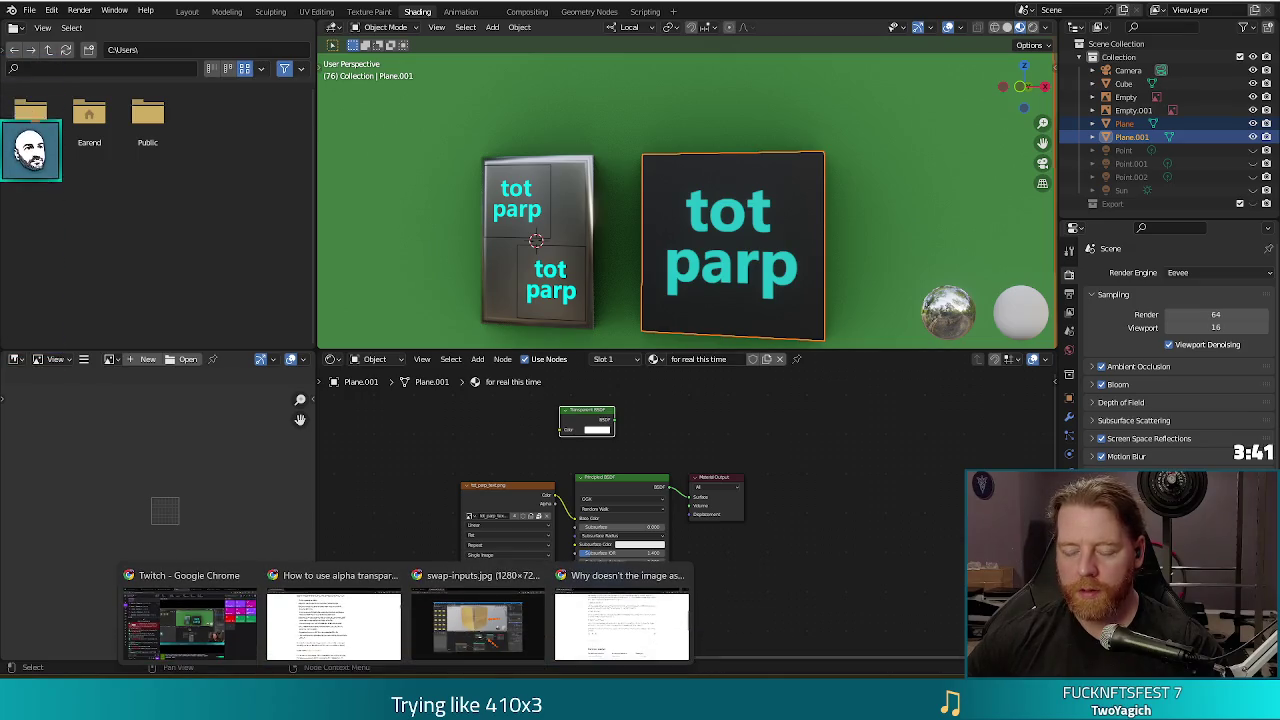
Add a Mix Shader node to the right of the Transparent BSDF, following the reference screenshot.
left_click(467, 577)
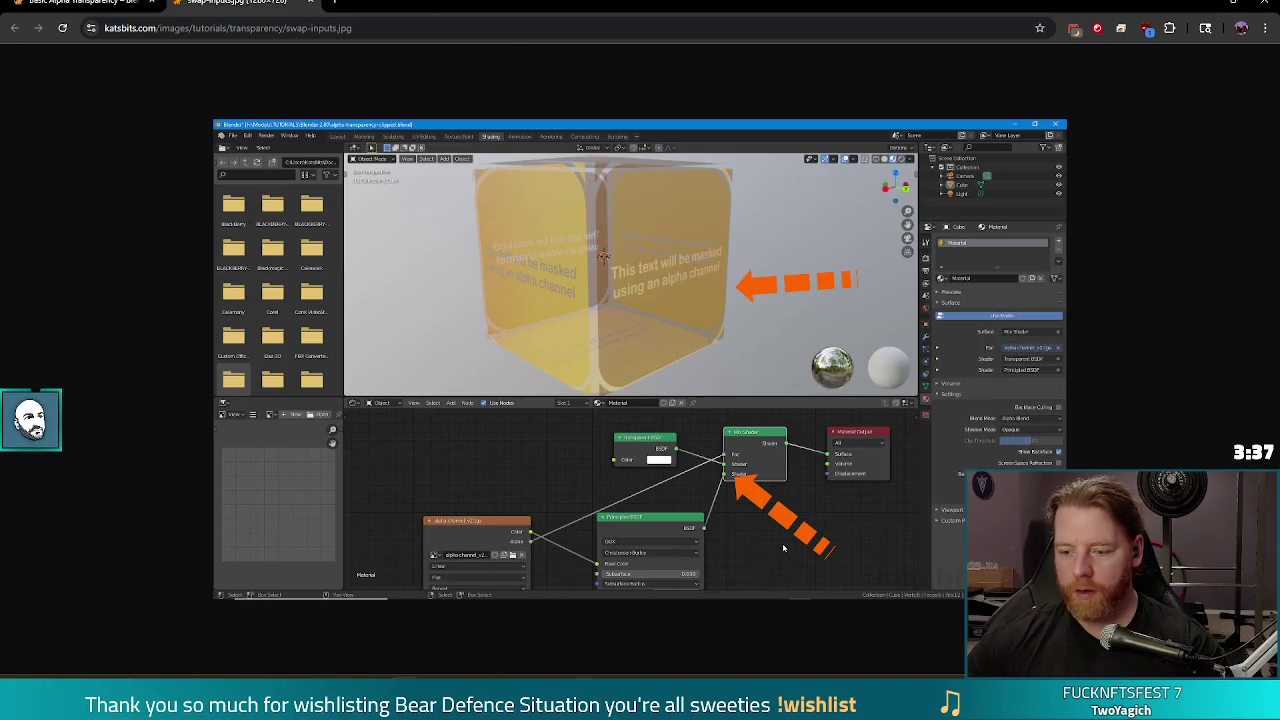
key("alt+Tab")
right_click(680, 418)
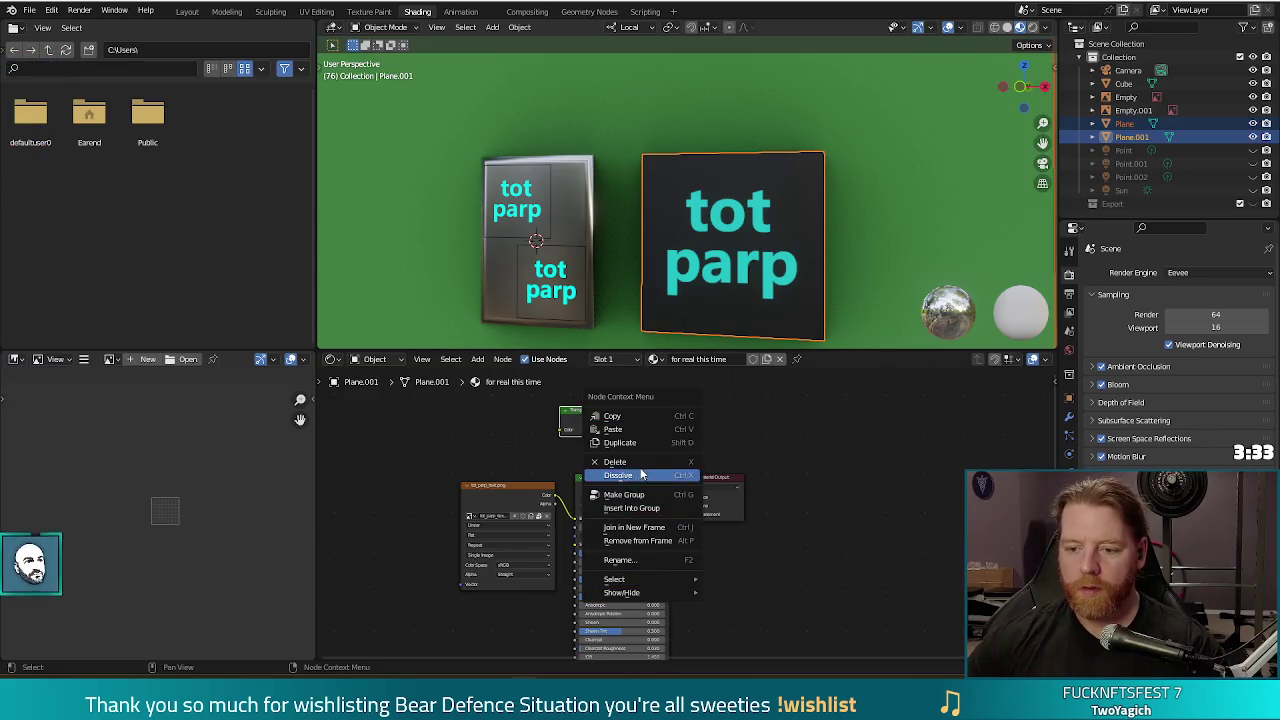
right_click(683, 422)
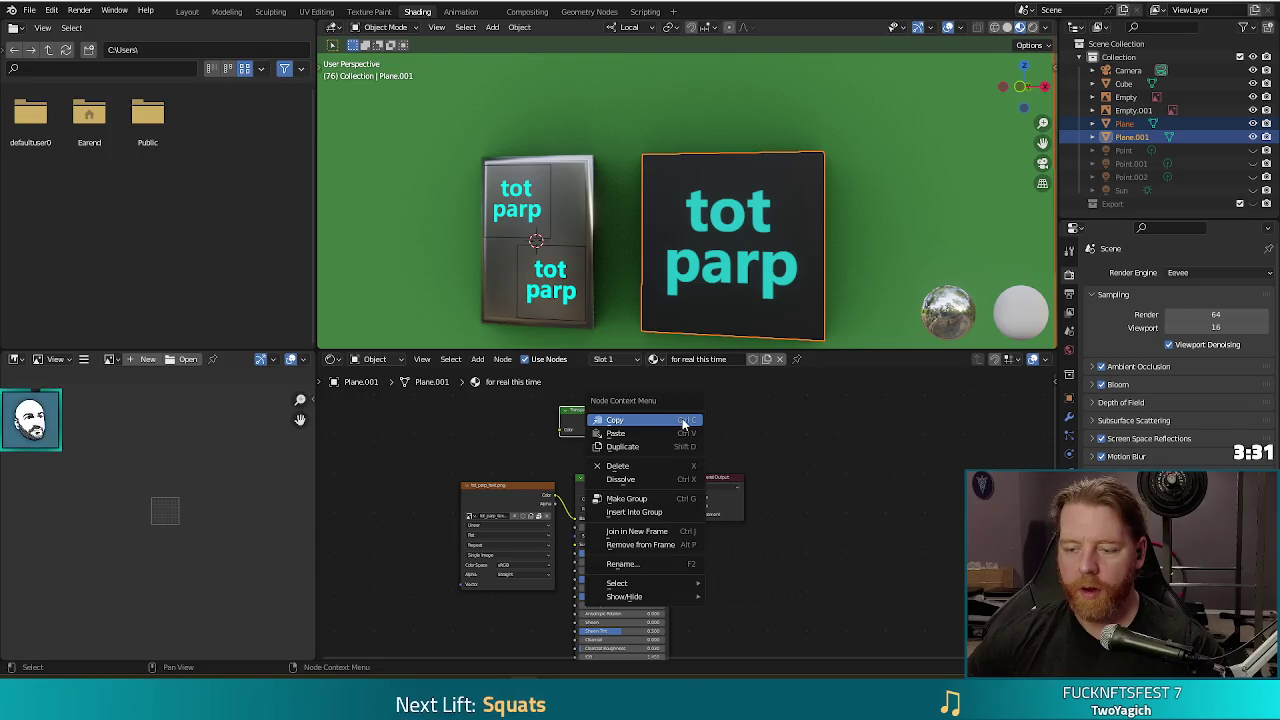
left_click(478, 359)
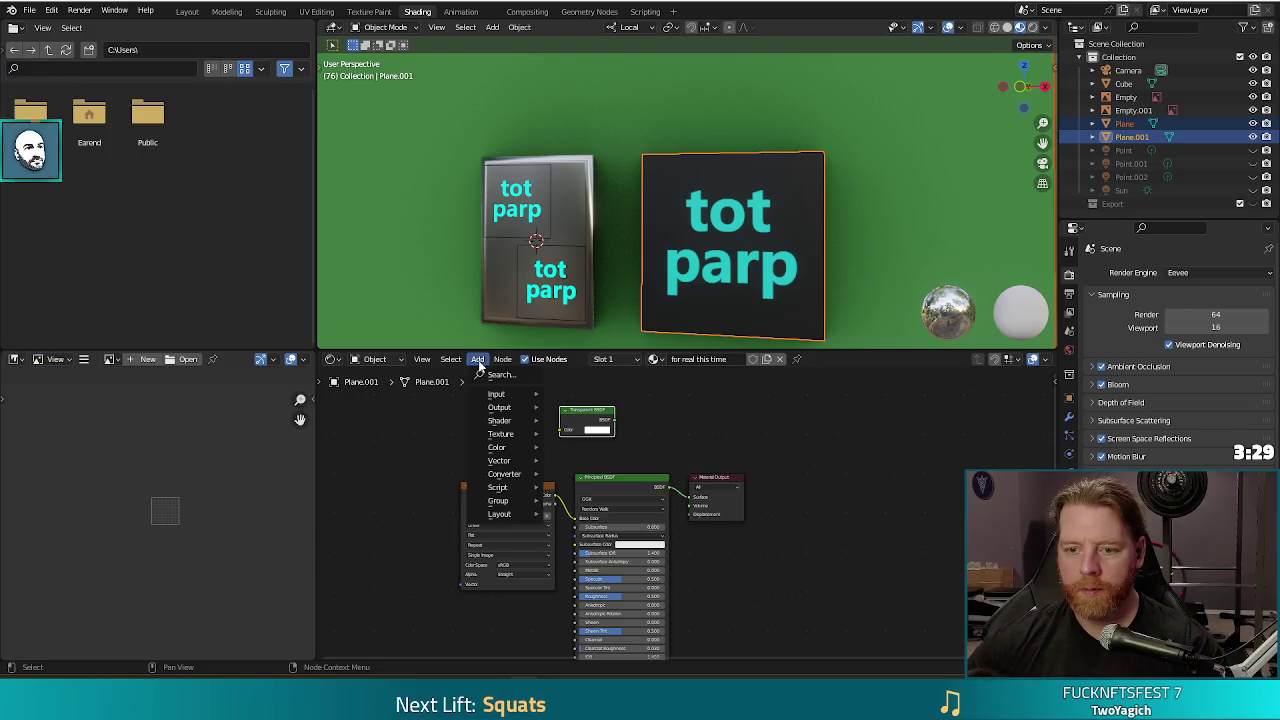
left_click(490, 376)
type("m")
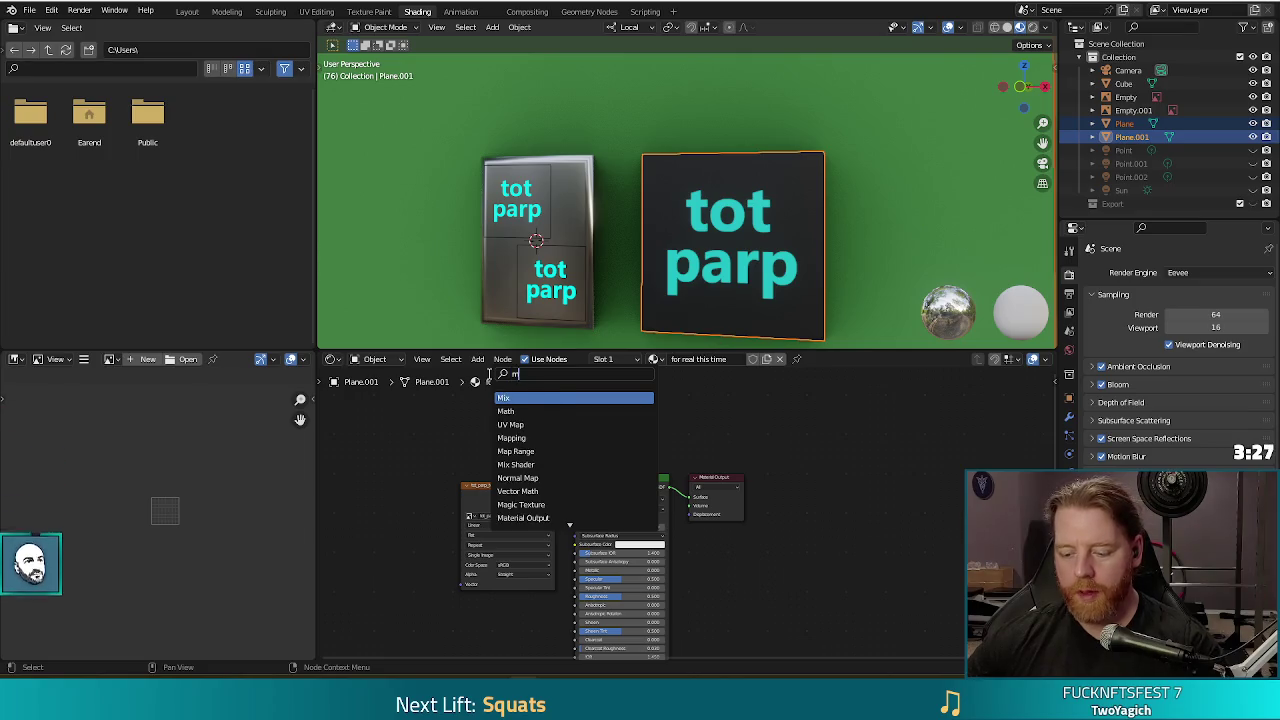
type("ix")
left_click(516, 411)
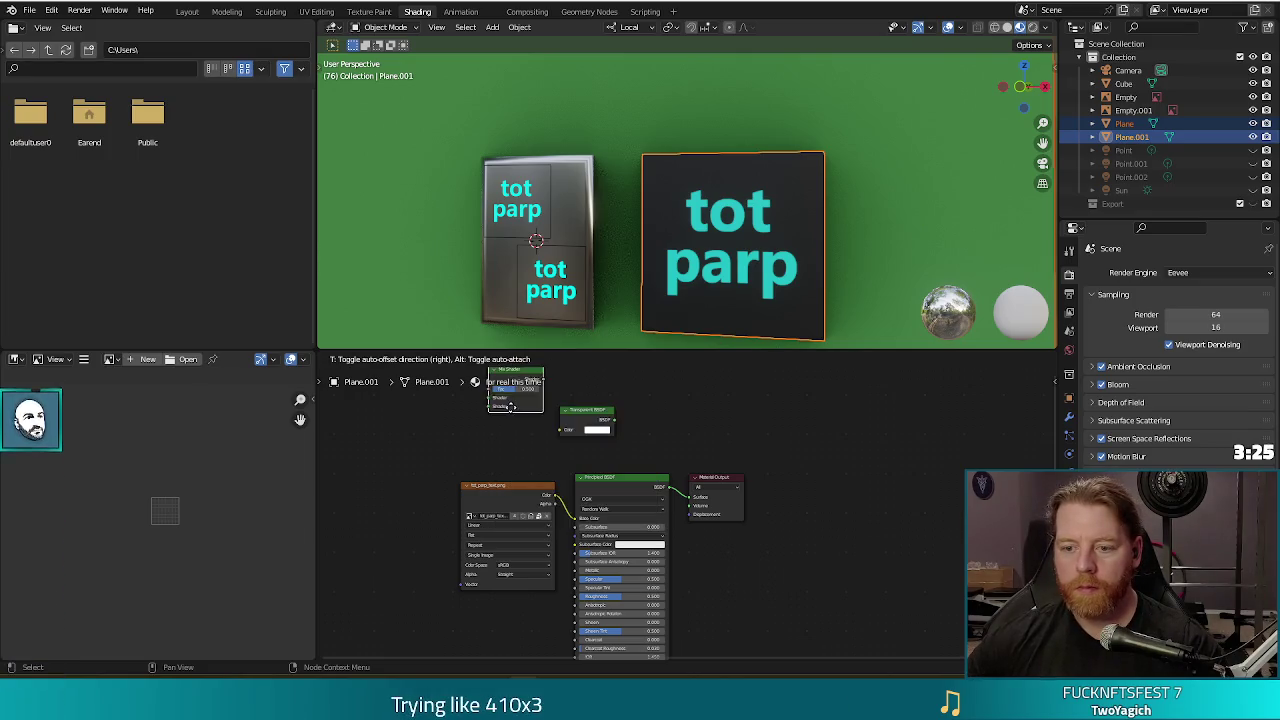
left_click(672, 443)
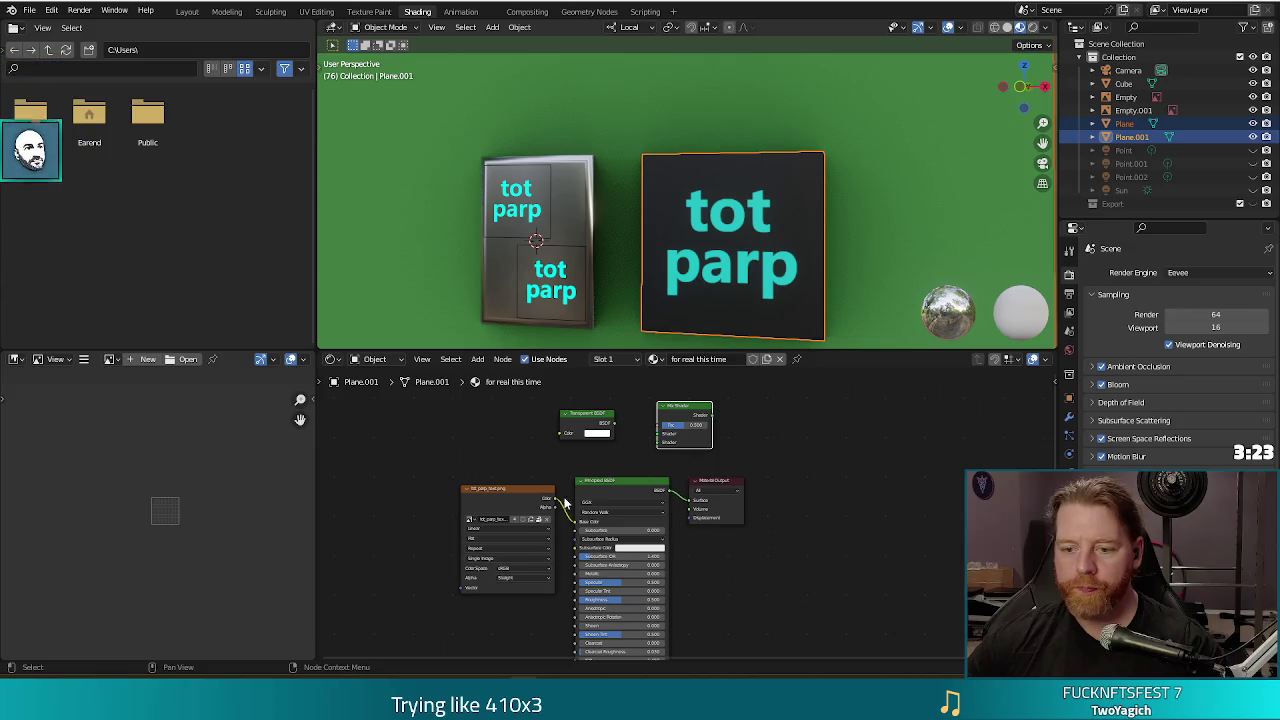
key("alt+Tab")
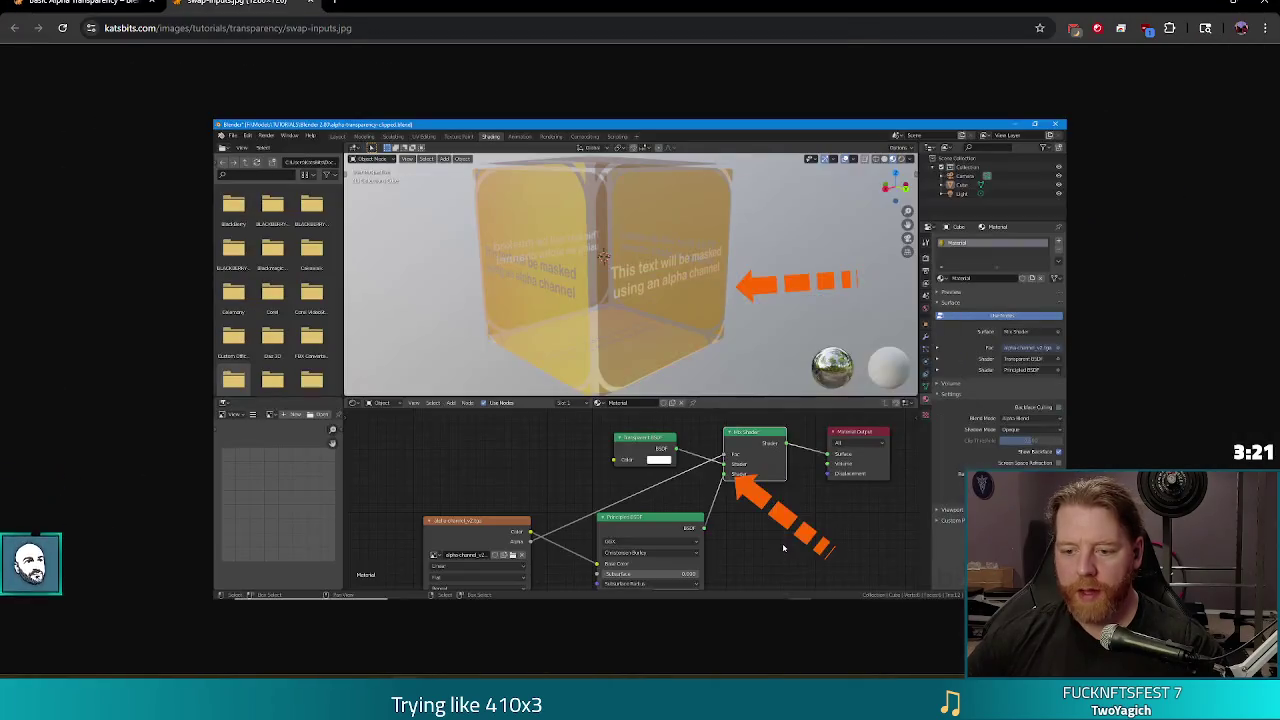
key("alt+Tab")
key("alt+Tab")
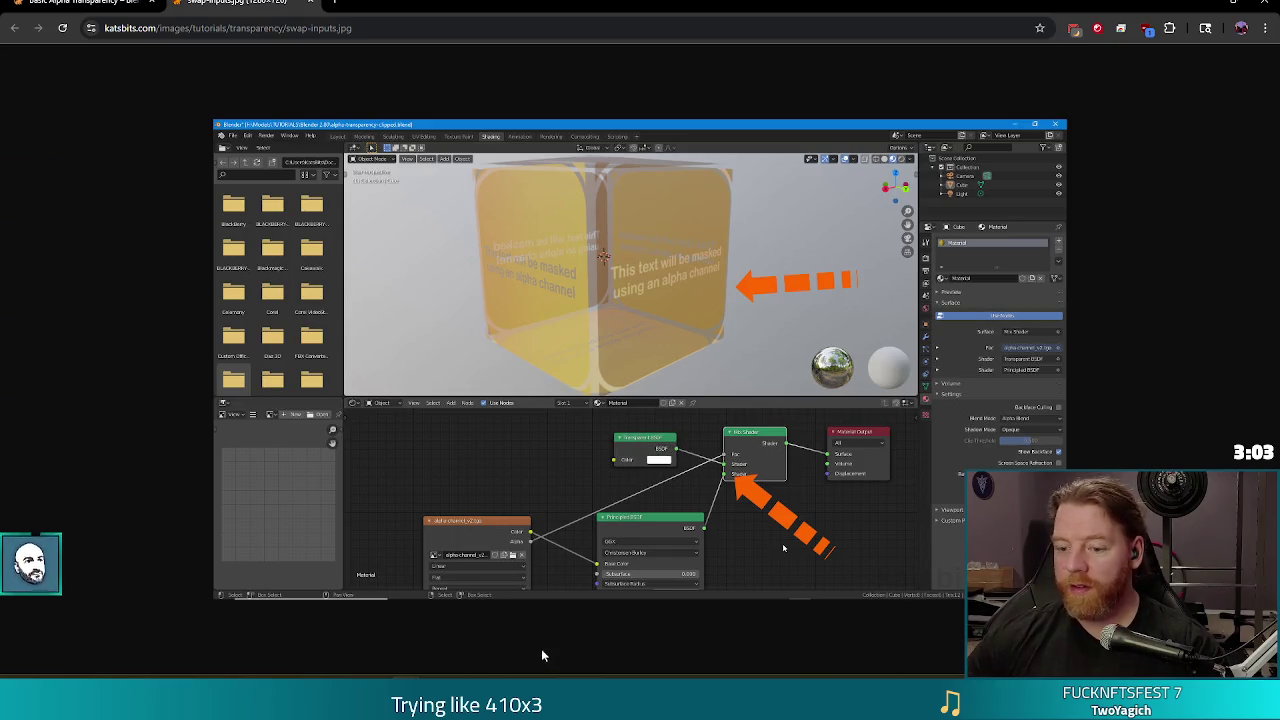
key("alt+Tab")
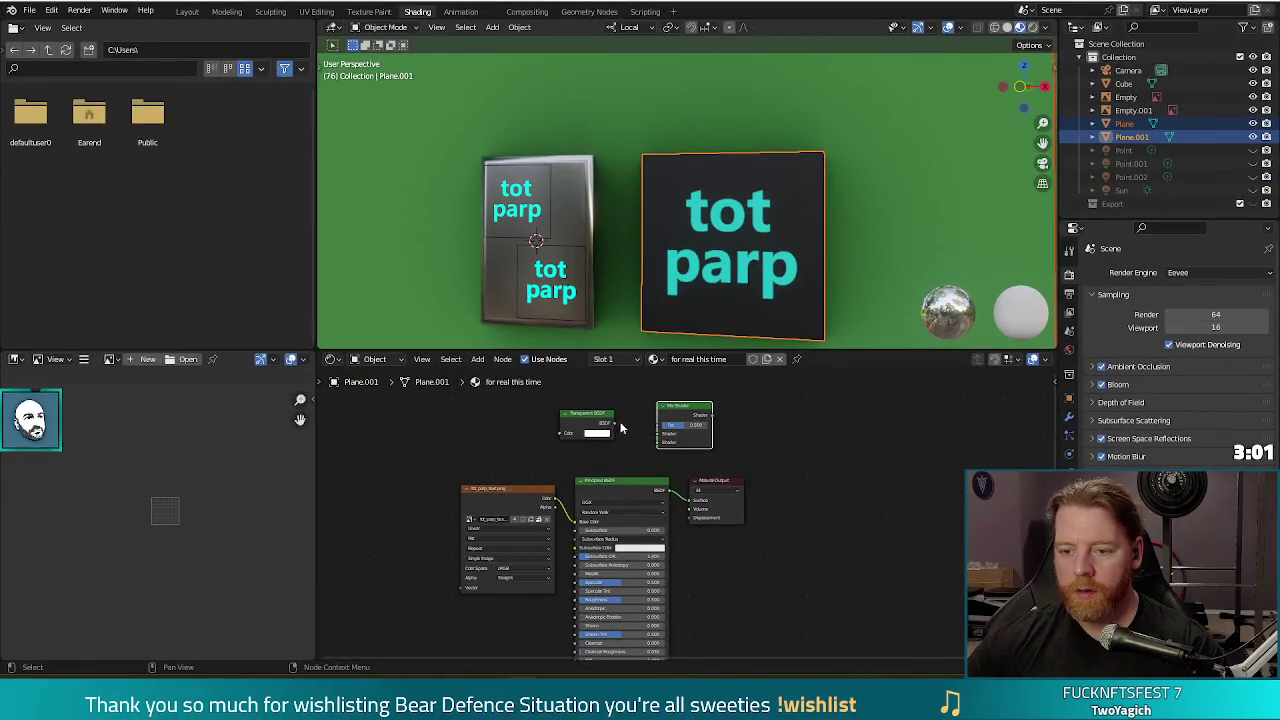
Link Transparent BSDF to the Mix Shader's top input, Principled BSDF to the bottom, and image Alpha to Fac.
key("alt+Tab")
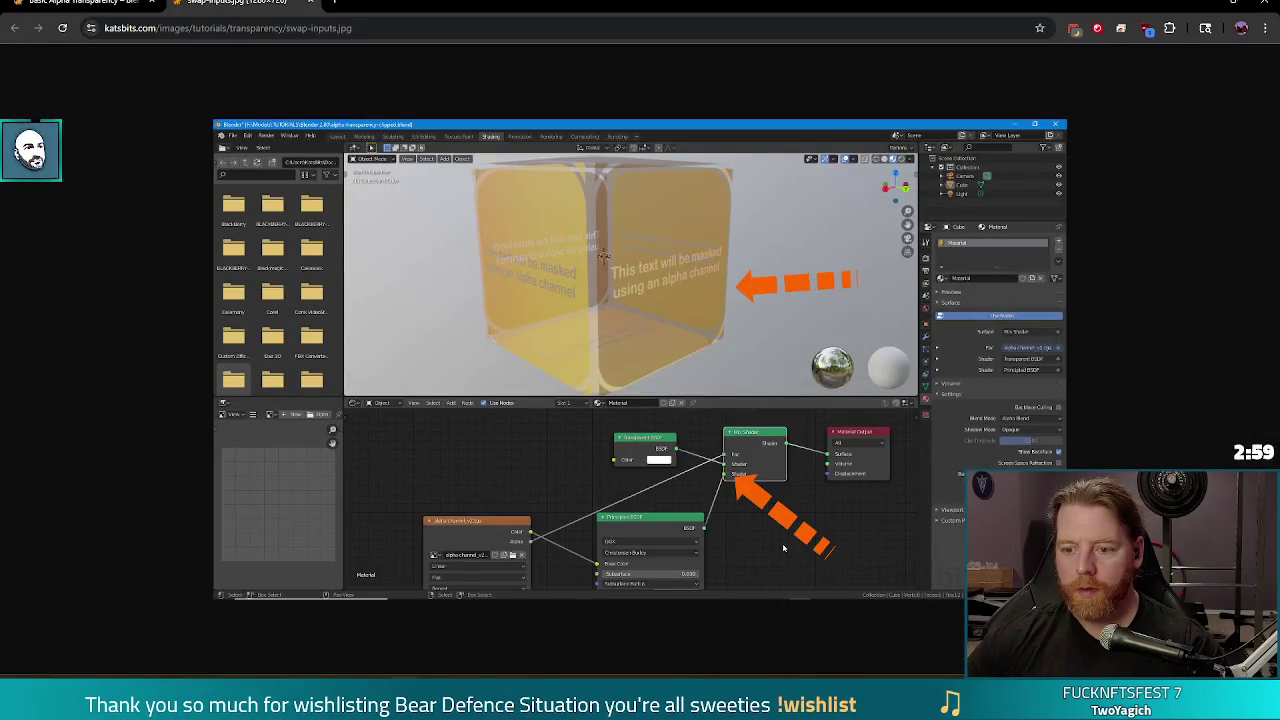
key("alt+Tab")
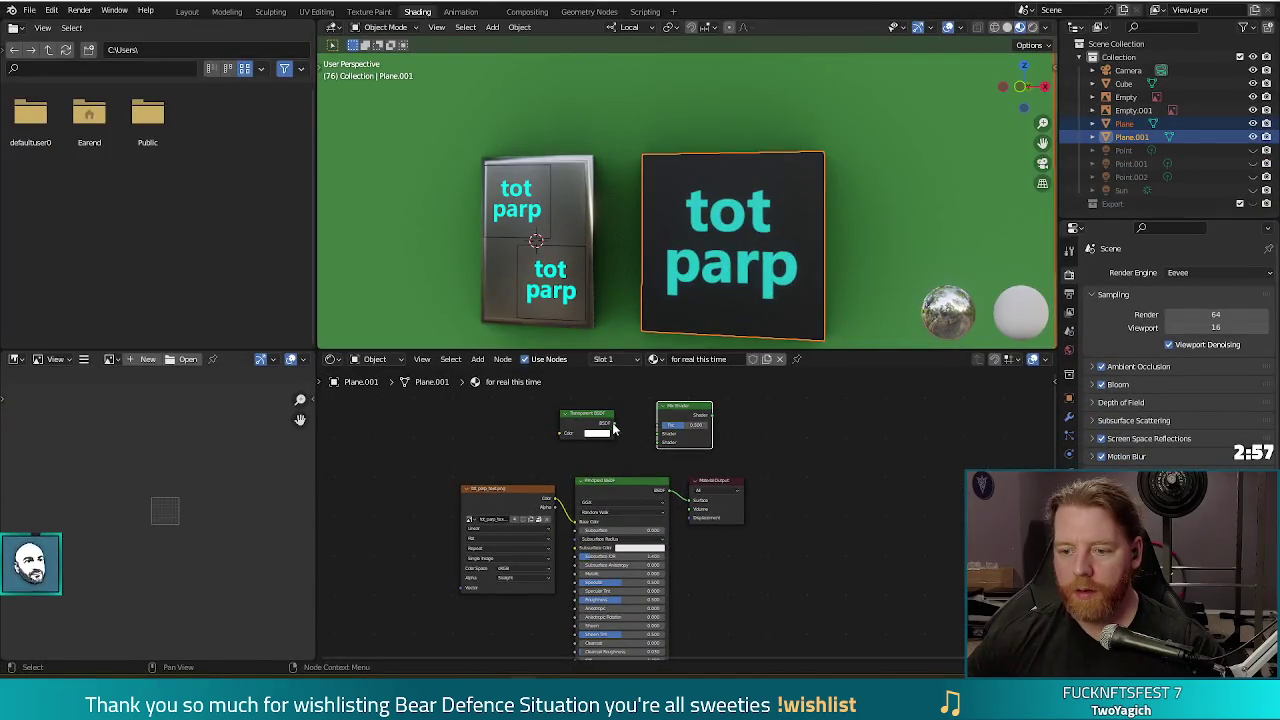
left_click_drag(613, 424, 659, 433)
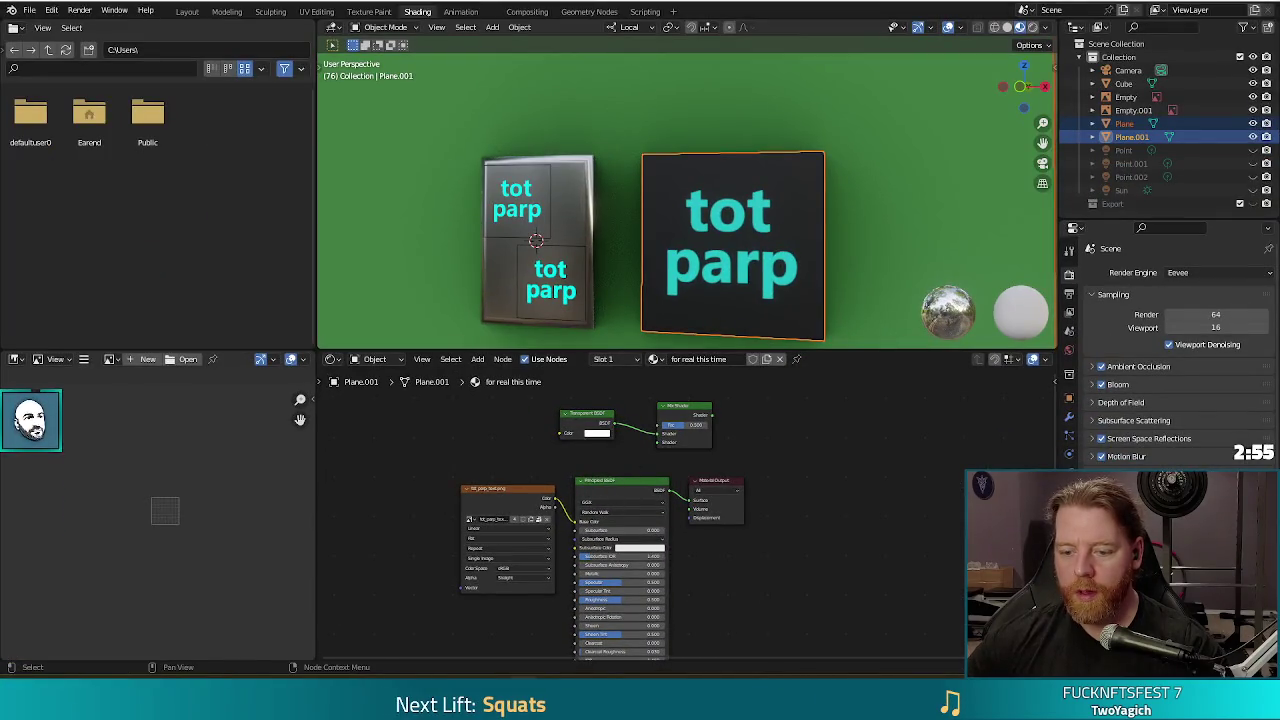
key("alt+Tab")
key("alt+Tab")
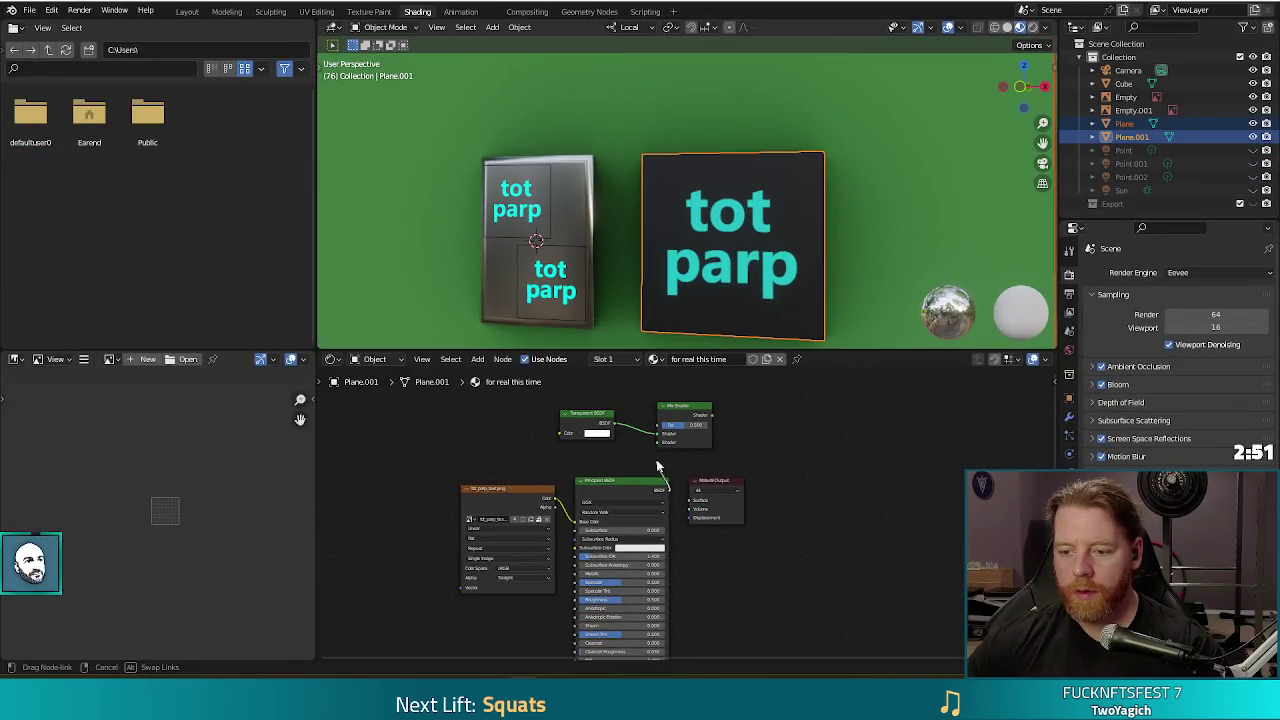
mouse_move(658, 466)
left_mouse_down()
mouse_move(661, 442)
mouse_move(690, 500)
left_mouse_up()
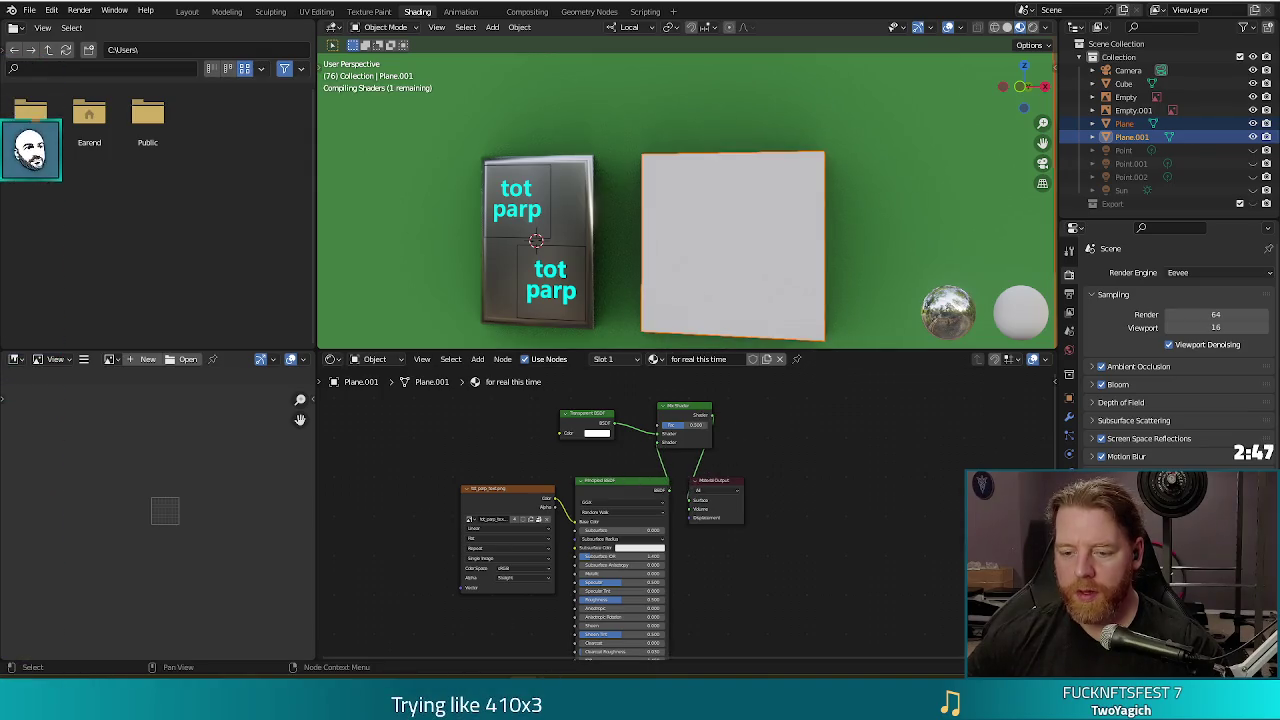
key("alt+Tab")
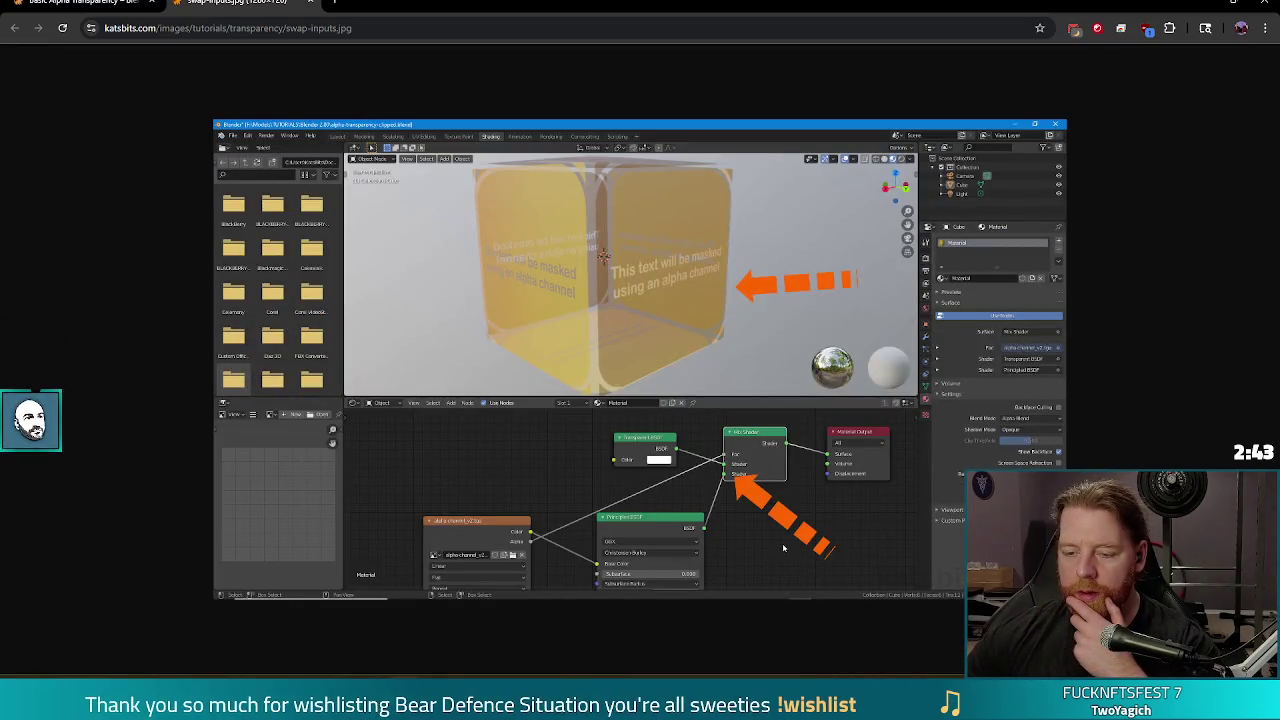
key("alt+Tab")
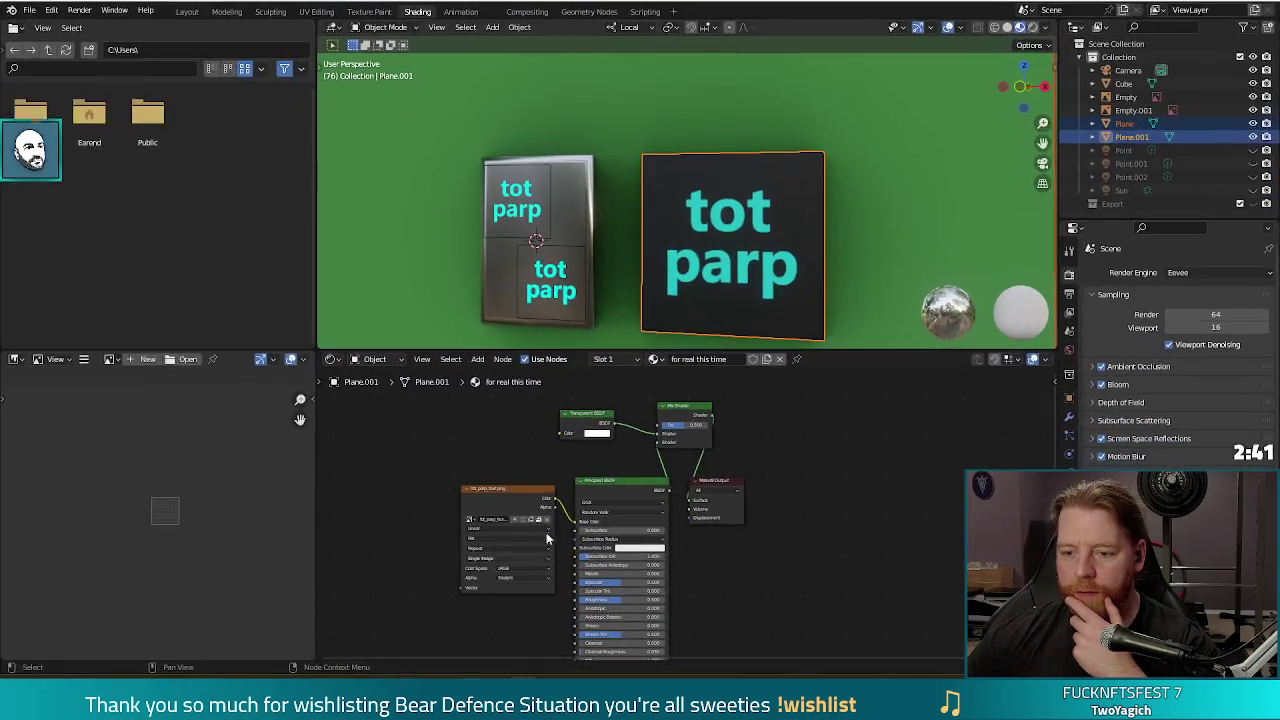
left_click_drag(590, 476, 658, 425)
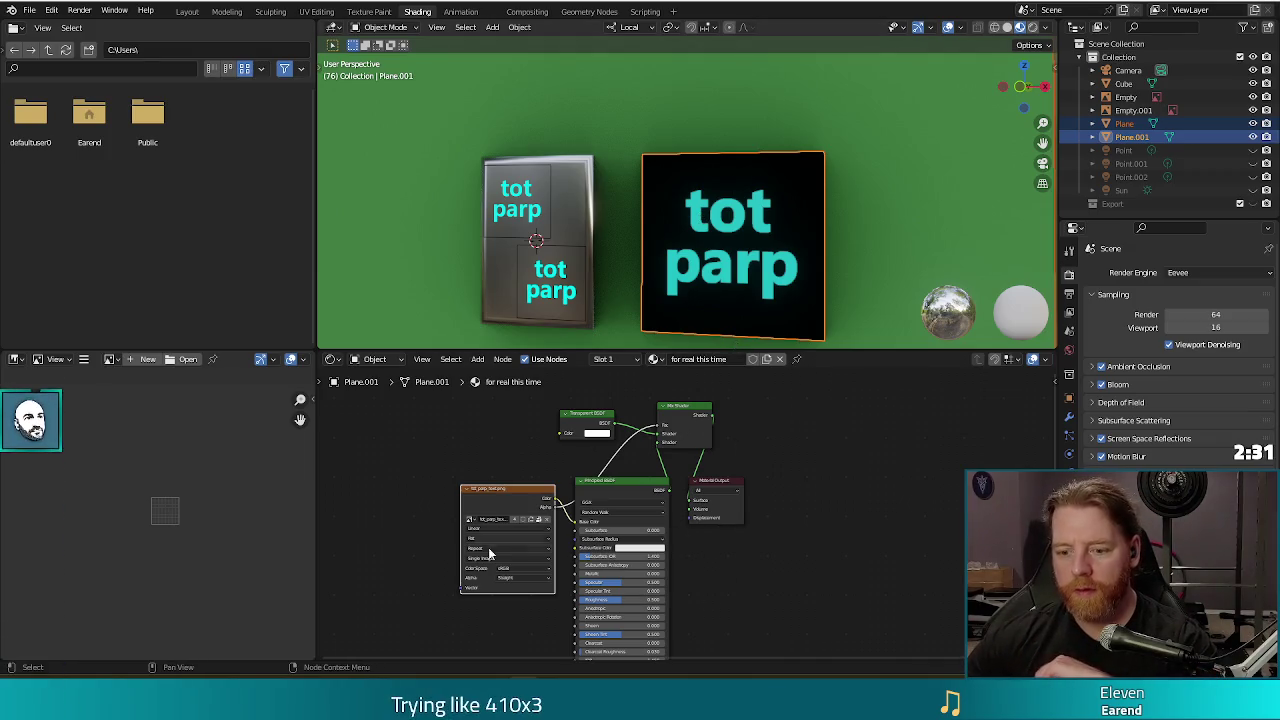
left_click(478, 622)
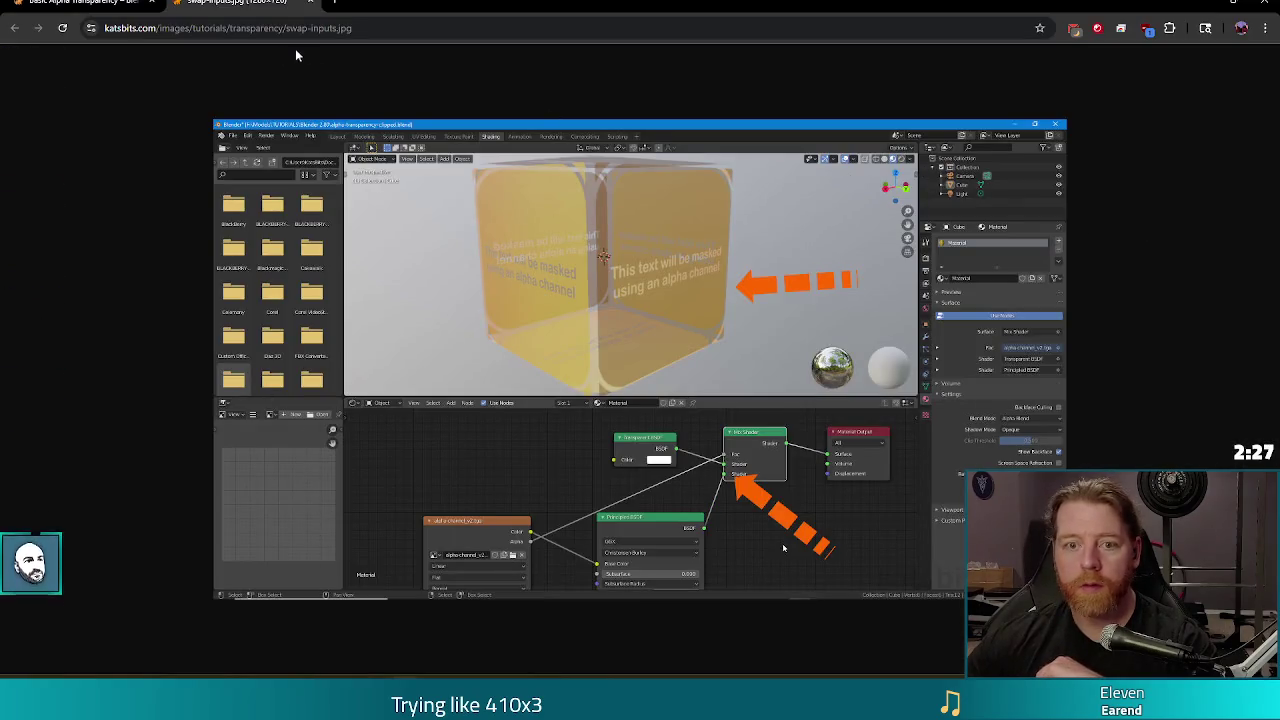
Scroll the Basic Alpha Transparency article down to its Material Settings section.
key("ctrl+shift+Tab")
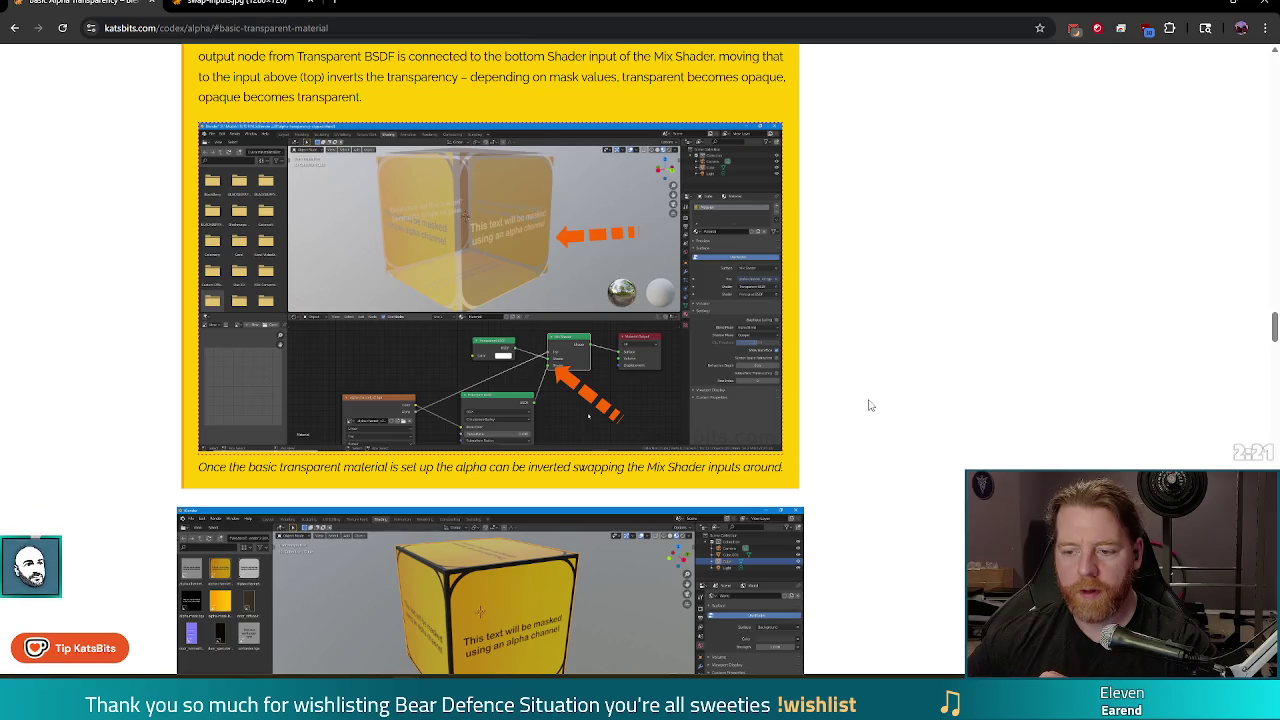
scroll(848, 430, "down", 2)
scroll(845, 431, "down", 1)
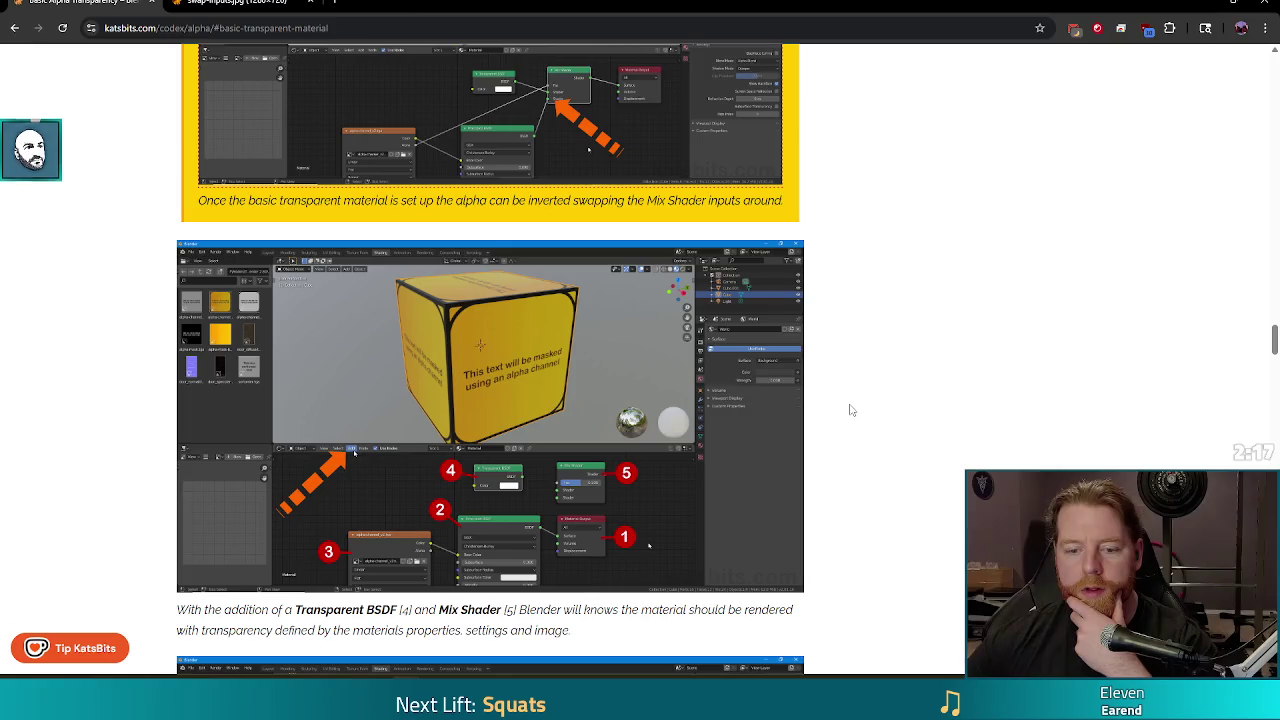
scroll(851, 410, "down", 2)
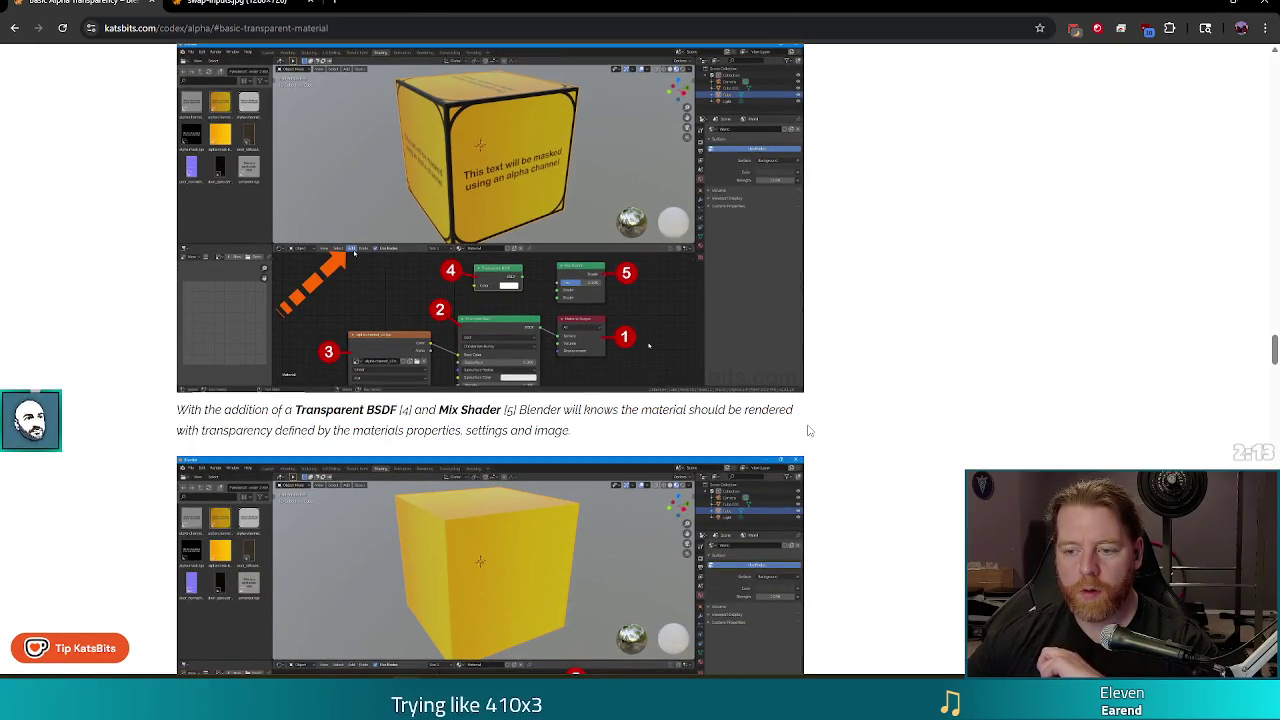
scroll(808, 432, "down", 2)
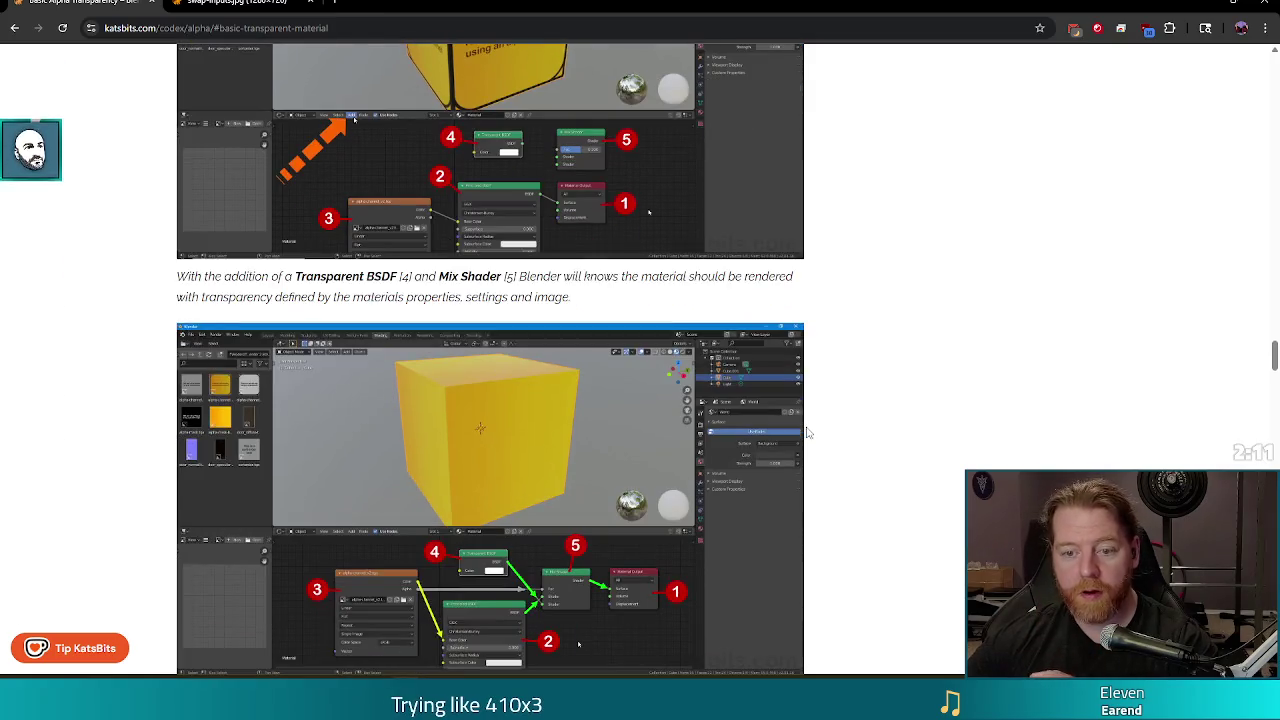
scroll(848, 424, "down", 2)
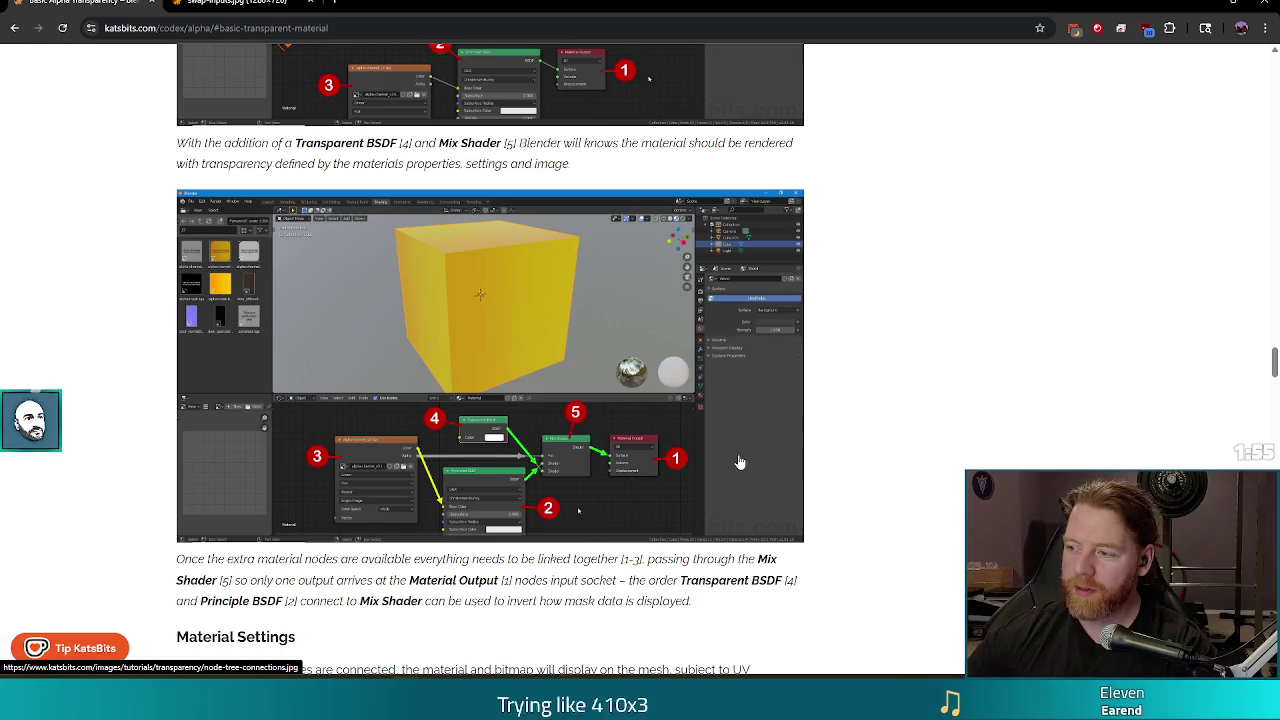
scroll(986, 440, "down", 1)
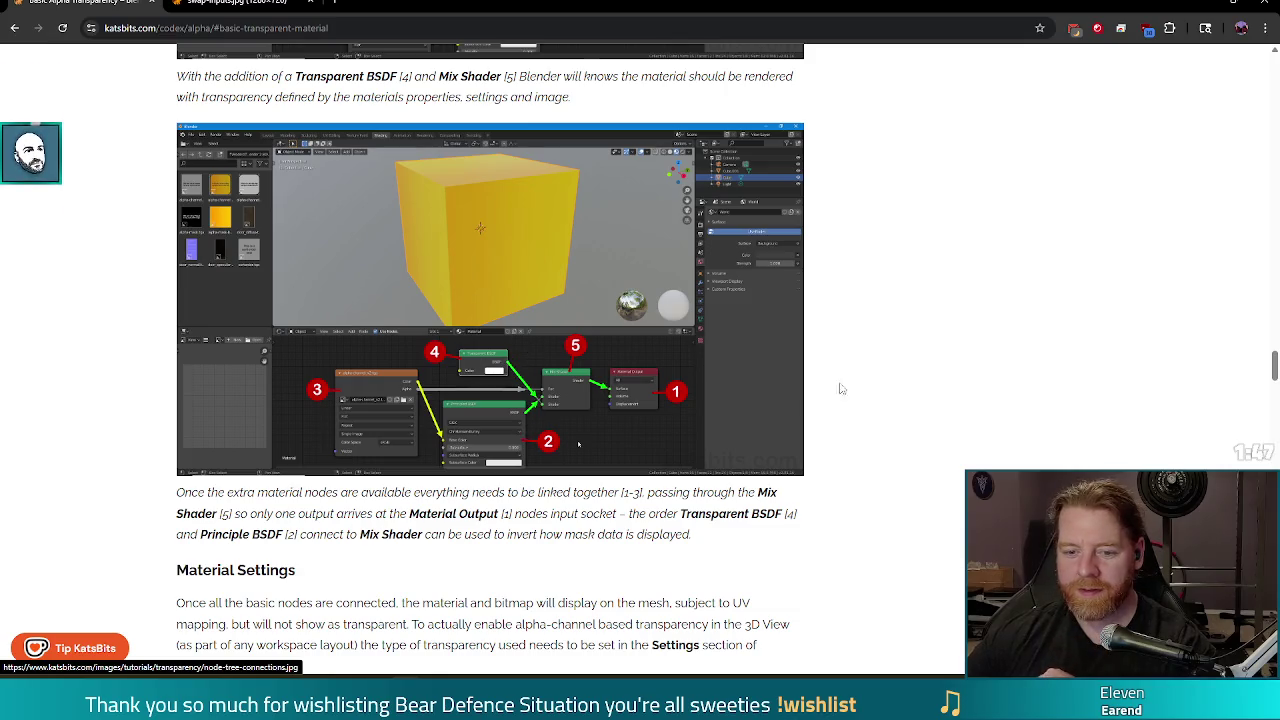
scroll(880, 375, "down", 1)
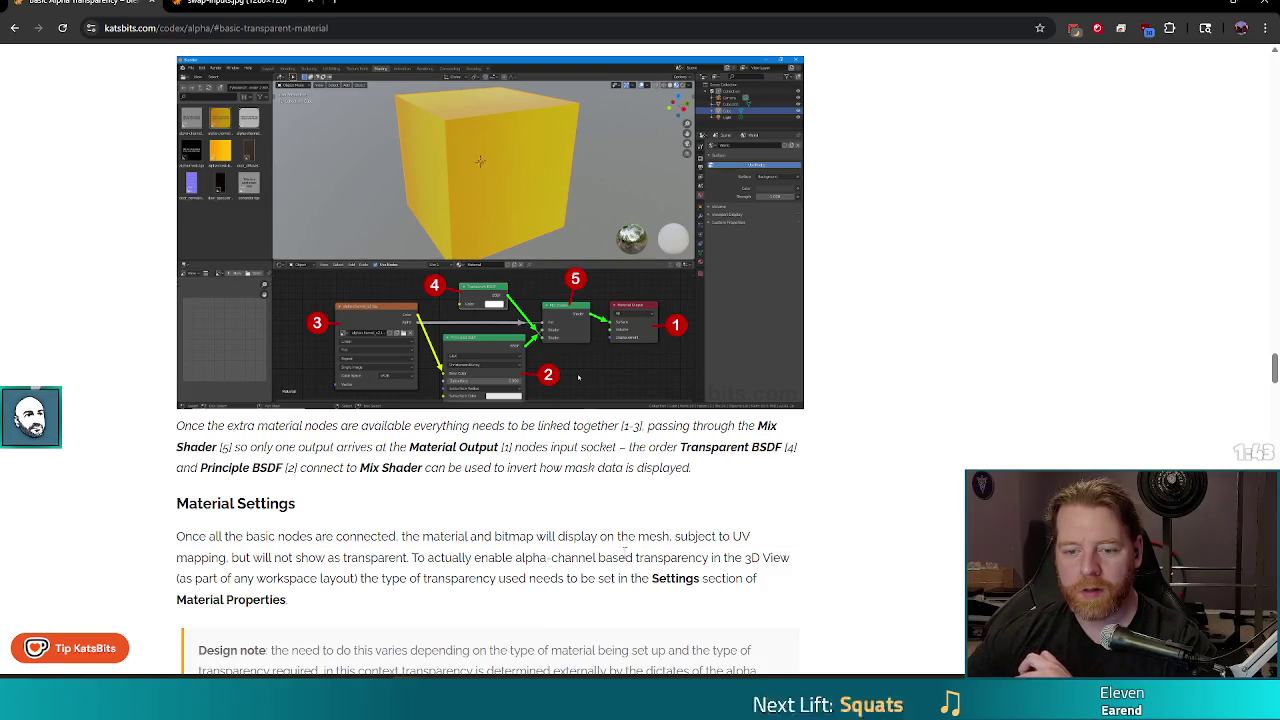
scroll(612, 556, "down", 1)
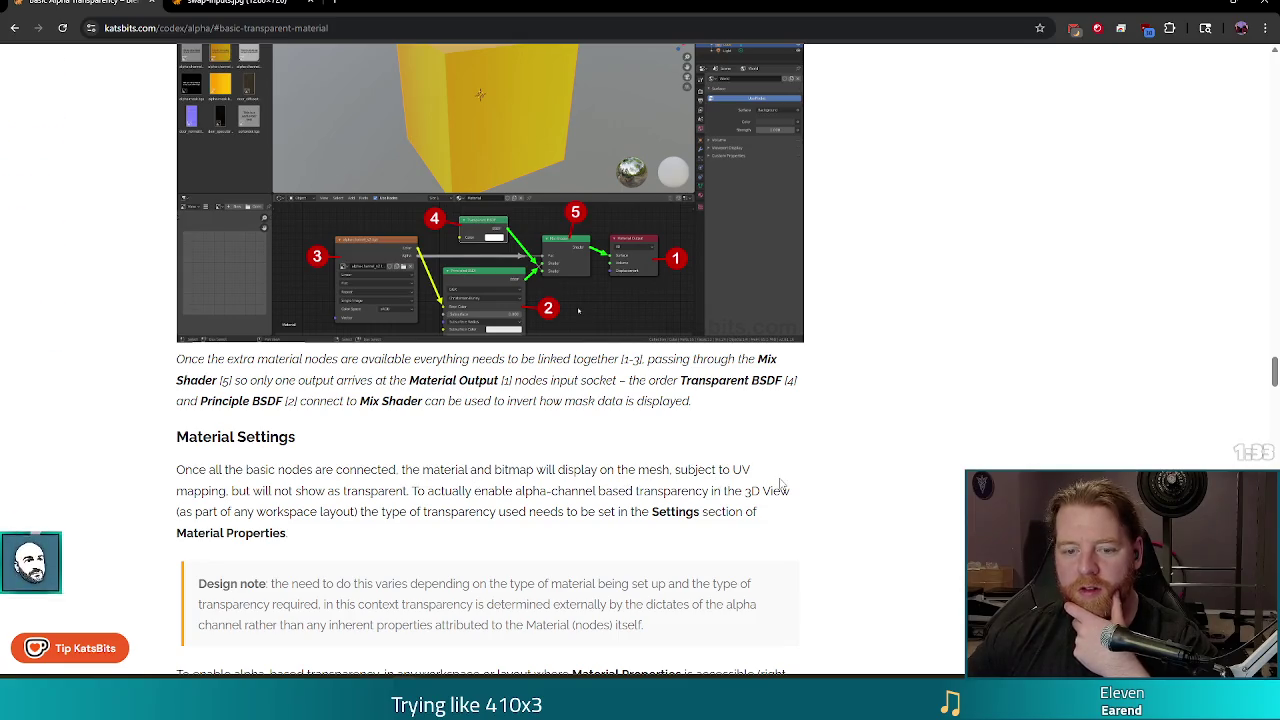
scroll(581, 289, "down", 2)
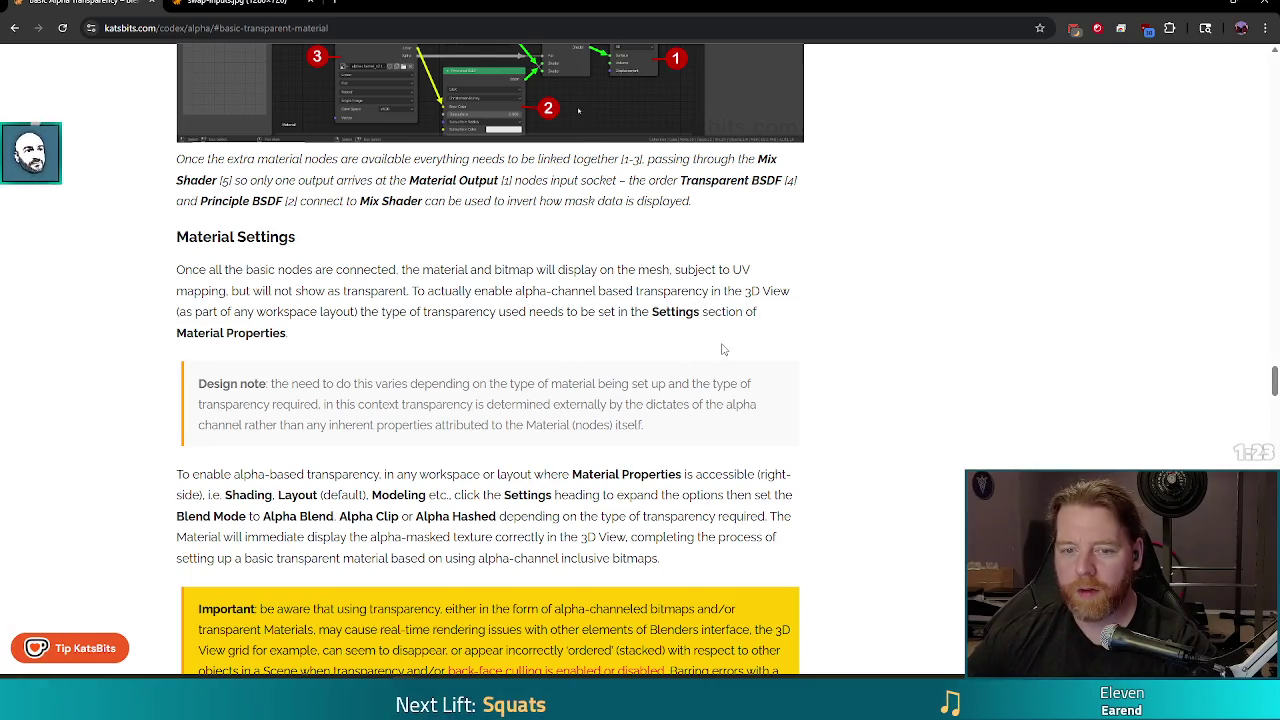
scroll(724, 349, "down", 3)
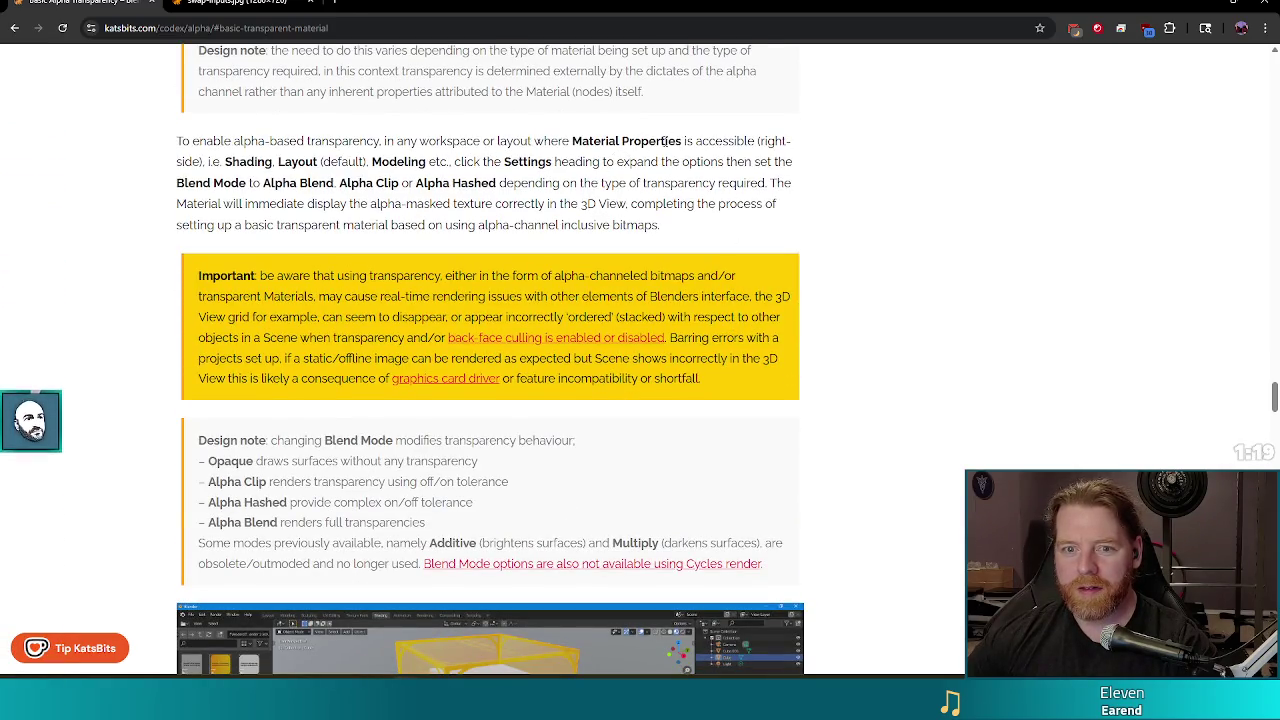
scroll(665, 141, "down", 4)
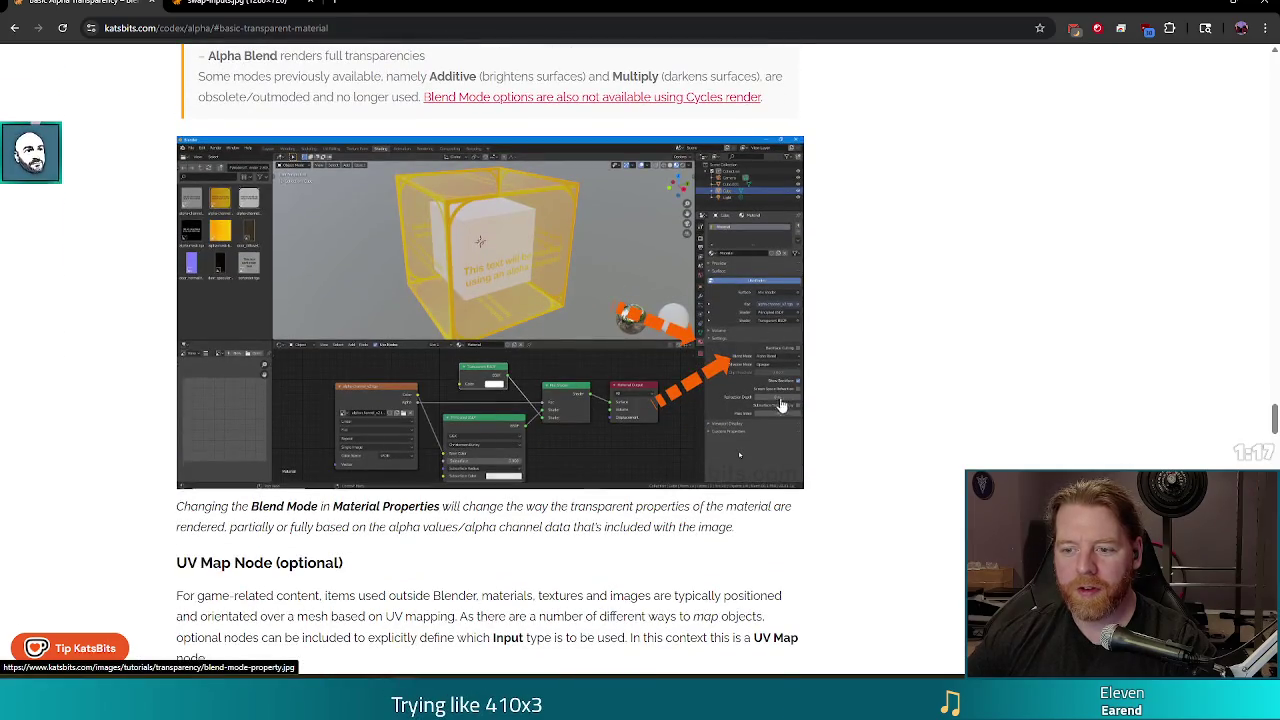
View the Blend Mode screenshot full size, then return to the article and Blender.
left_click(765, 362)
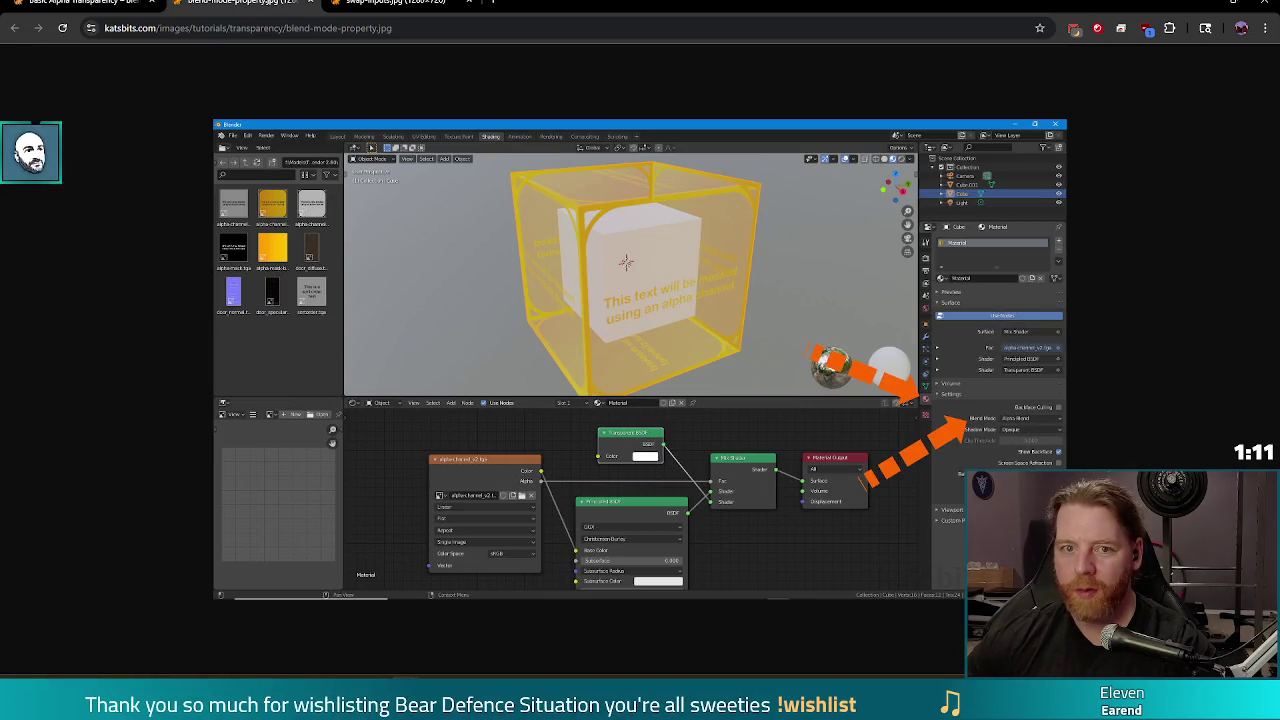
key("alt+Left")
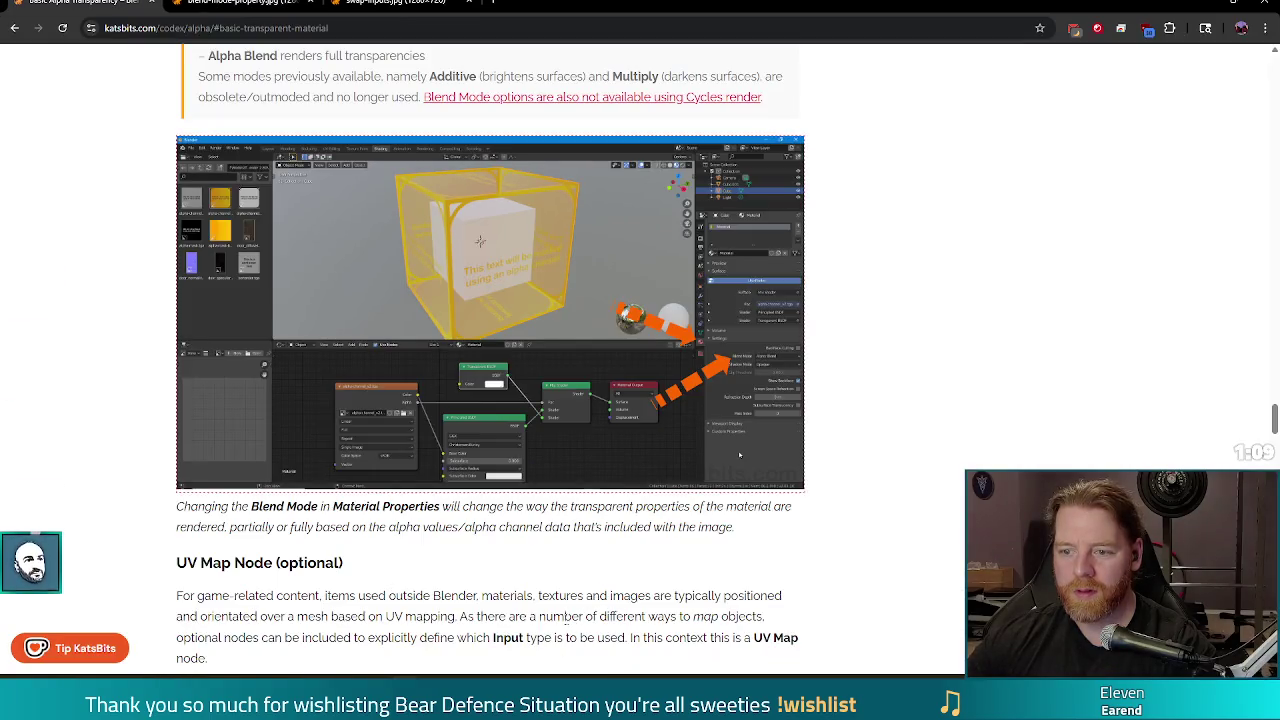
key("alt+Tab")
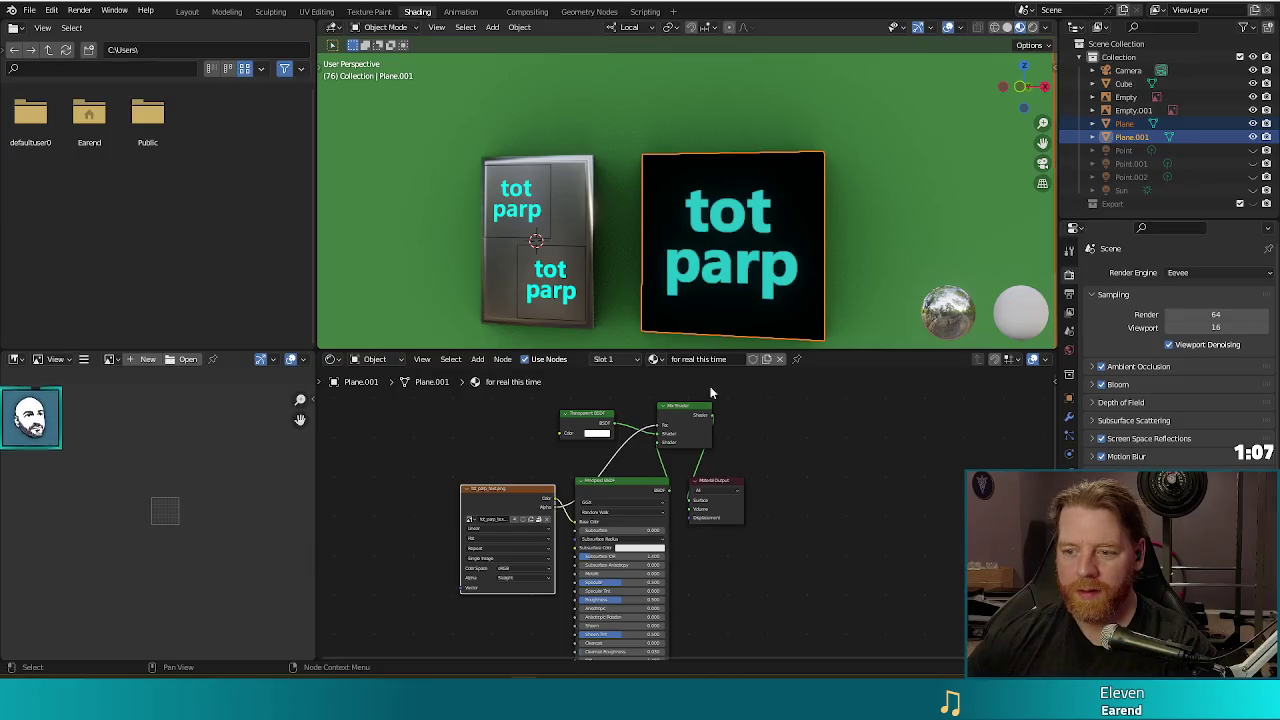
Set the text plane material's Blend Mode to Alpha Blend and remove the image Empty.
left_click(1069, 349)
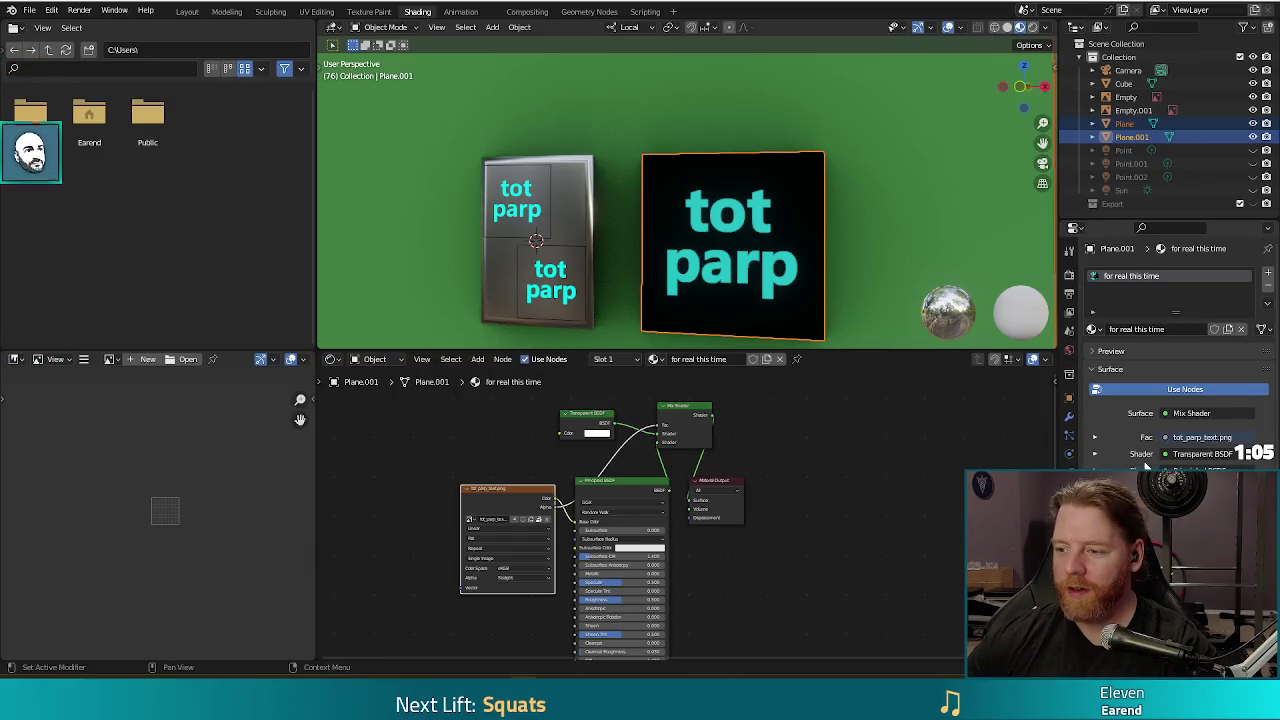
scroll(1147, 465, "down", 2)
scroll(1147, 465, "down", 3)
left_click(1199, 392)
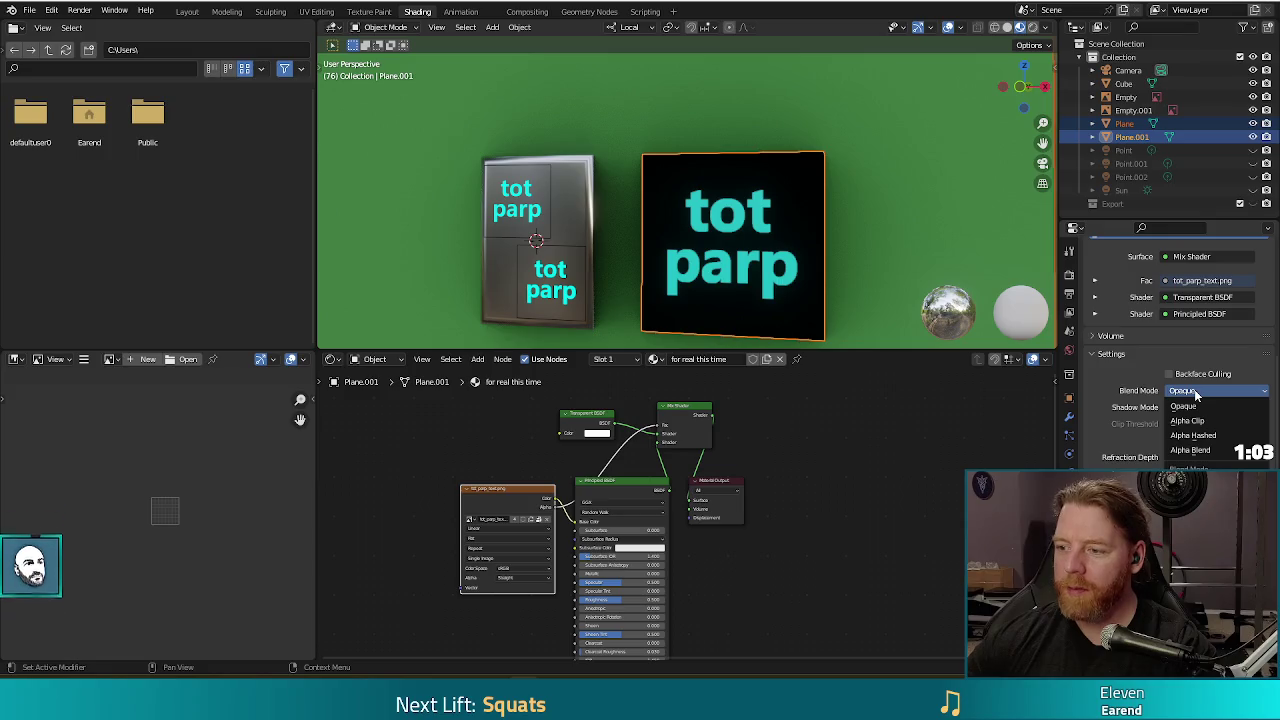
left_click(1200, 452)
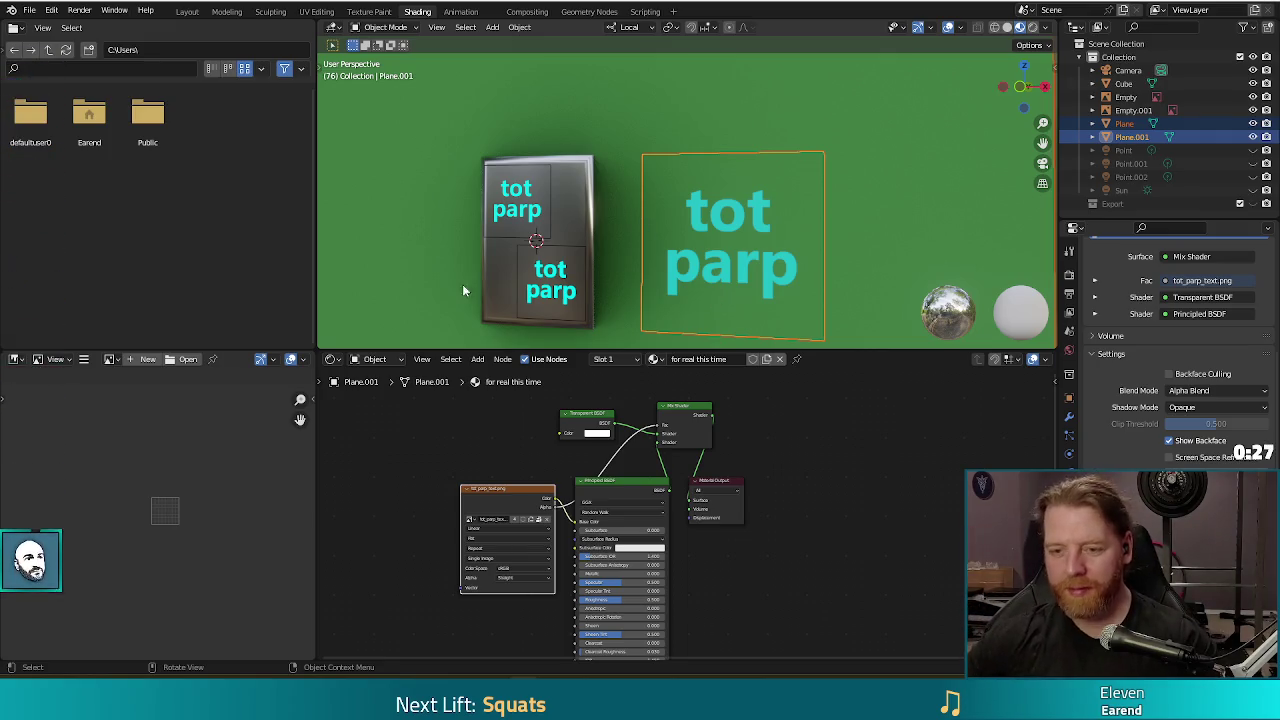
key("ctrl+z")
Delete the remaining Empty and select the tot parp text plane.
key("ctrl+z")
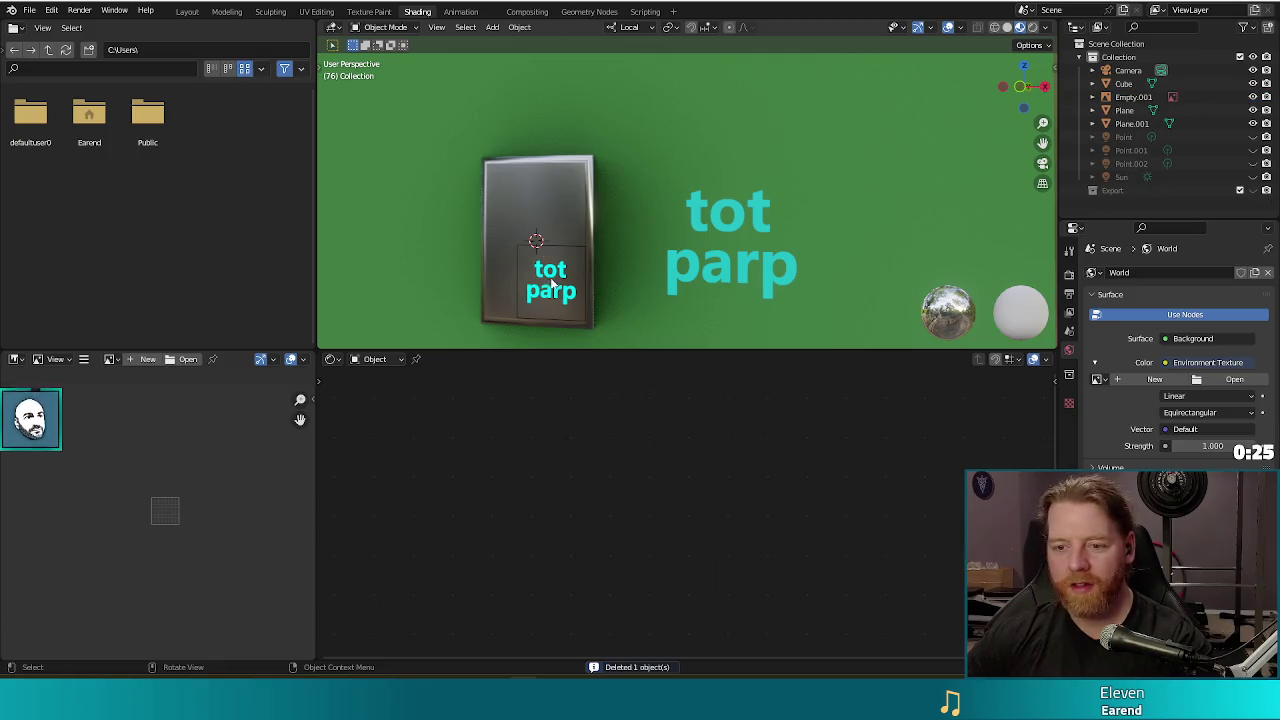
key("ctrl+z")
left_click(732, 220)
middle_click_drag(822, 202, 888, 234)
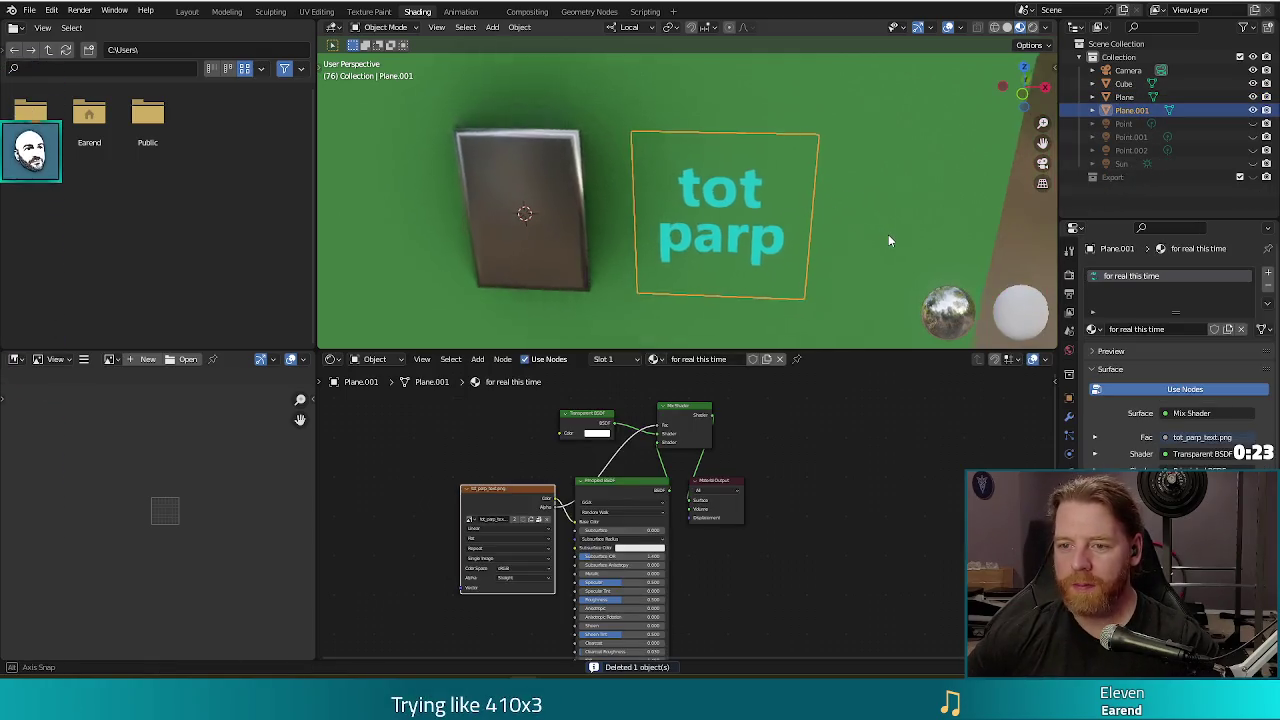
Test-render the scene twice with F12 to check the transparent text beside the cube.
key("F12")
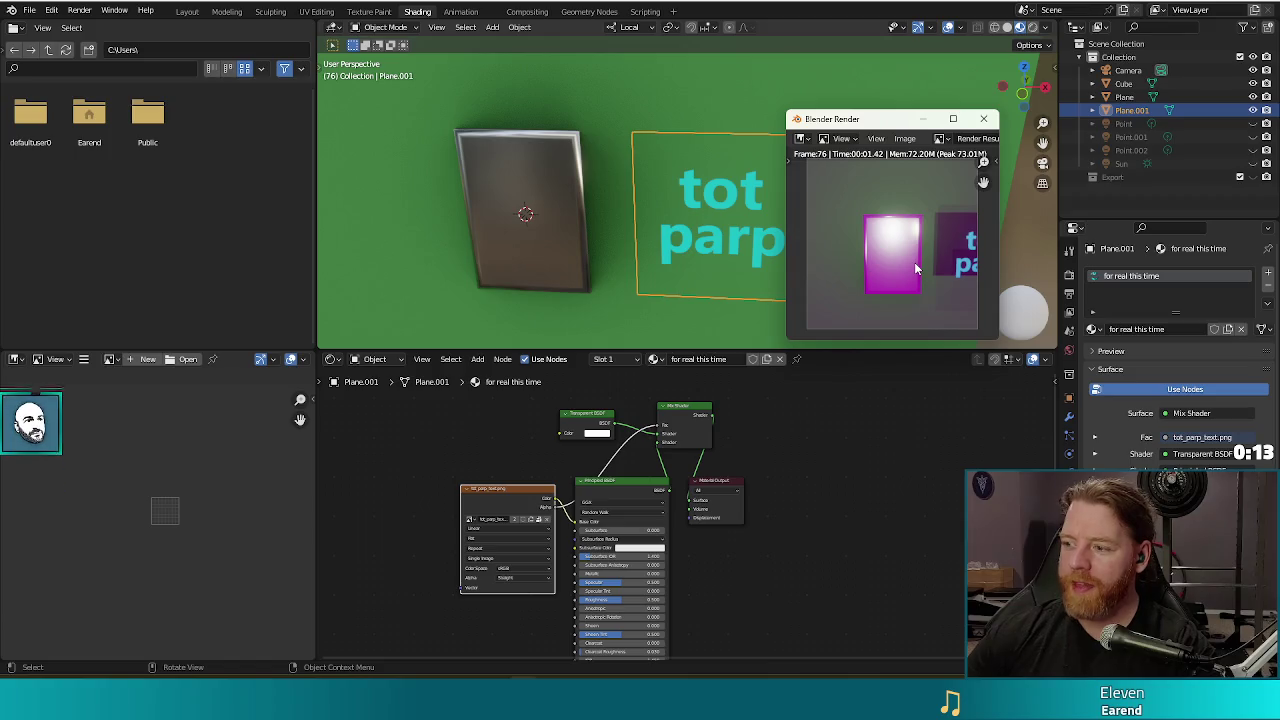
left_click(986, 119)
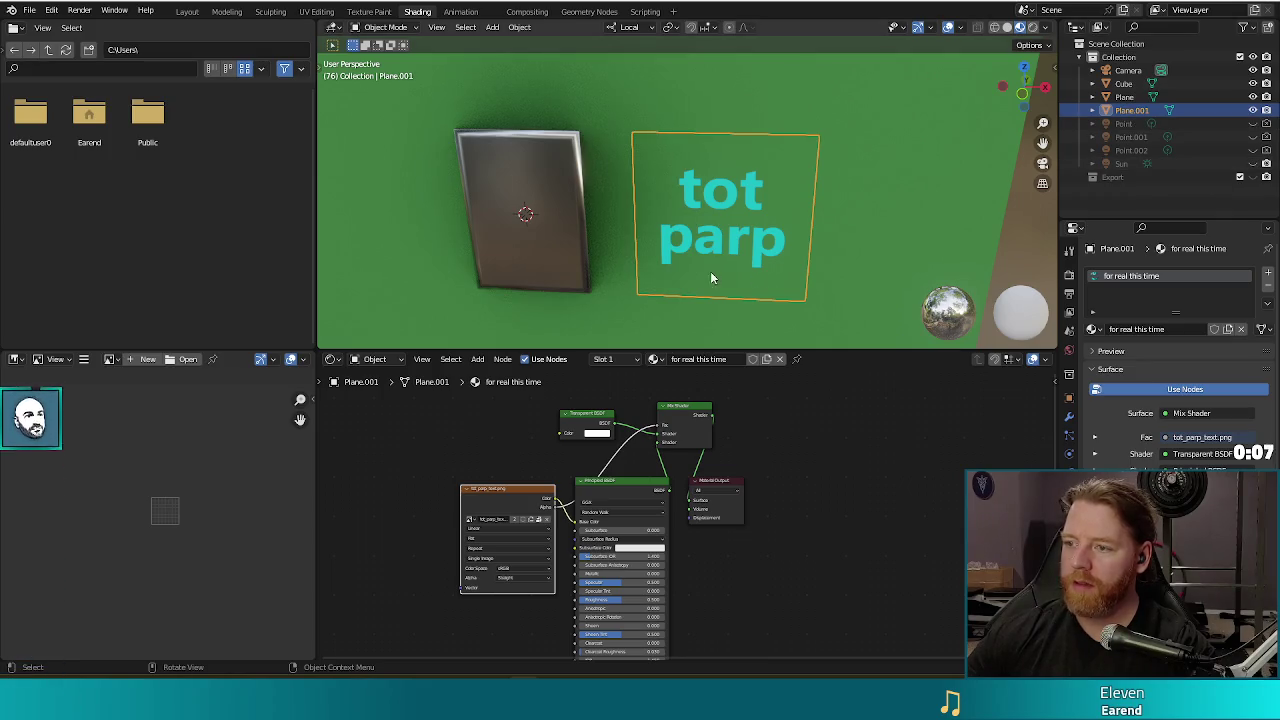
key("F12")
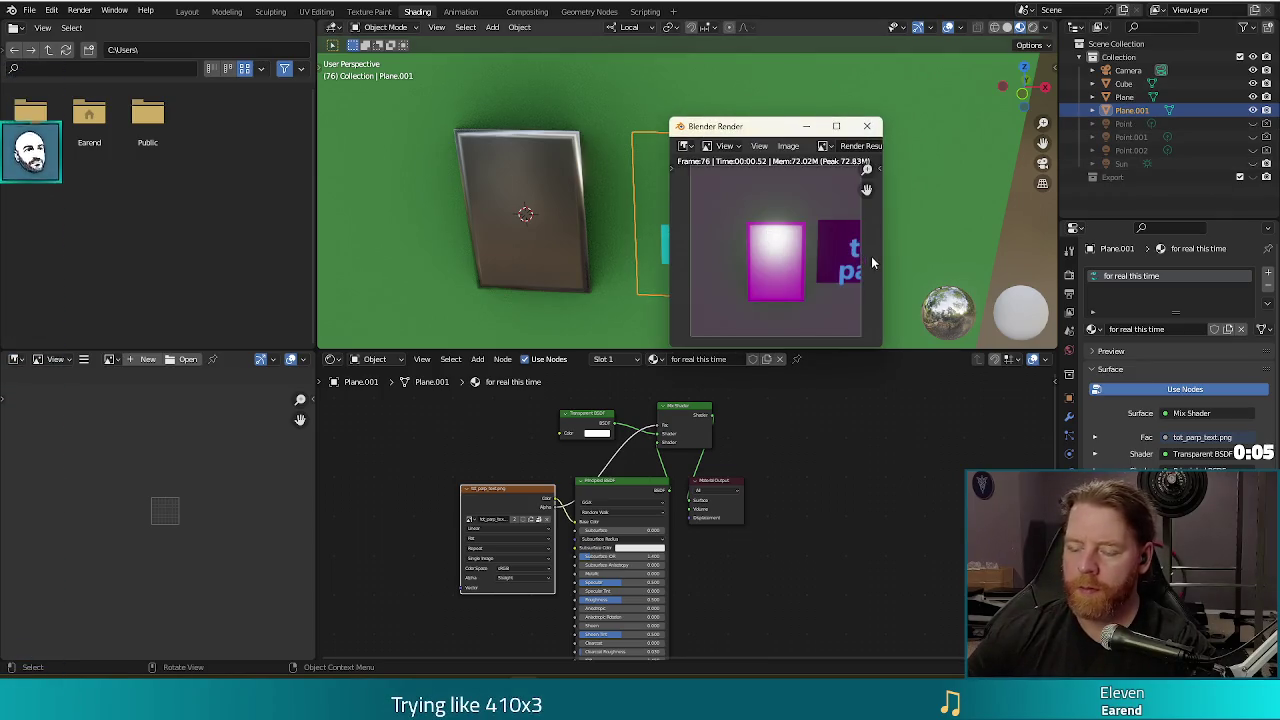
left_click(867, 126)
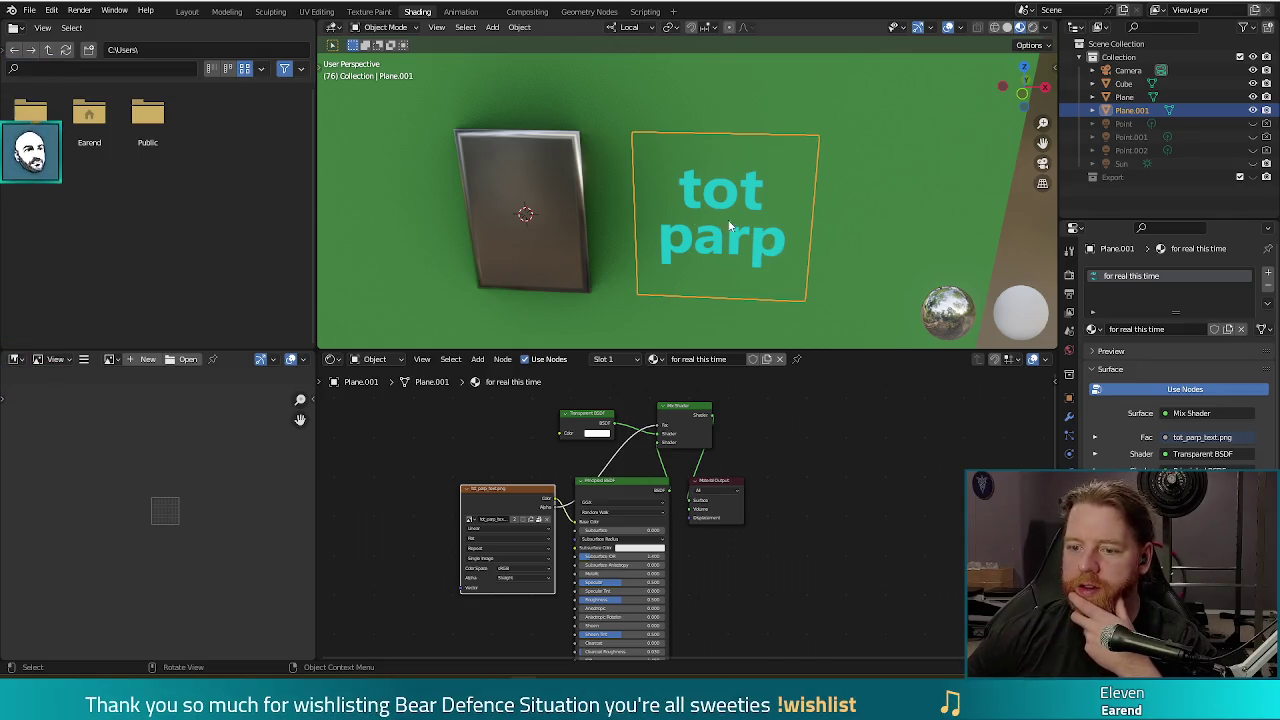
scroll(843, 232, "down", 3)
middle_click_drag(843, 232, 810, 230)
mouse_move(857, 266)
middle_mouse_down()
mouse_move(796, 209)
mouse_move(843, 224)
middle_mouse_up()
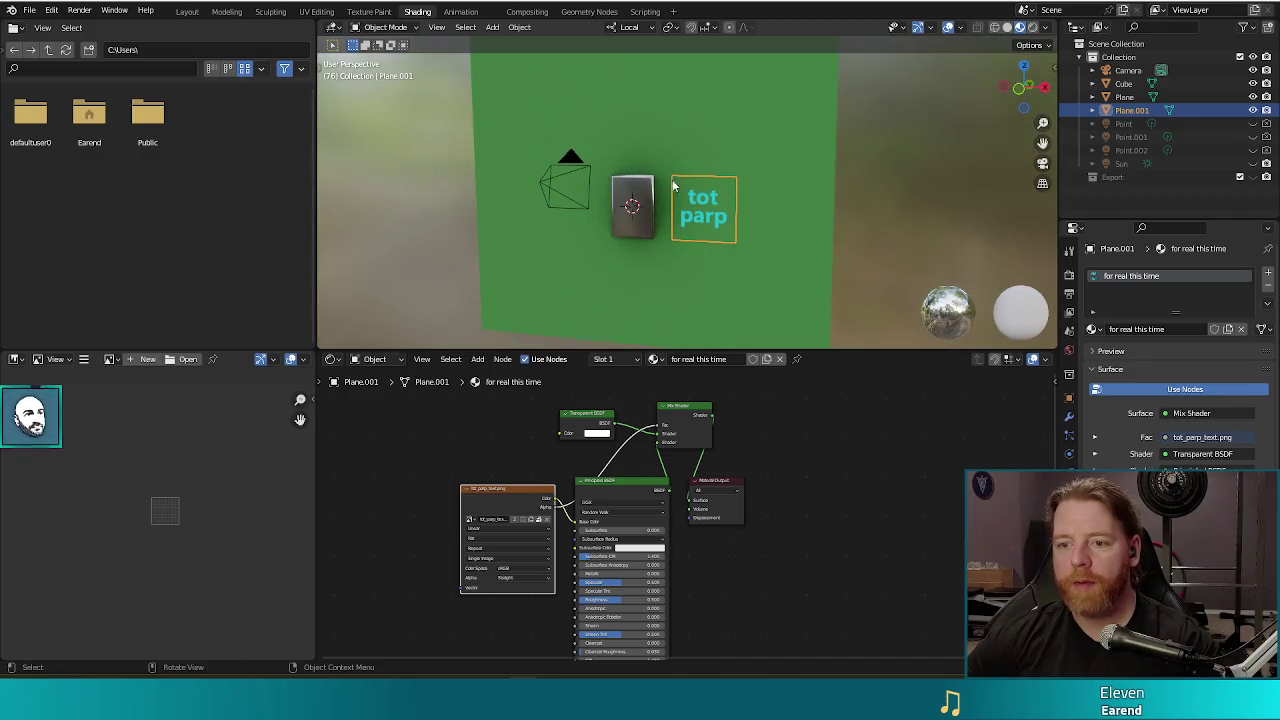
left_click(1252, 111)
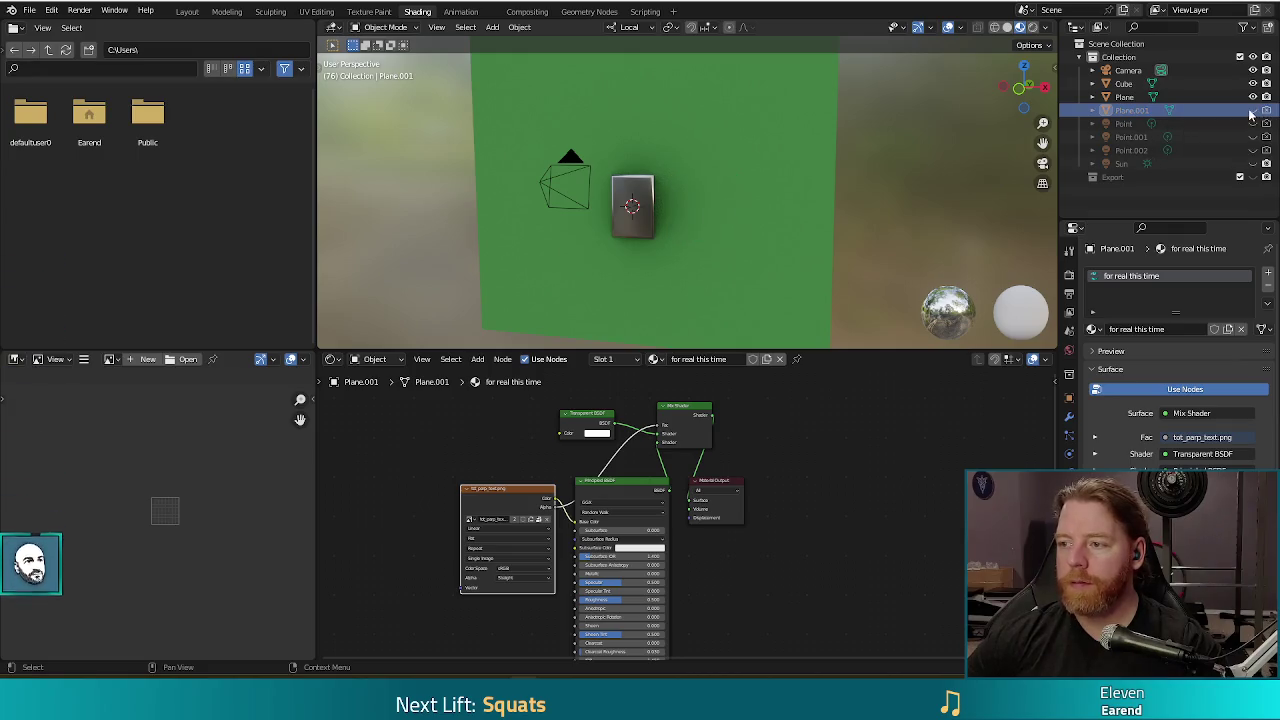
key("F12")
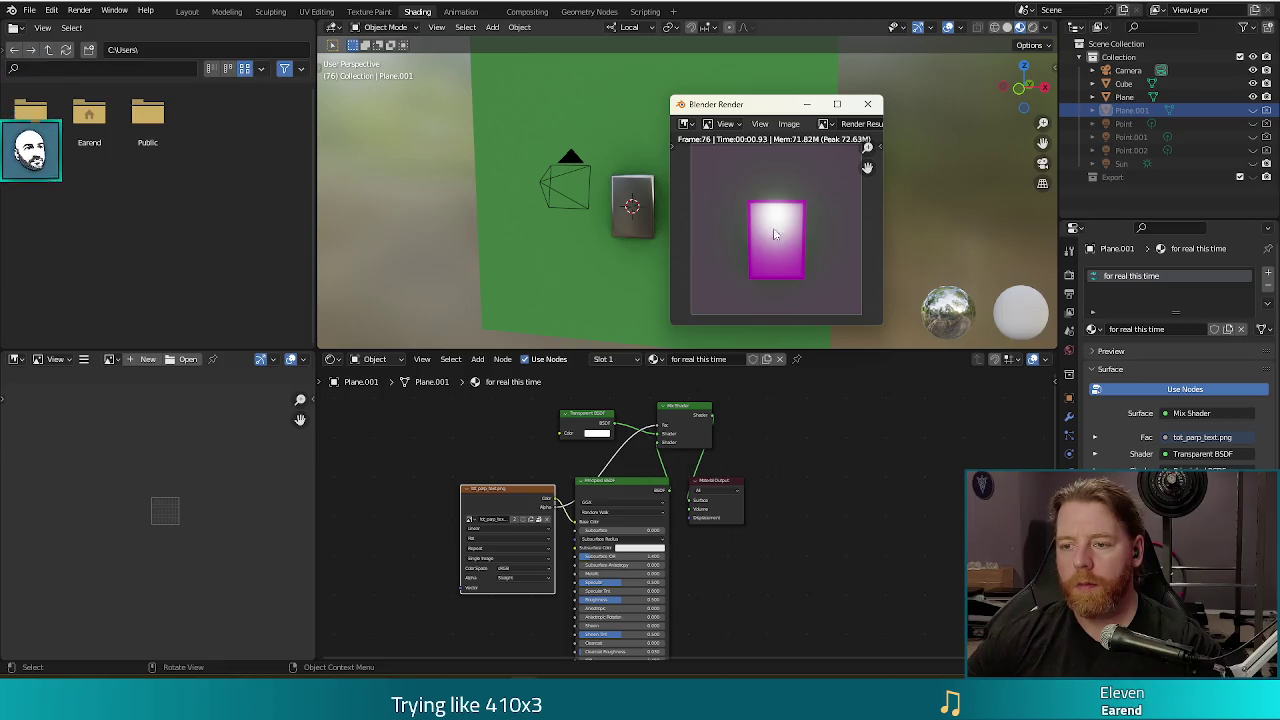
key("Escape")
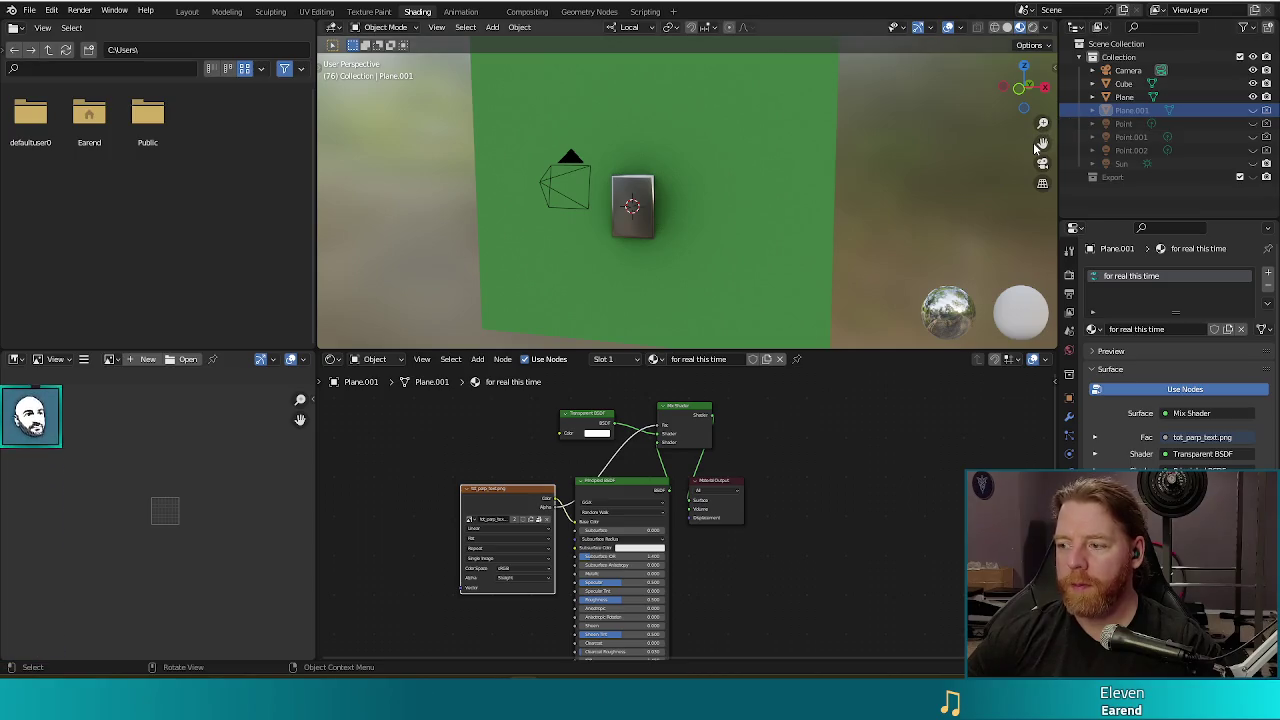
key("F12")
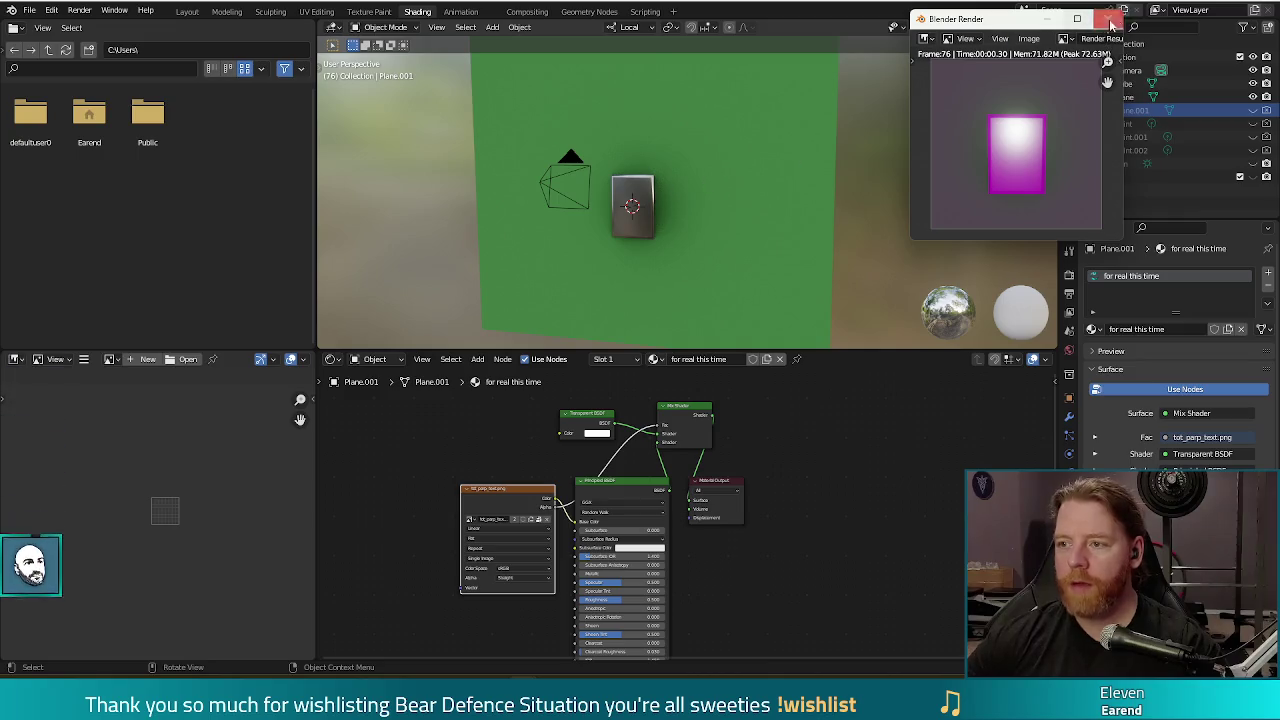
key("F11")
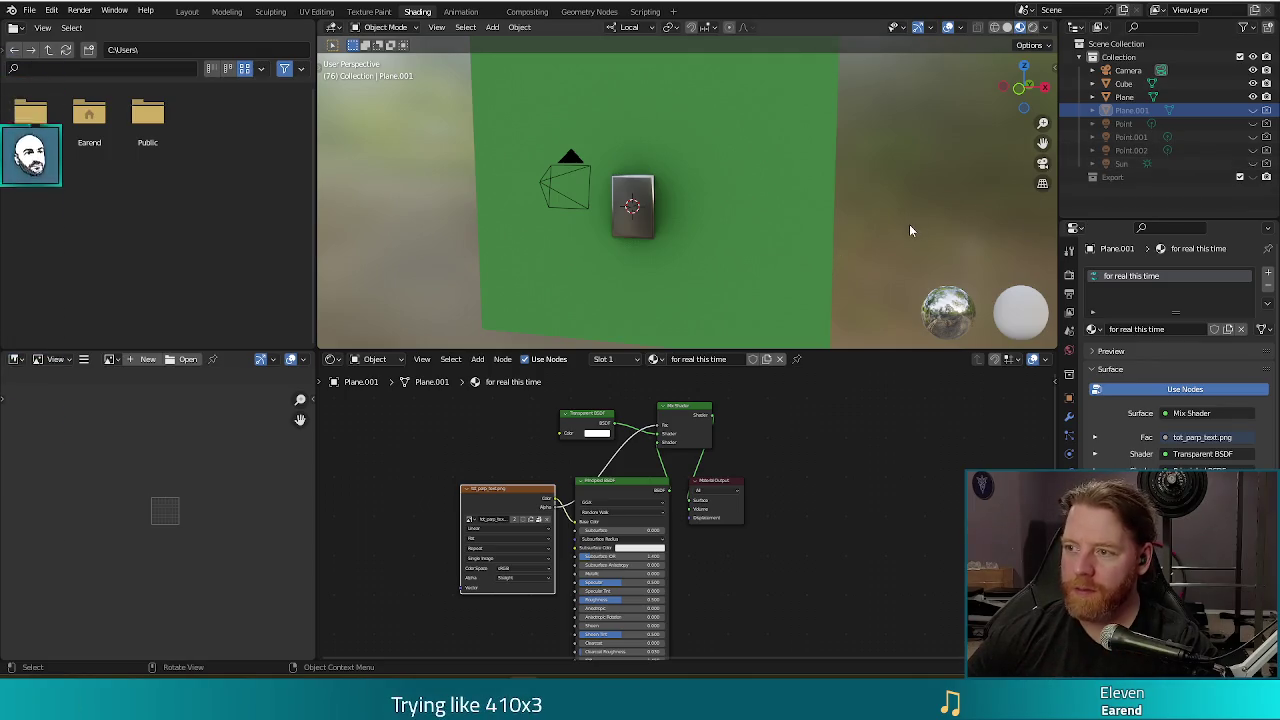
key("F12")
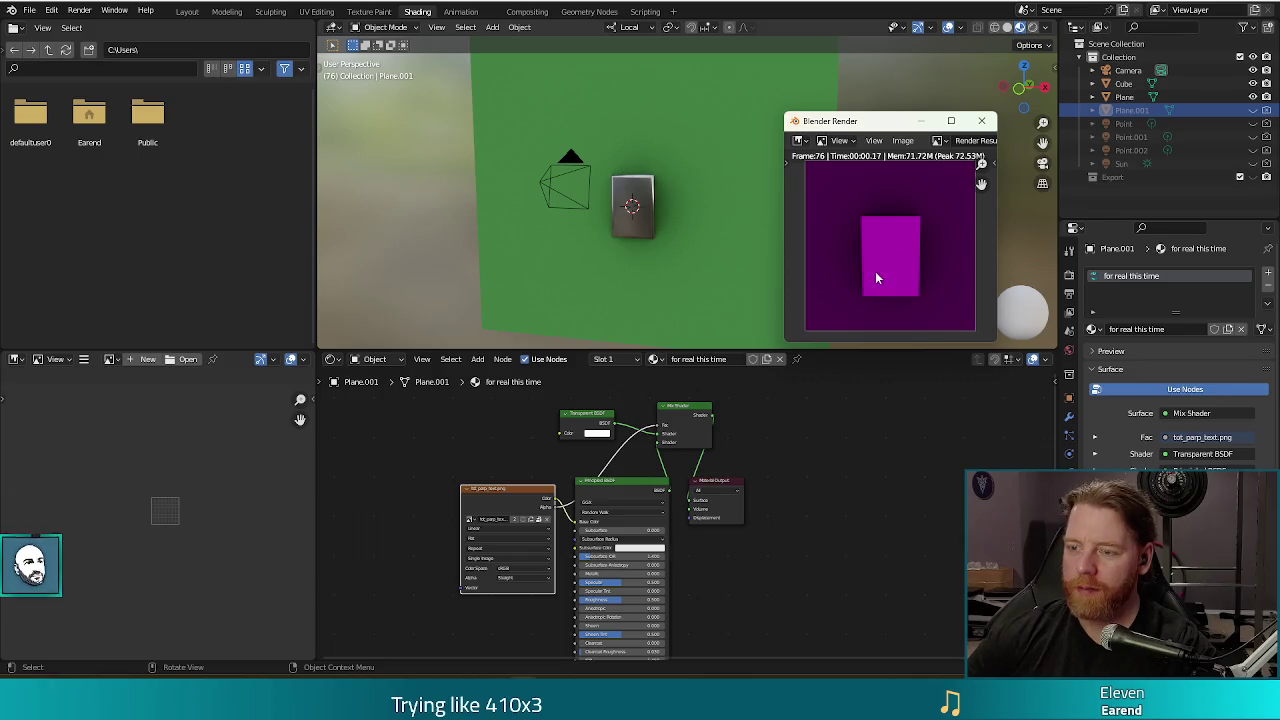
left_click(981, 120)
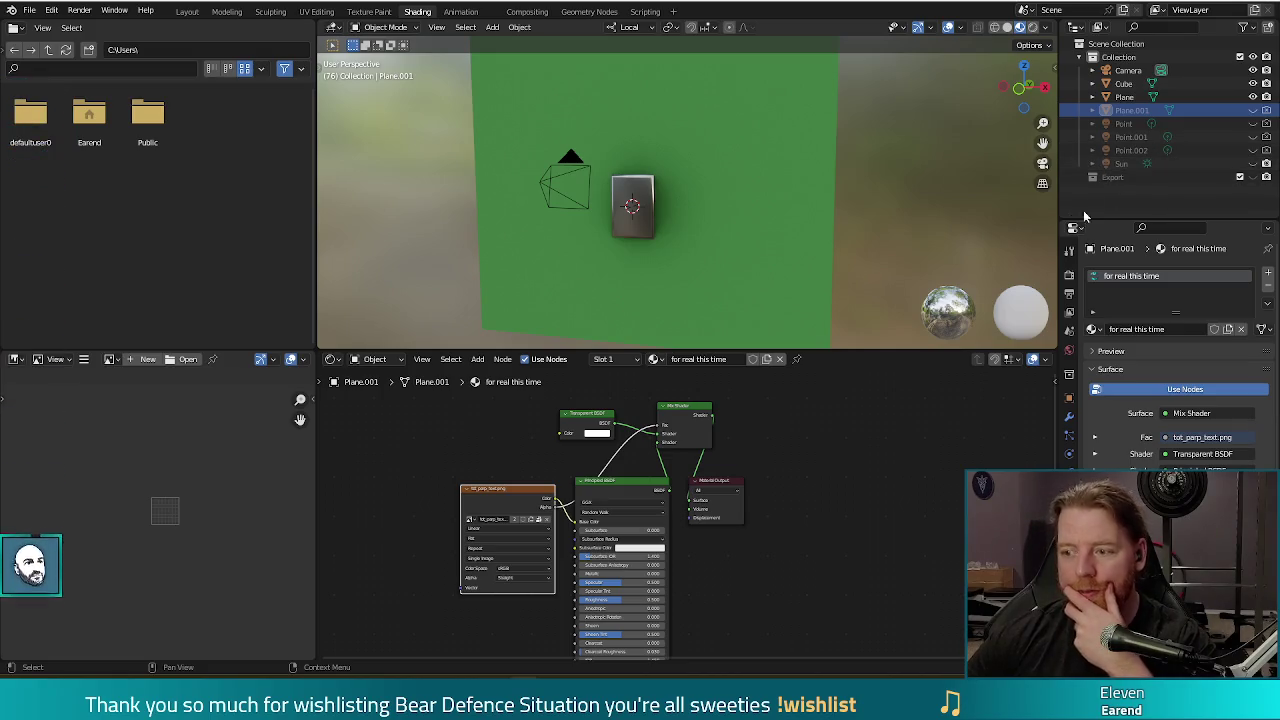
Select the cube and inspect its ImphenziaPixPal node tree in the Shader Editor.
left_click(633, 212)
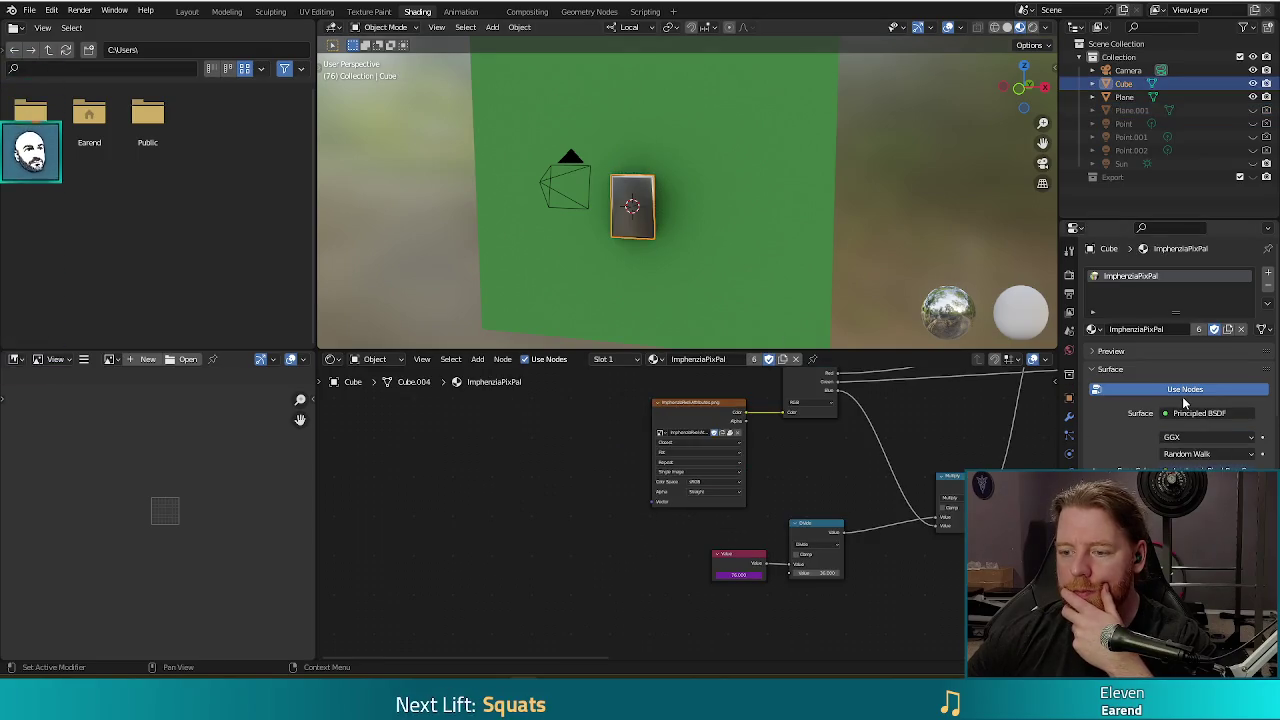
mouse_move(932, 596)
middle_mouse_down()
mouse_move(866, 451)
mouse_move(682, 529)
middle_mouse_up()
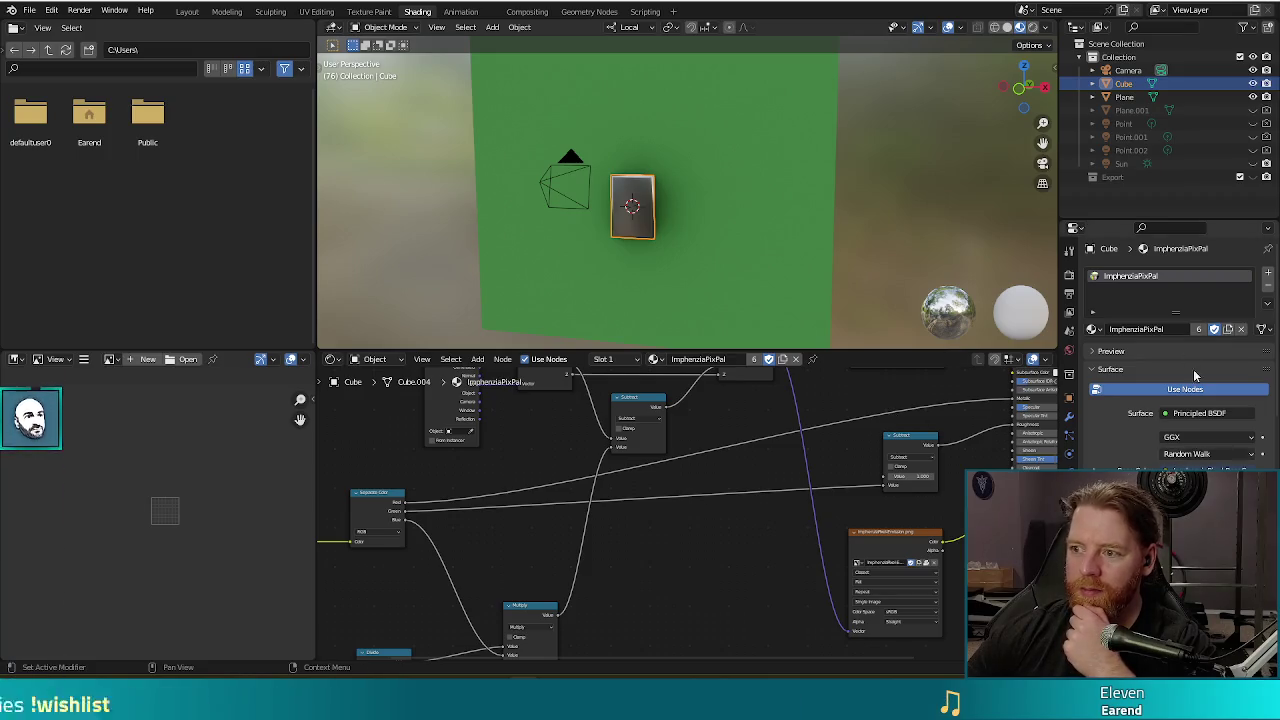
left_click(30, 10)
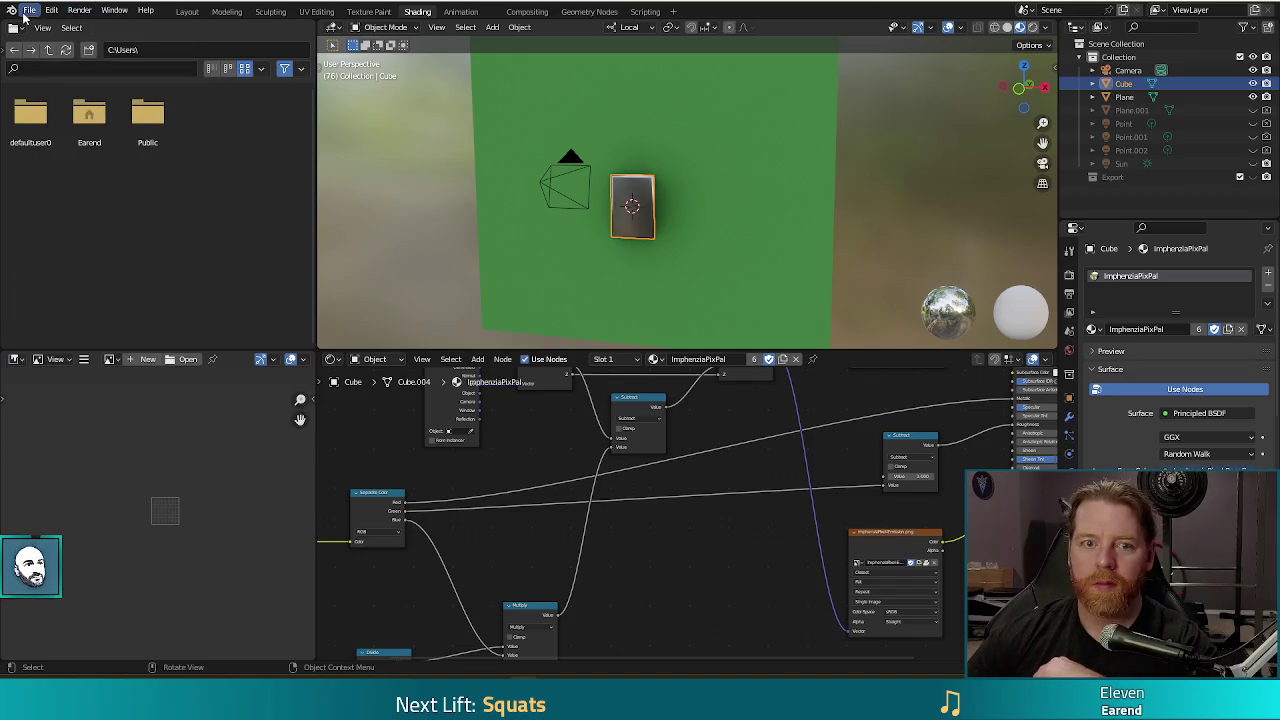
Open the recent yard_sale.blend without saving the current file, and test-render it.
left_click(30, 10)
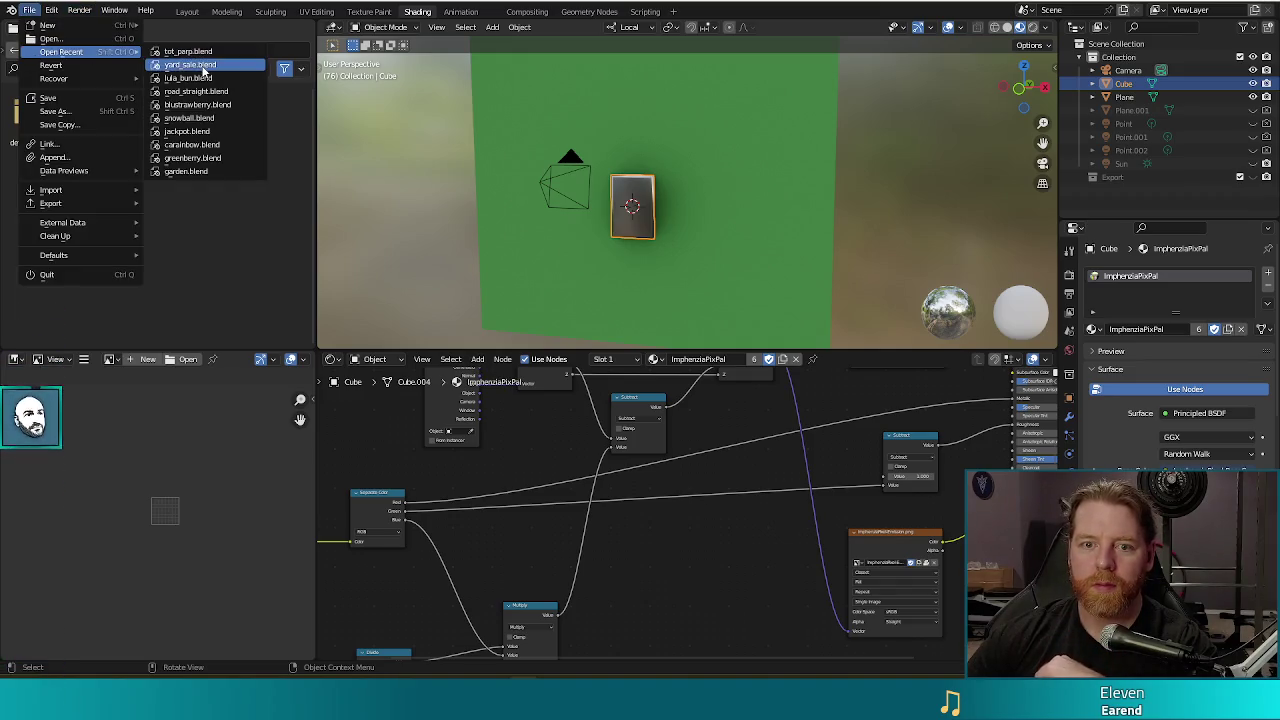
left_click(190, 64)
left_click(665, 362)
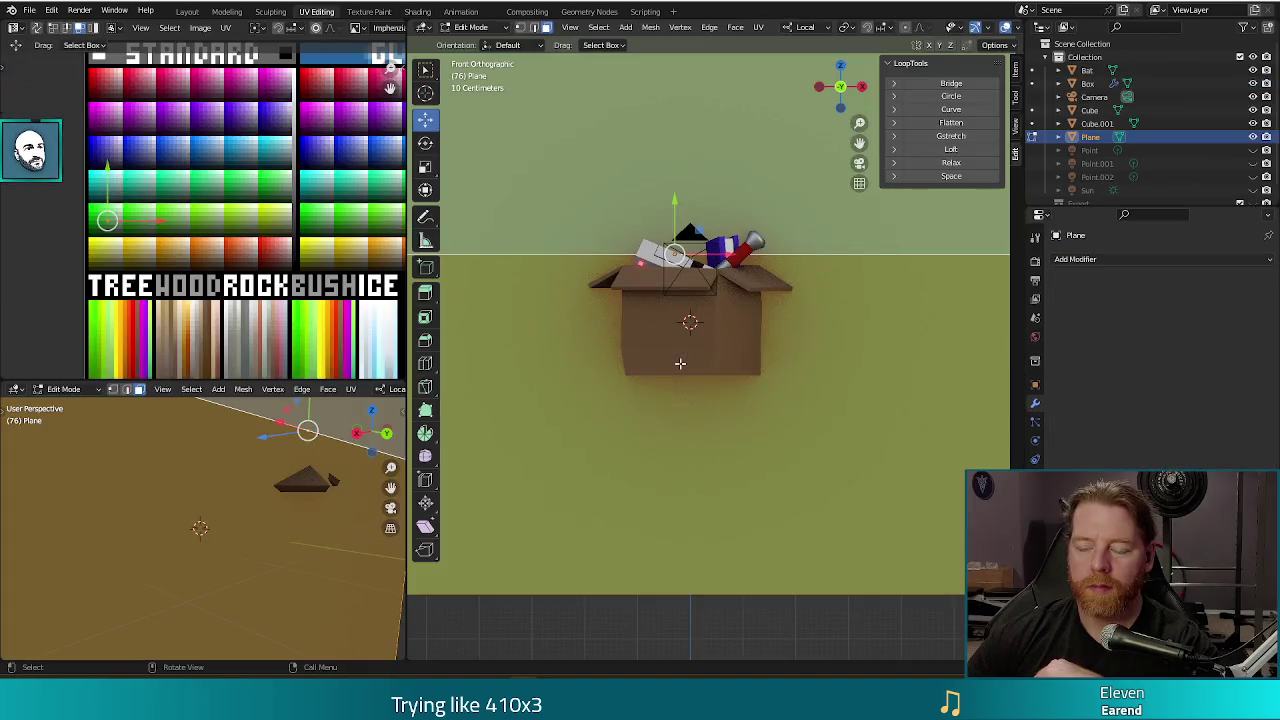
key("F12")
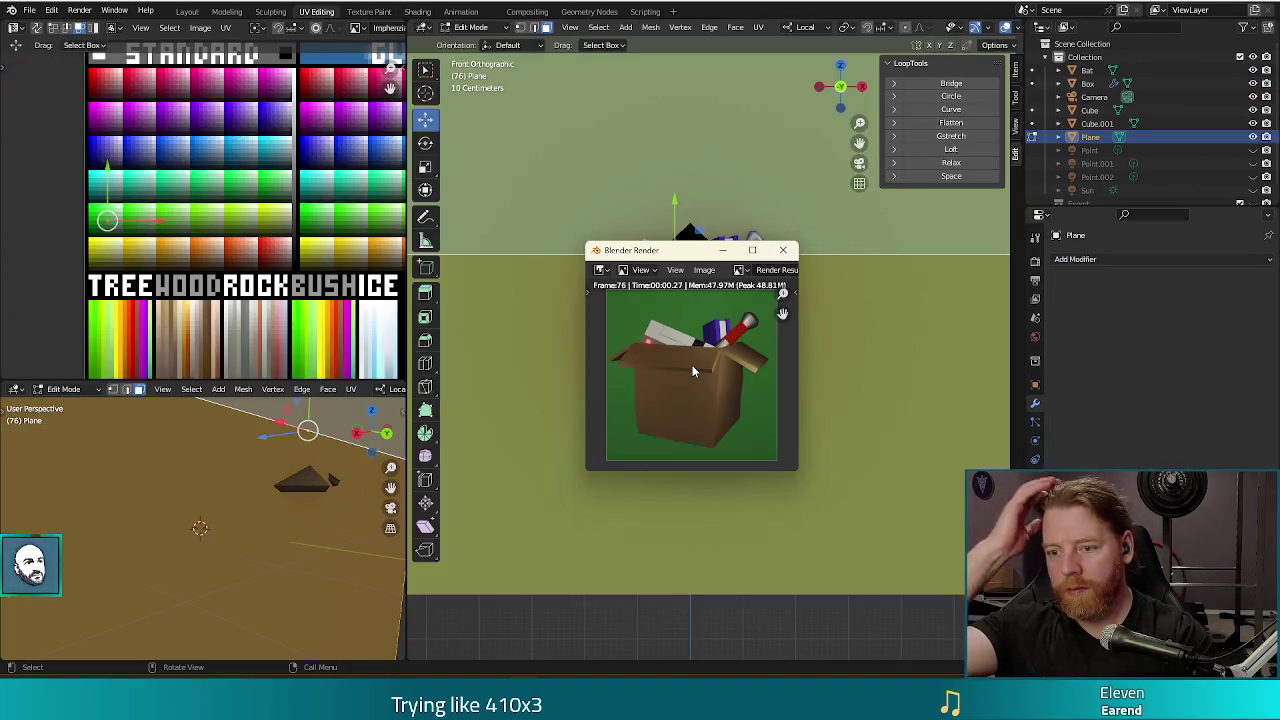
left_click(782, 250)
Return to Object Mode and delete the cardboard box with its contents.
middle_click_drag(851, 401, 760, 300)
scroll(760, 300, "up", 2)
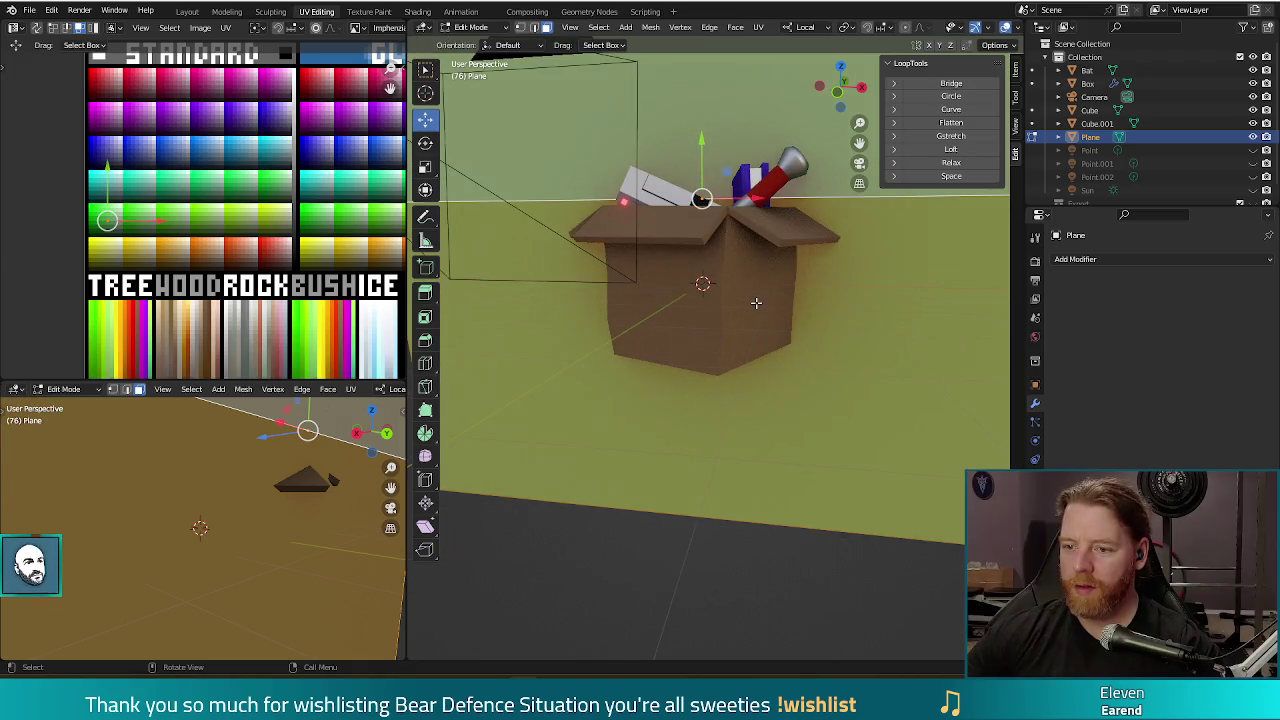
key("Tab")
left_click(731, 266)
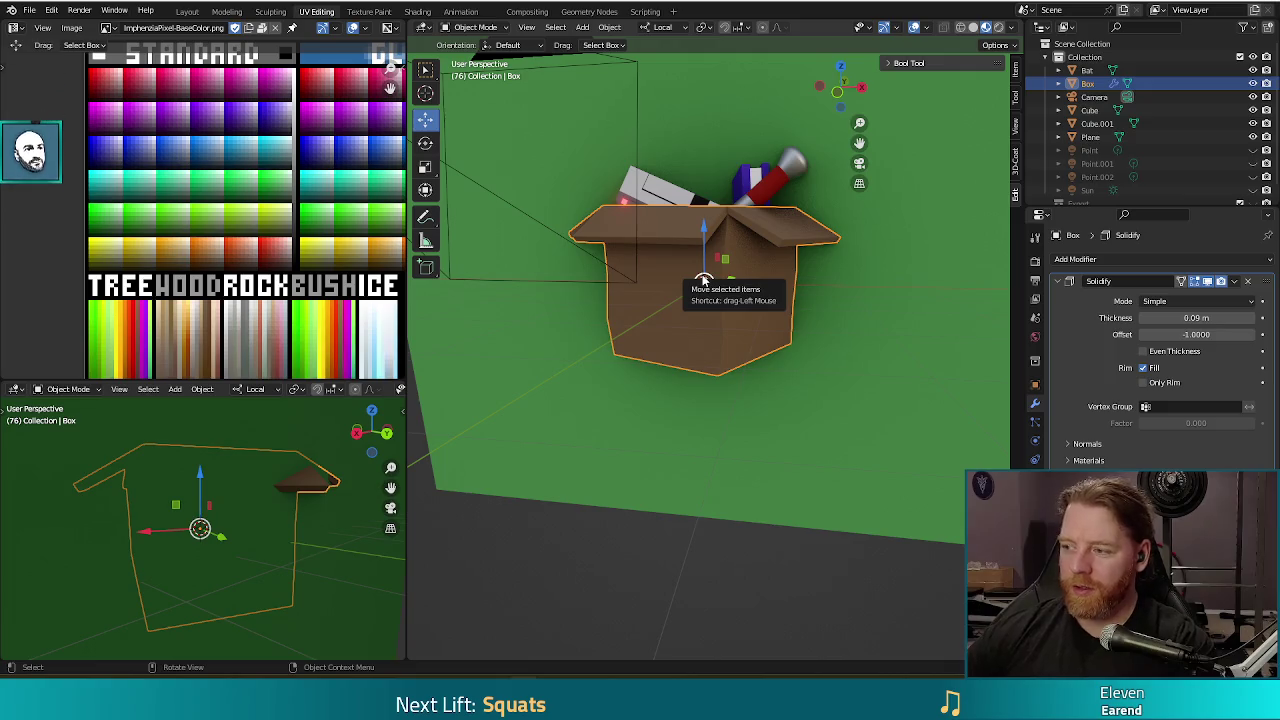
key("Delete")
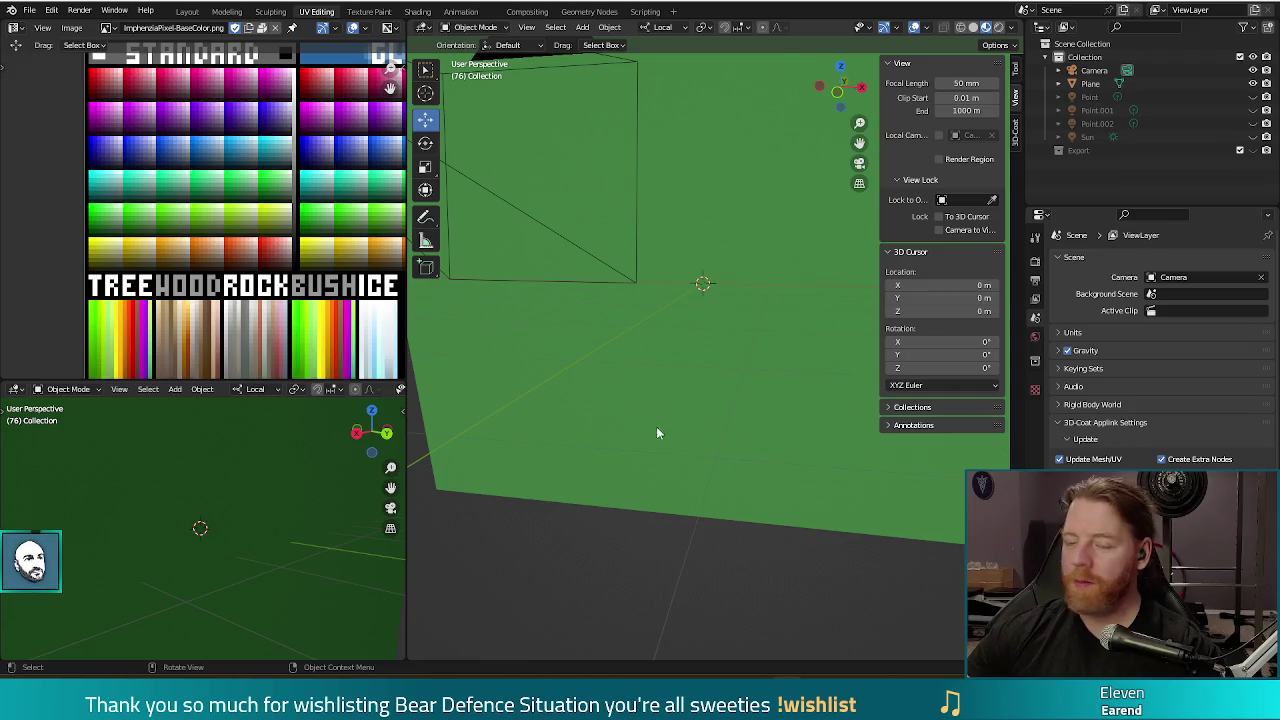
Add a new plane mesh to the scene.
left_click_drag(739, 364, 738, 376)
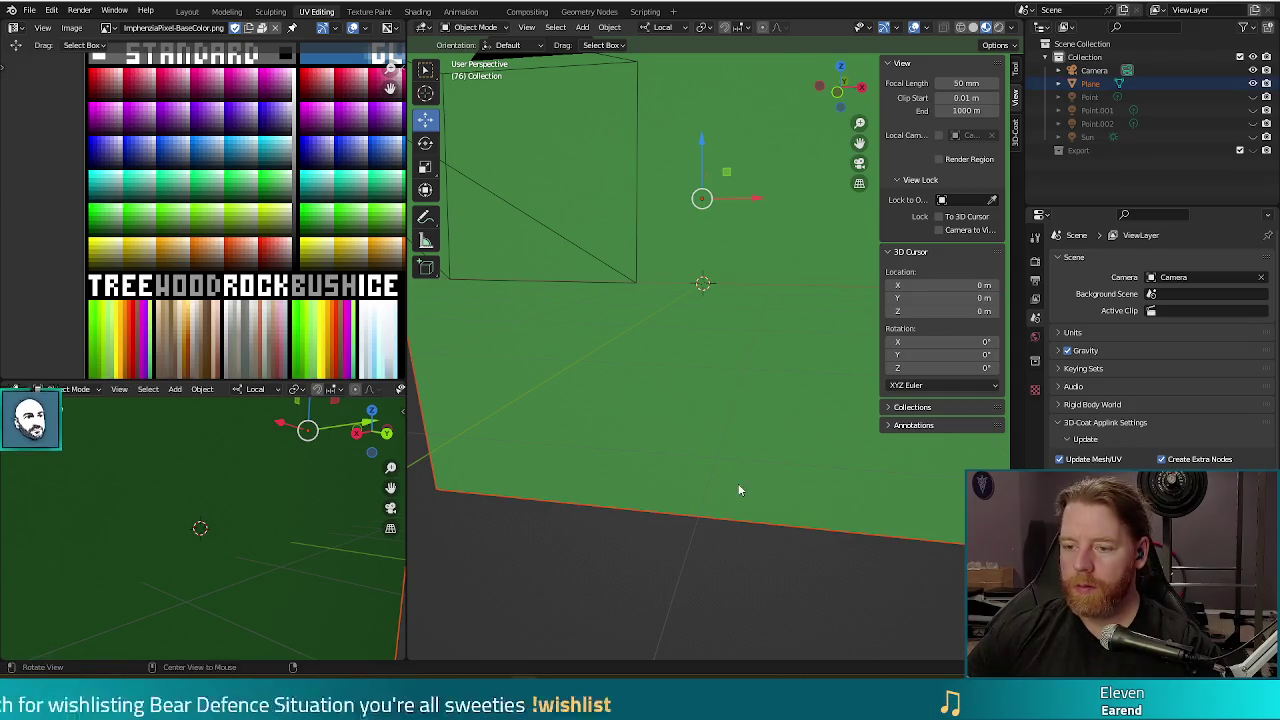
middle_click_drag(738, 483, 737, 467)
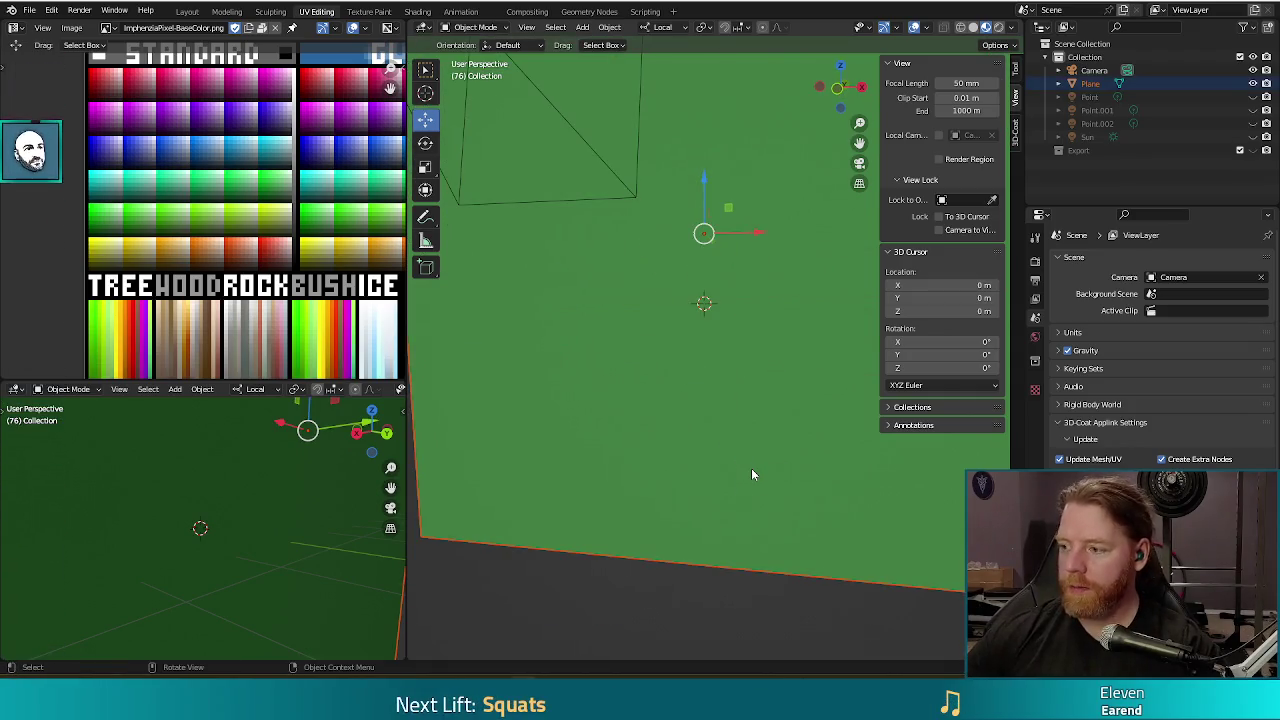
left_click(582, 27)
mouse_move(600, 43)
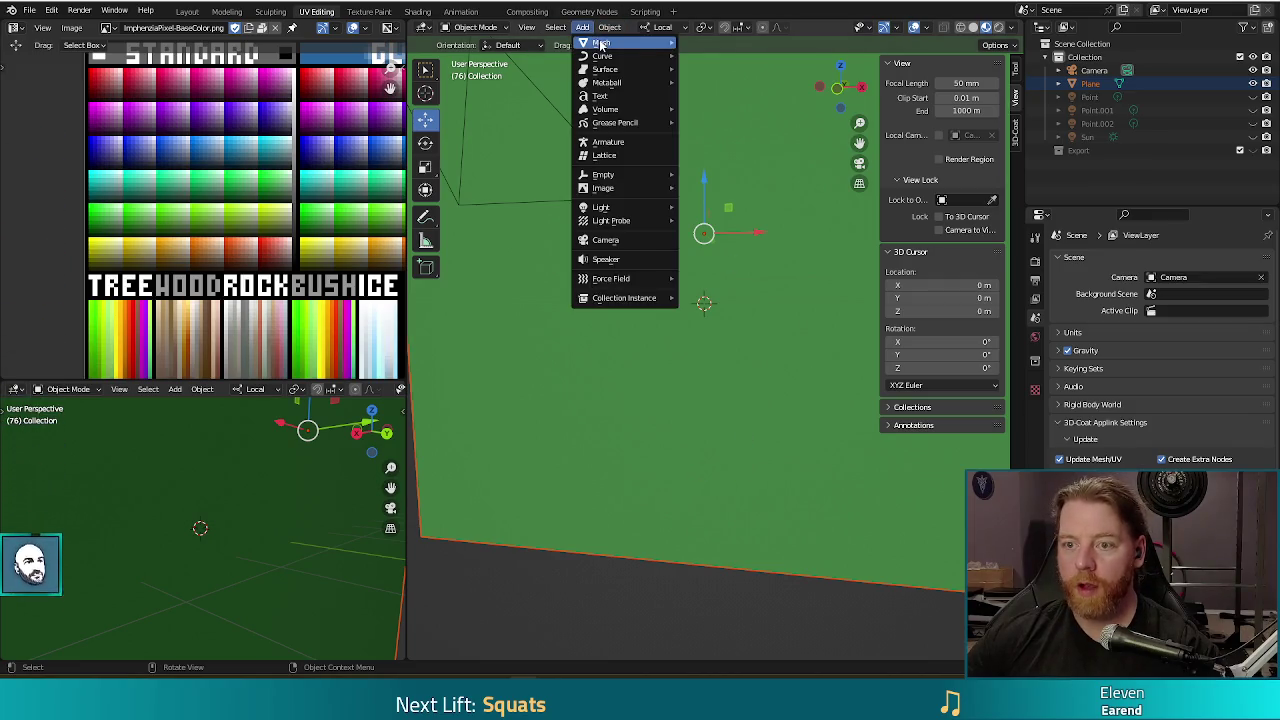
left_click(700, 42)
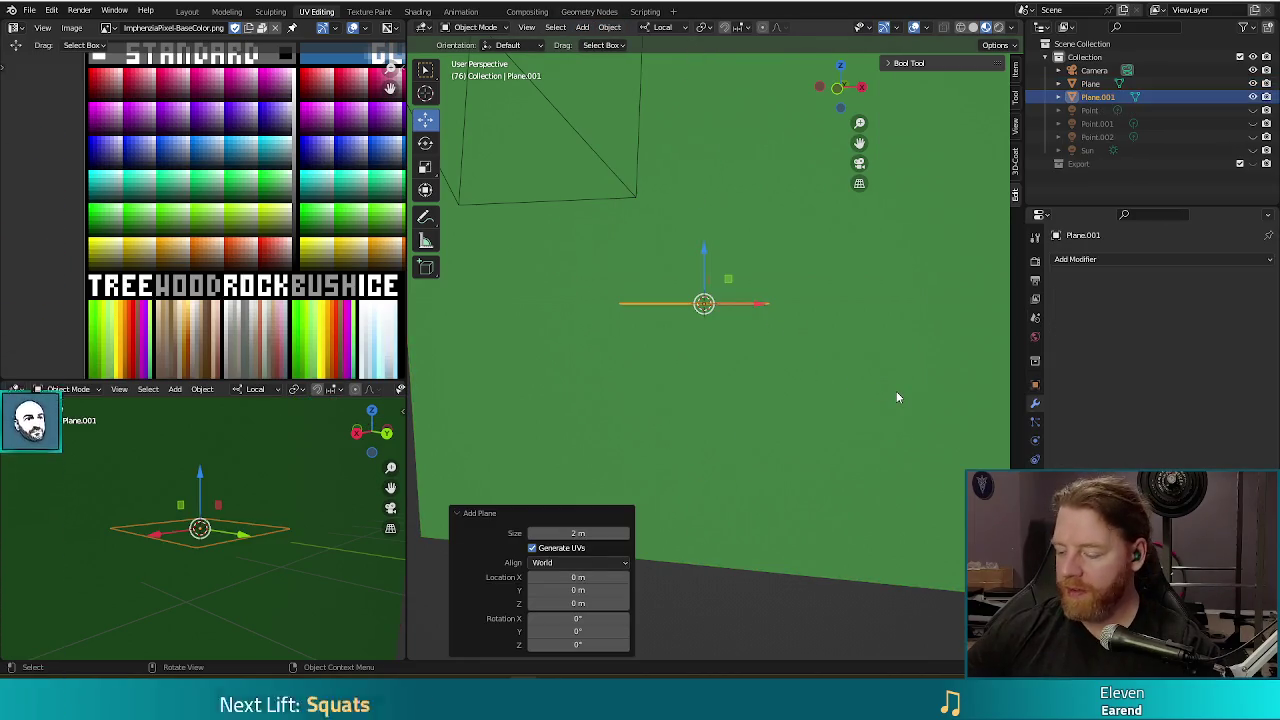
Stand the plane upright with a -90° rotation and move it 1.0896 m.
key("KP_3")
key("r")
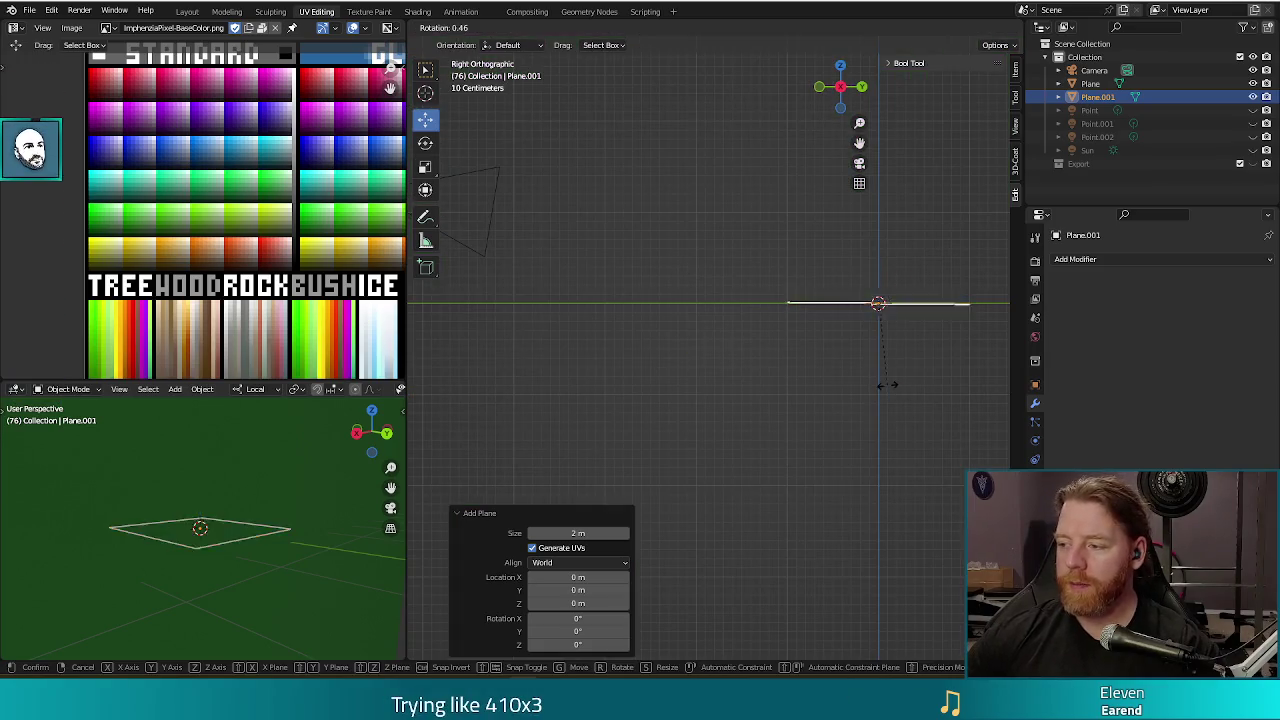
left_click(935, 295)
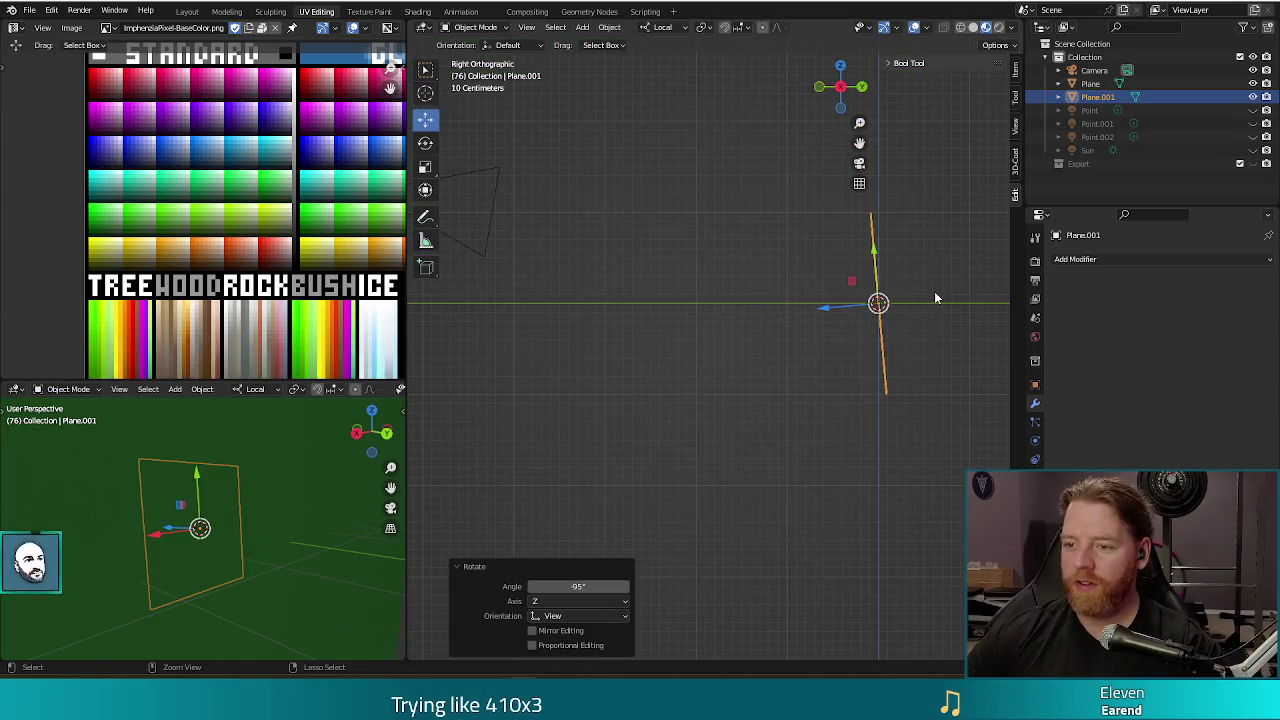
key("ctrl+z")
key("r")
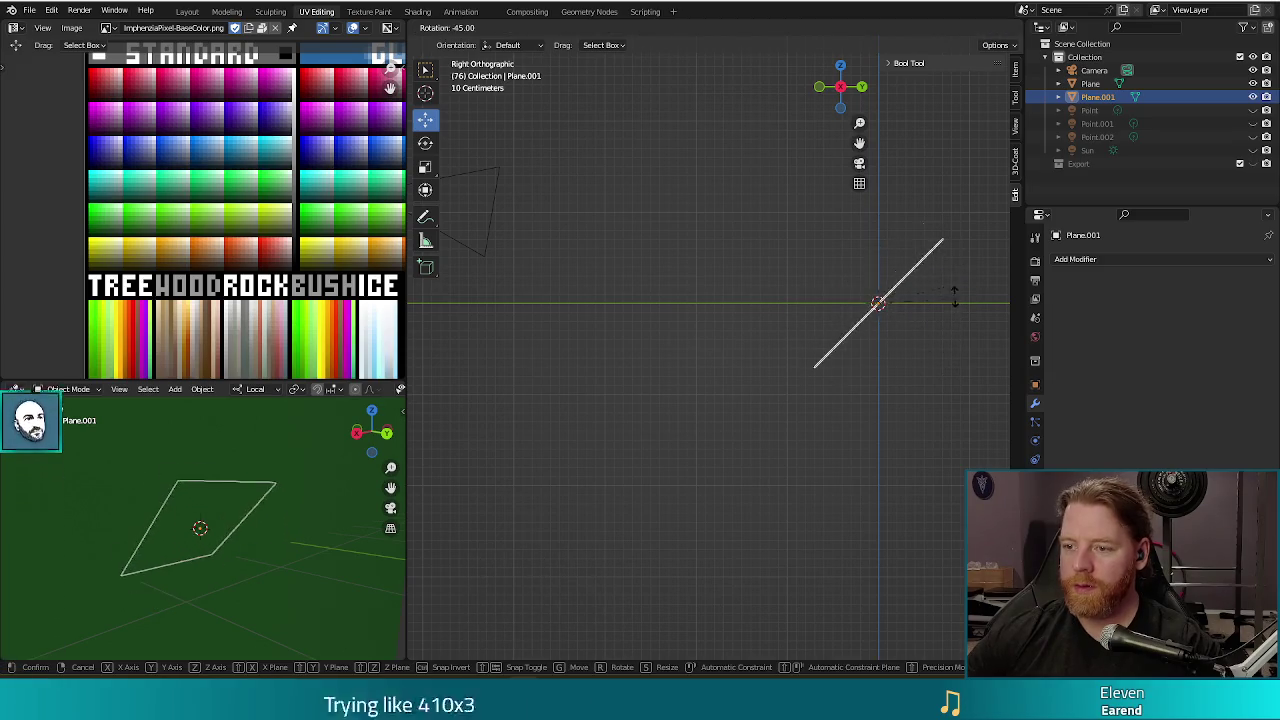
left_click(930, 245)
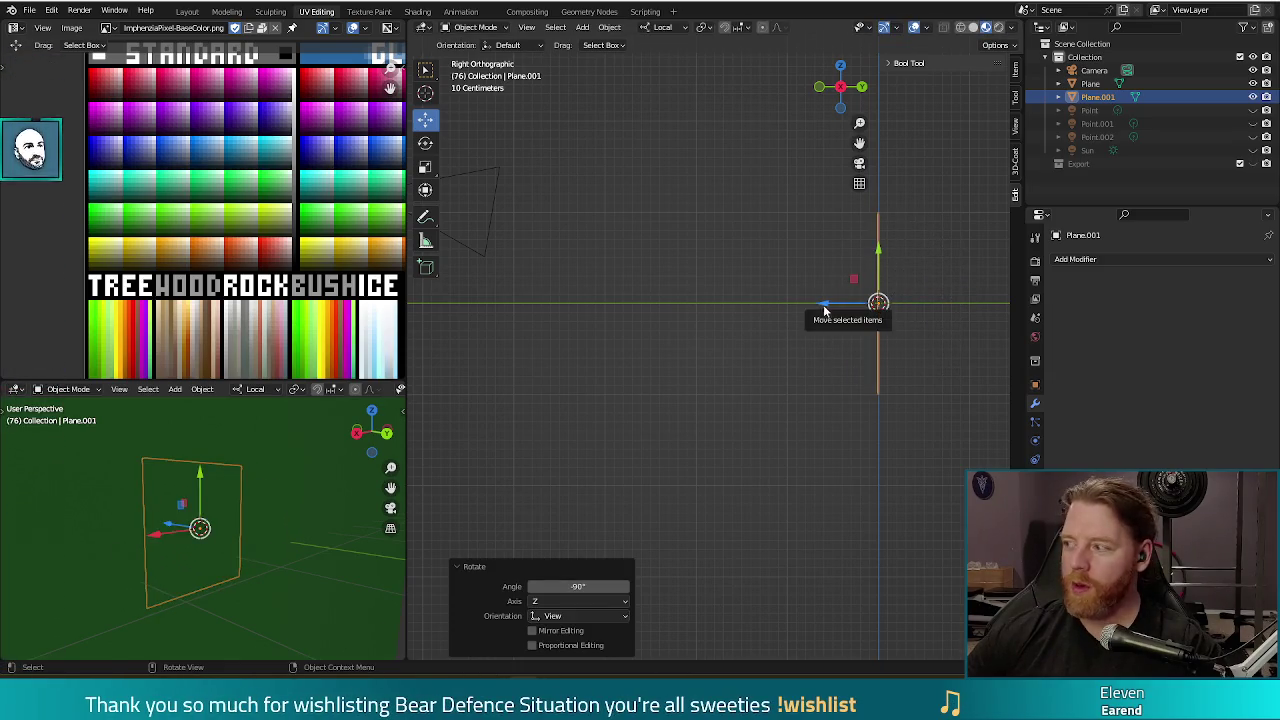
left_click_drag(824, 312, 724, 305)
middle_click_drag(687, 429, 798, 453)
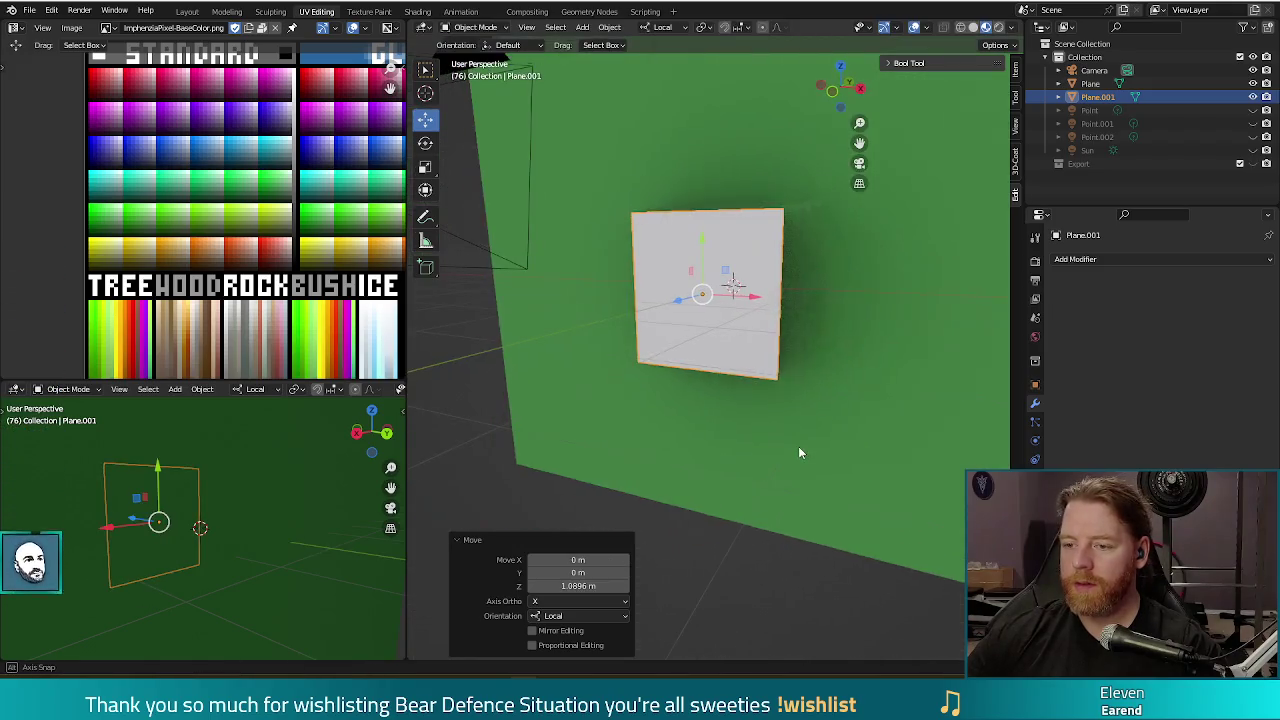
Give the plane a new Principled BSDF material.
left_click(1035, 497)
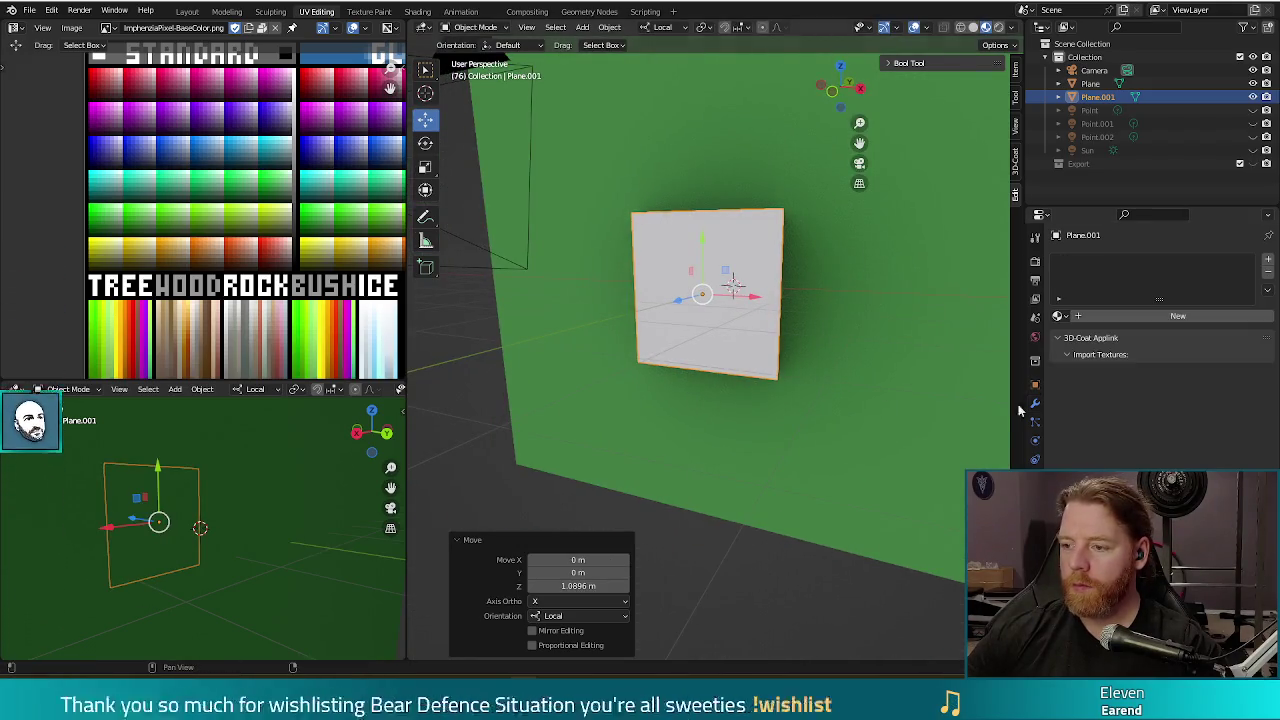
left_click(1080, 317)
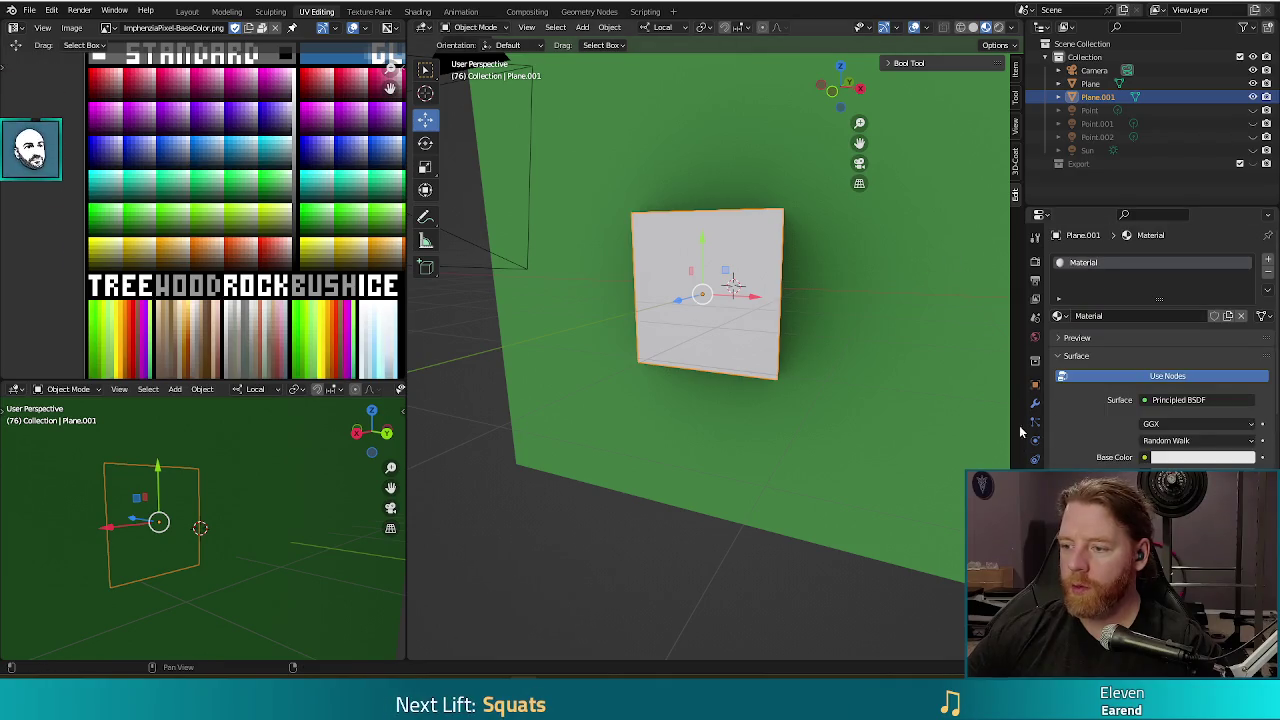
scroll(1117, 427, "down", 2)
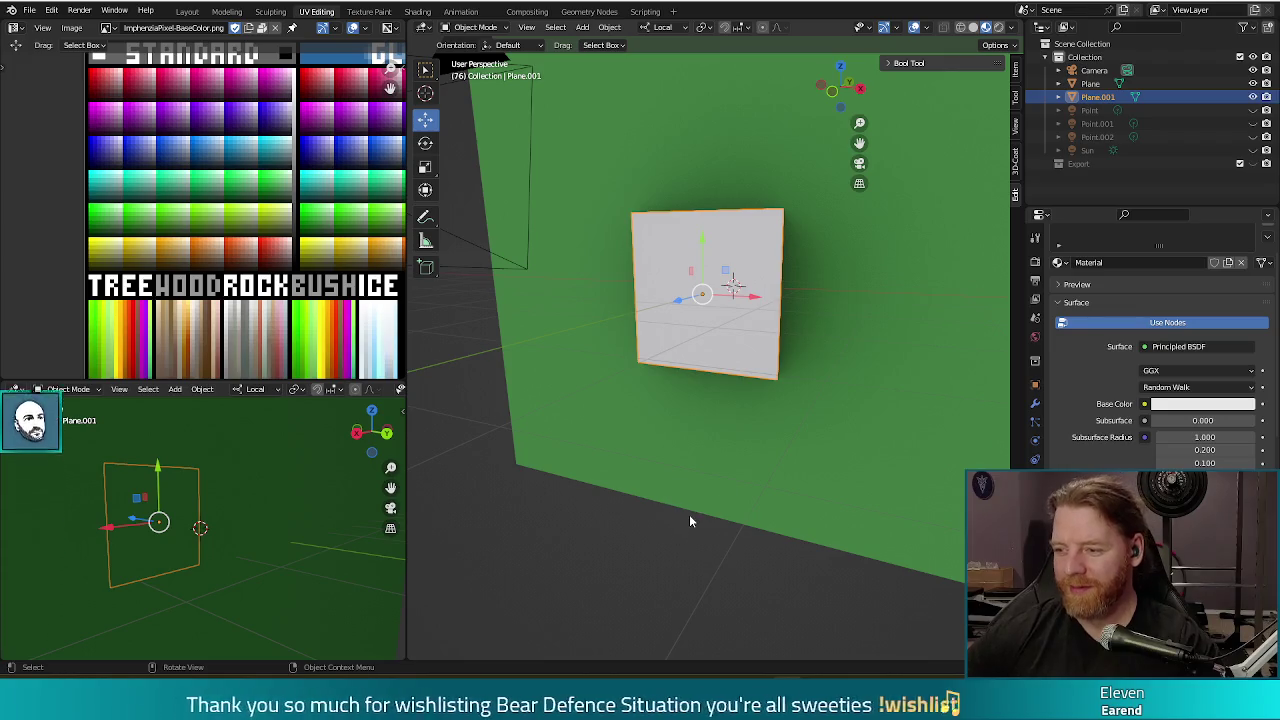
Drive the plane's base colour with an Image Texture loading tot_parp_text.png.
left_click(1145, 404)
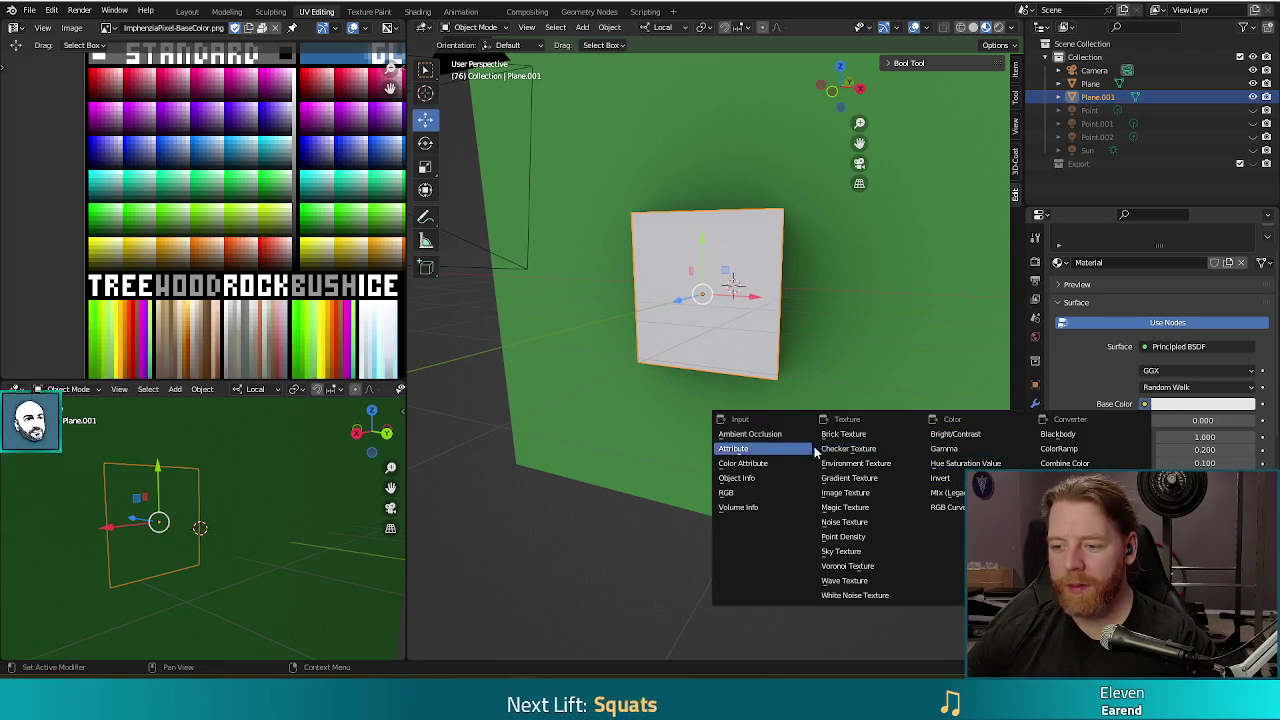
left_click(862, 493)
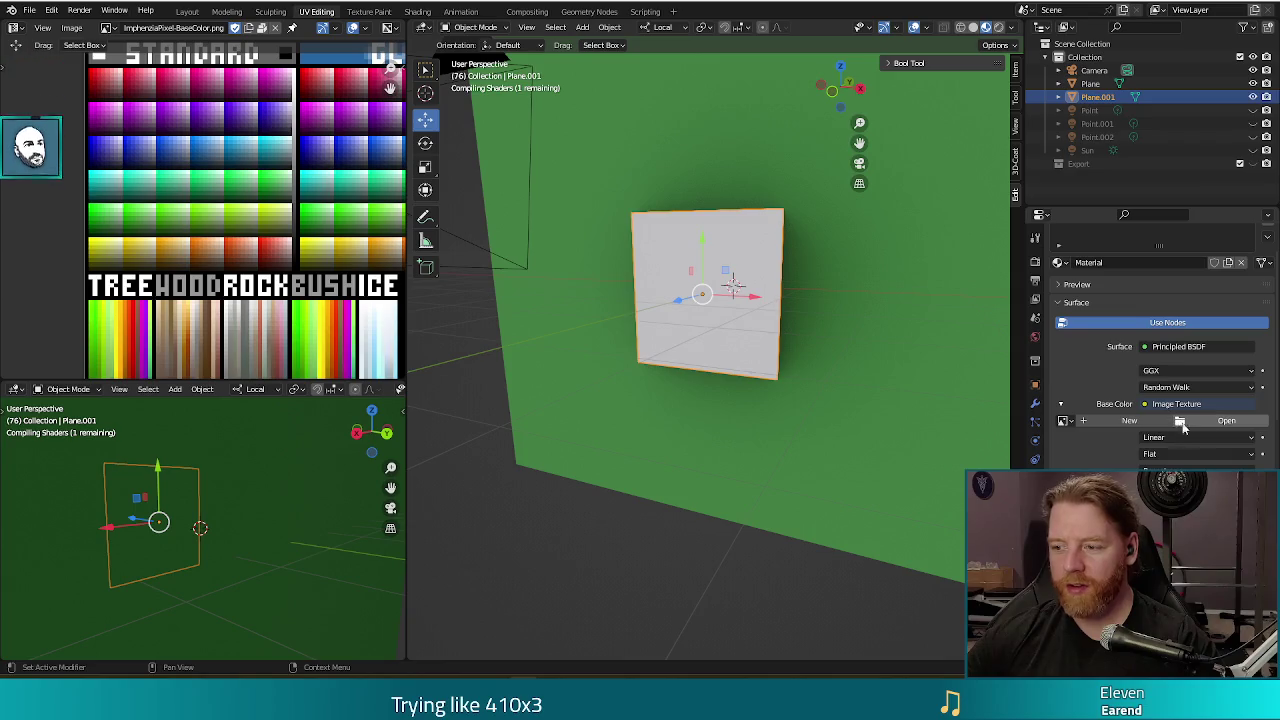
left_click(1181, 421)
double_click(512, 157)
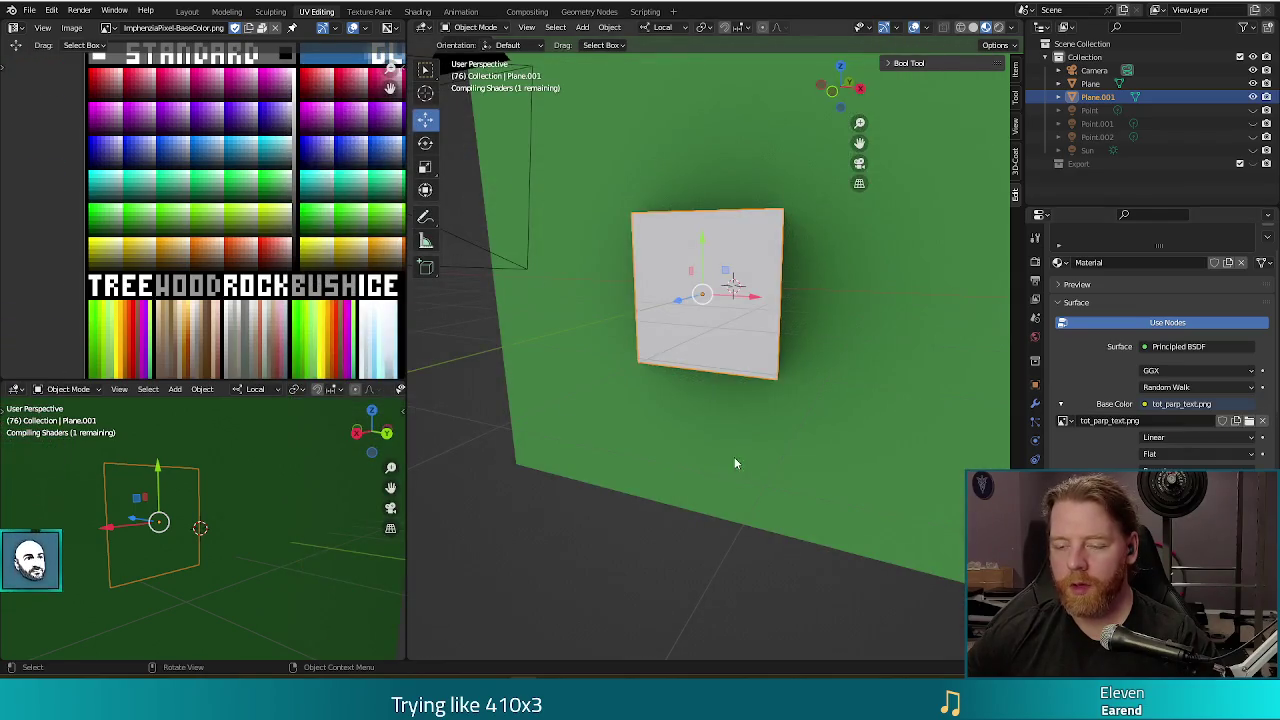
Test-render the text plane from a slightly orbited view.
middle_click_drag(734, 463, 686, 465)
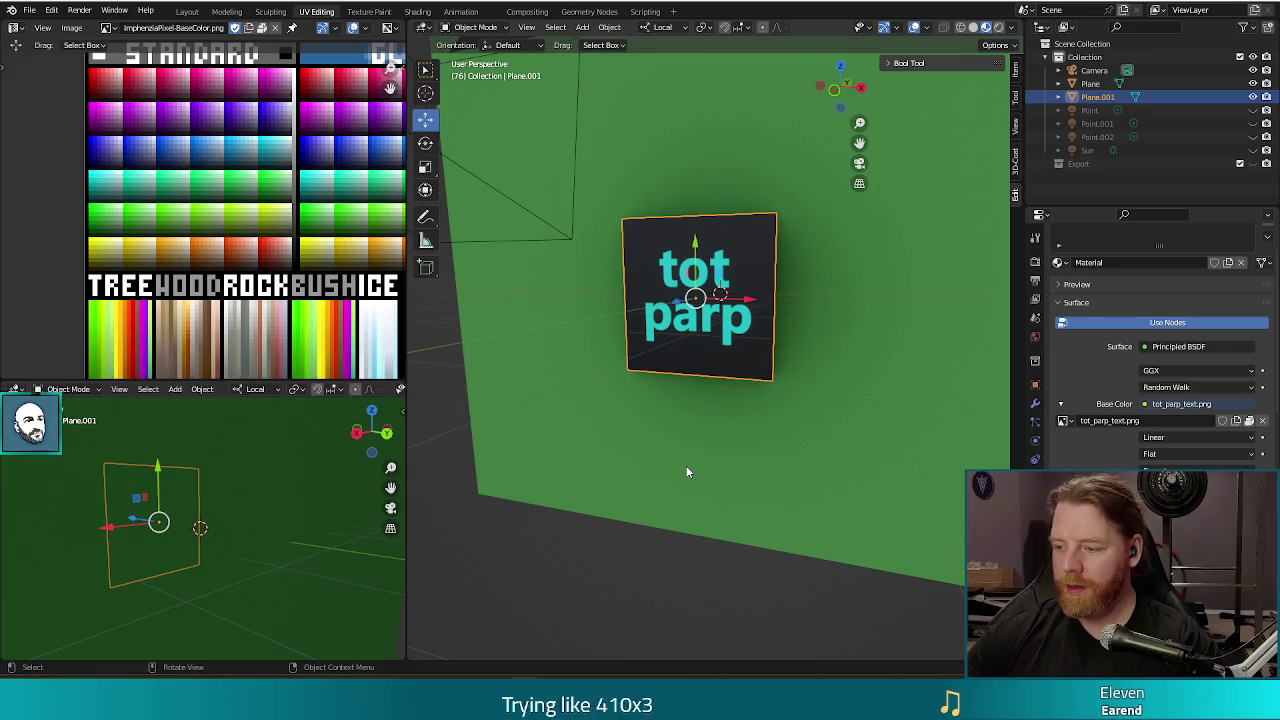
key("F12")
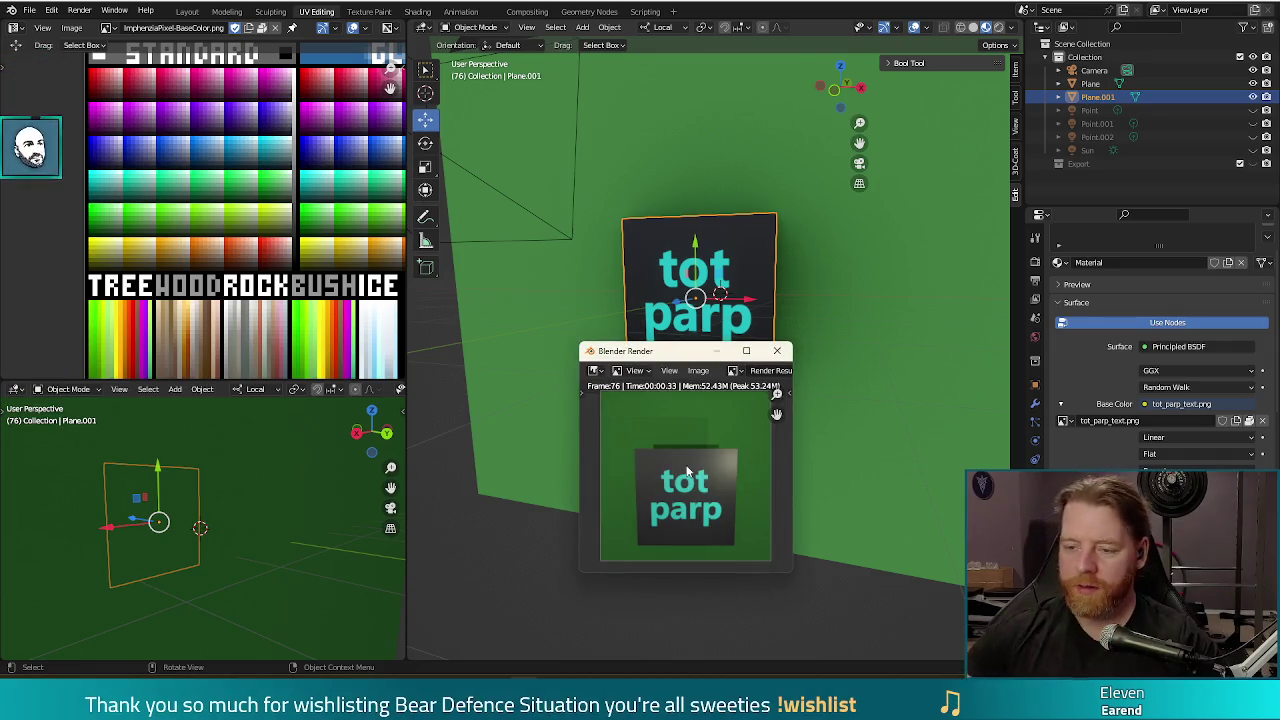
left_click(778, 351)
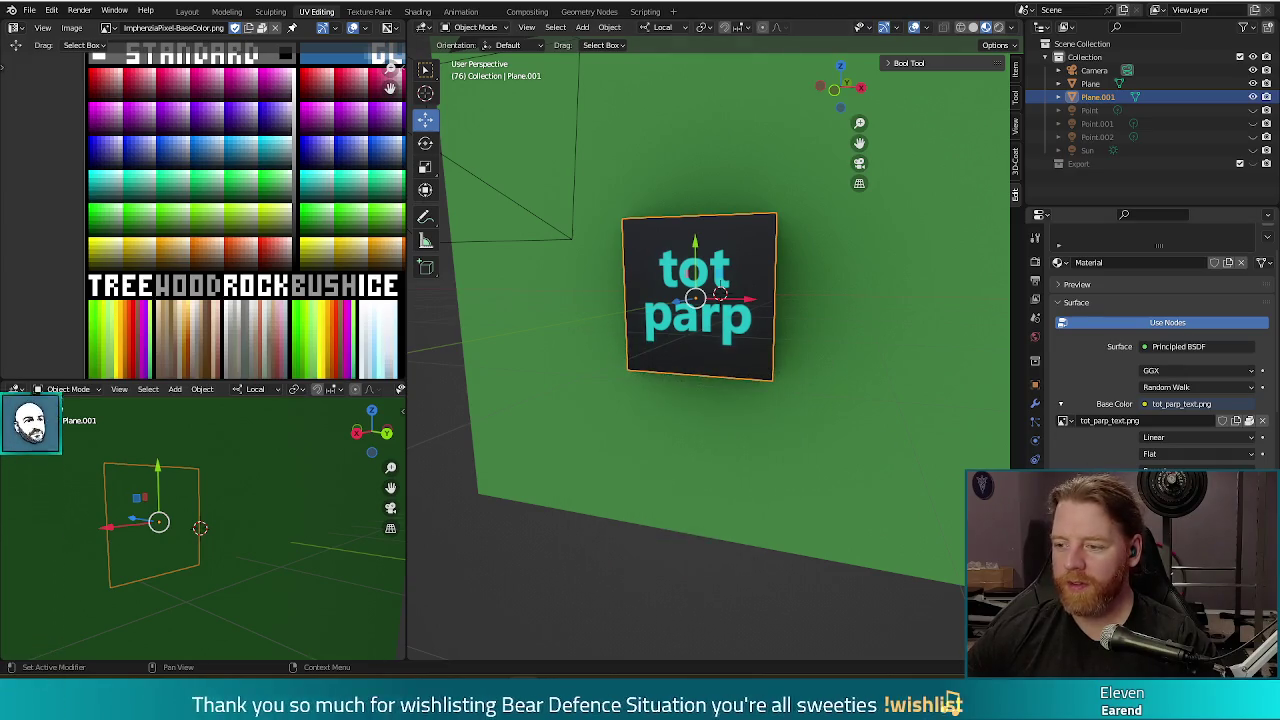
scroll(1112, 468, "down", 2)
scroll(1112, 468, "down", 2)
scroll(1112, 468, "down", 4)
scroll(1112, 468, "down", 4)
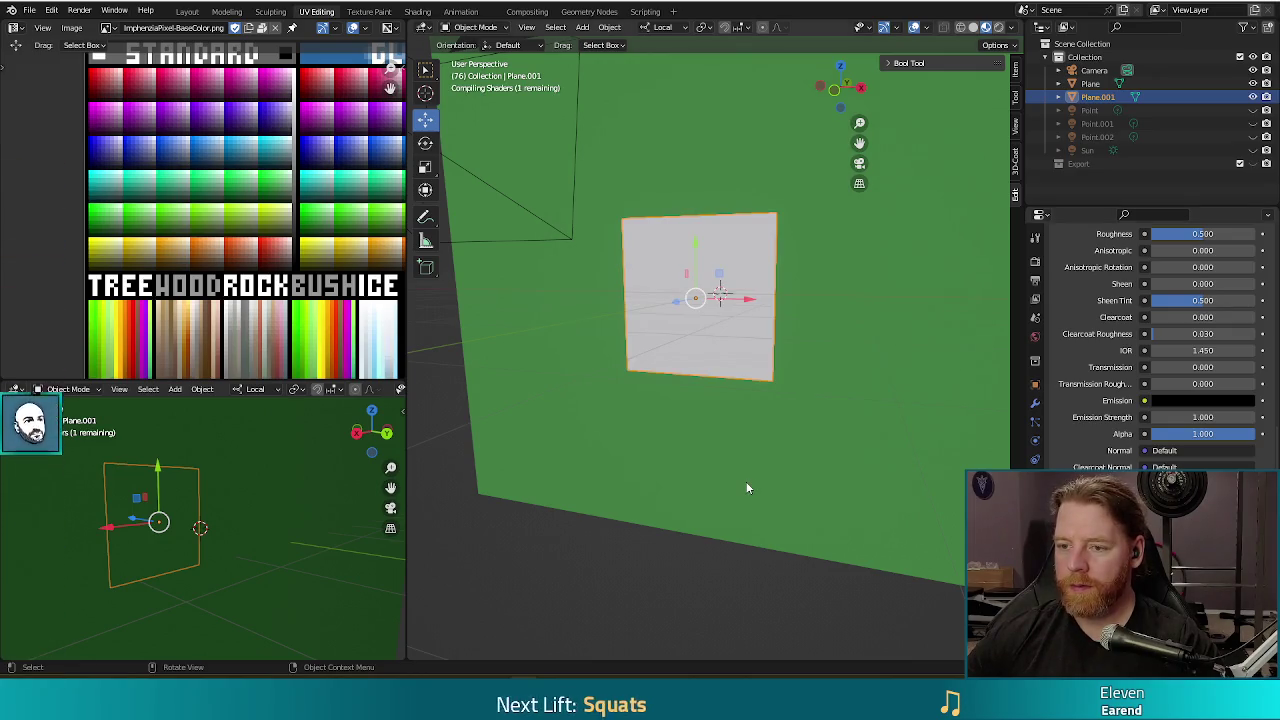
Re-render the plane from a more frontal view, then switch to the Shading workspace.
mouse_move(724, 464)
middle_mouse_down()
mouse_move(767, 435)
mouse_move(790, 440)
middle_mouse_up()
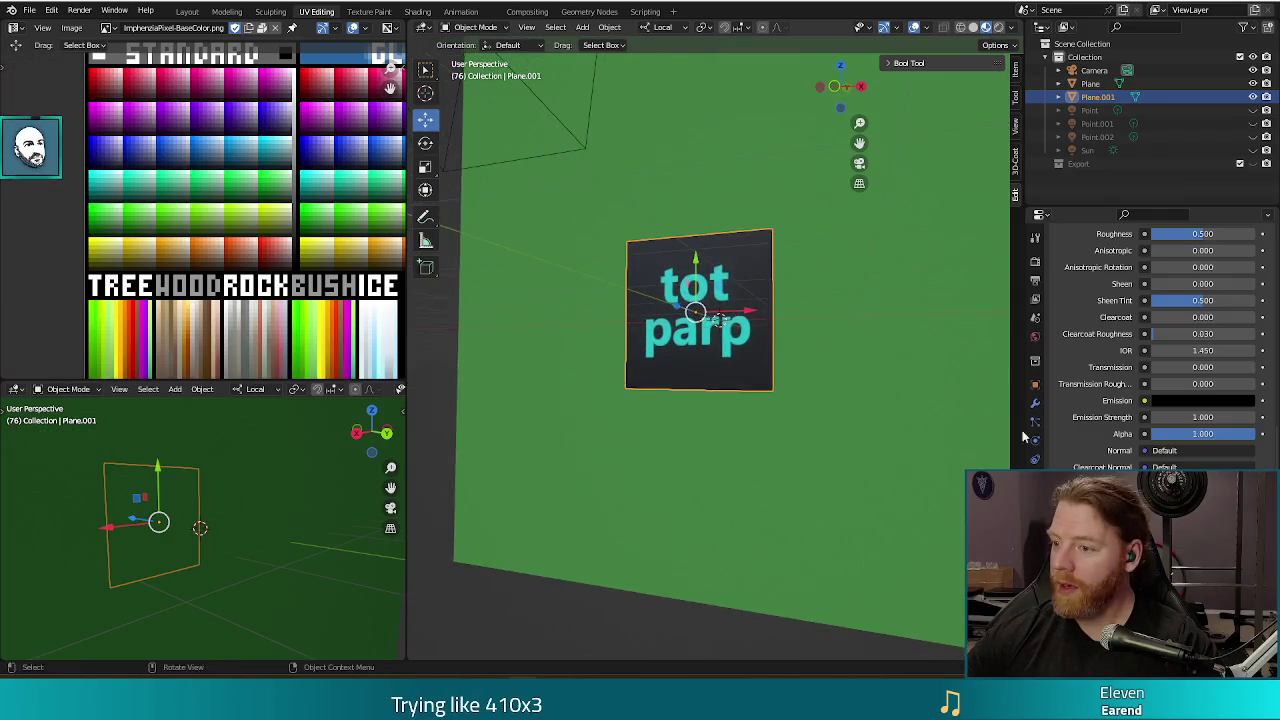
scroll(1100, 448, "up", 2)
scroll(1100, 448, "up", 3)
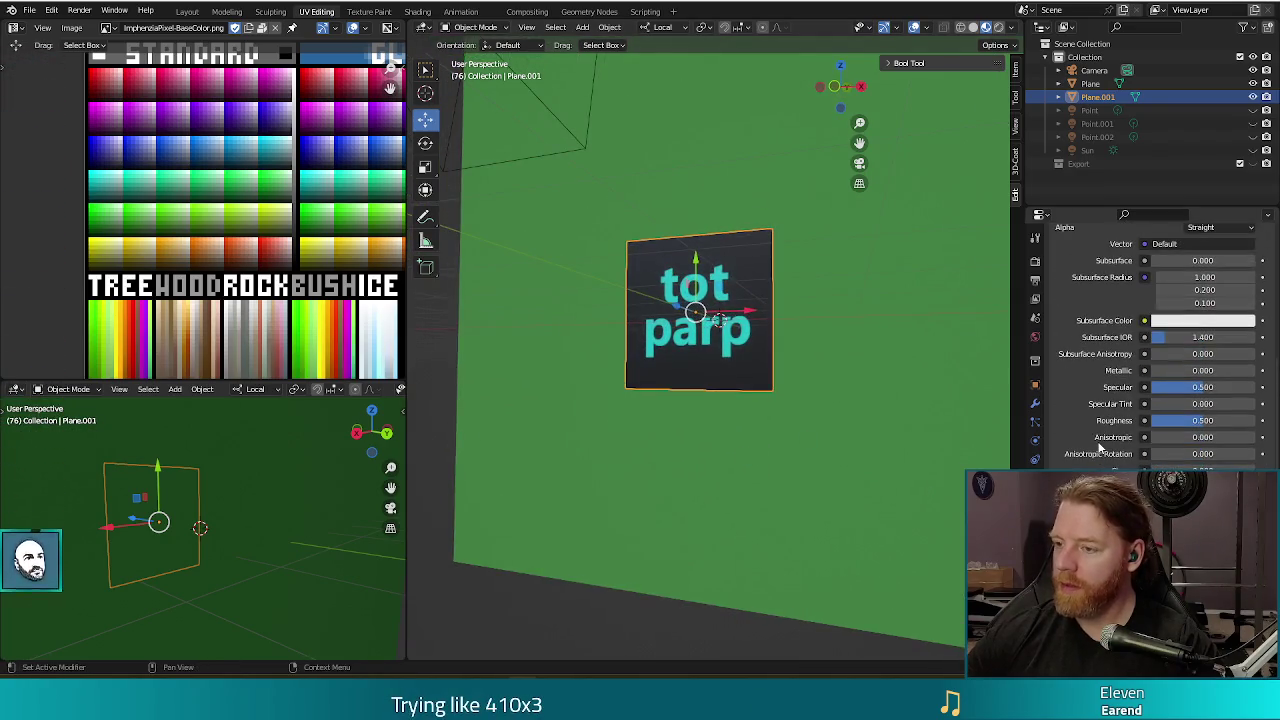
scroll(1097, 439, "down", 2)
scroll(1097, 438, "down", 2)
scroll(1097, 438, "down", 2)
mouse_move(830, 326)
middle_mouse_down()
mouse_move(826, 357)
mouse_move(852, 351)
middle_mouse_up()
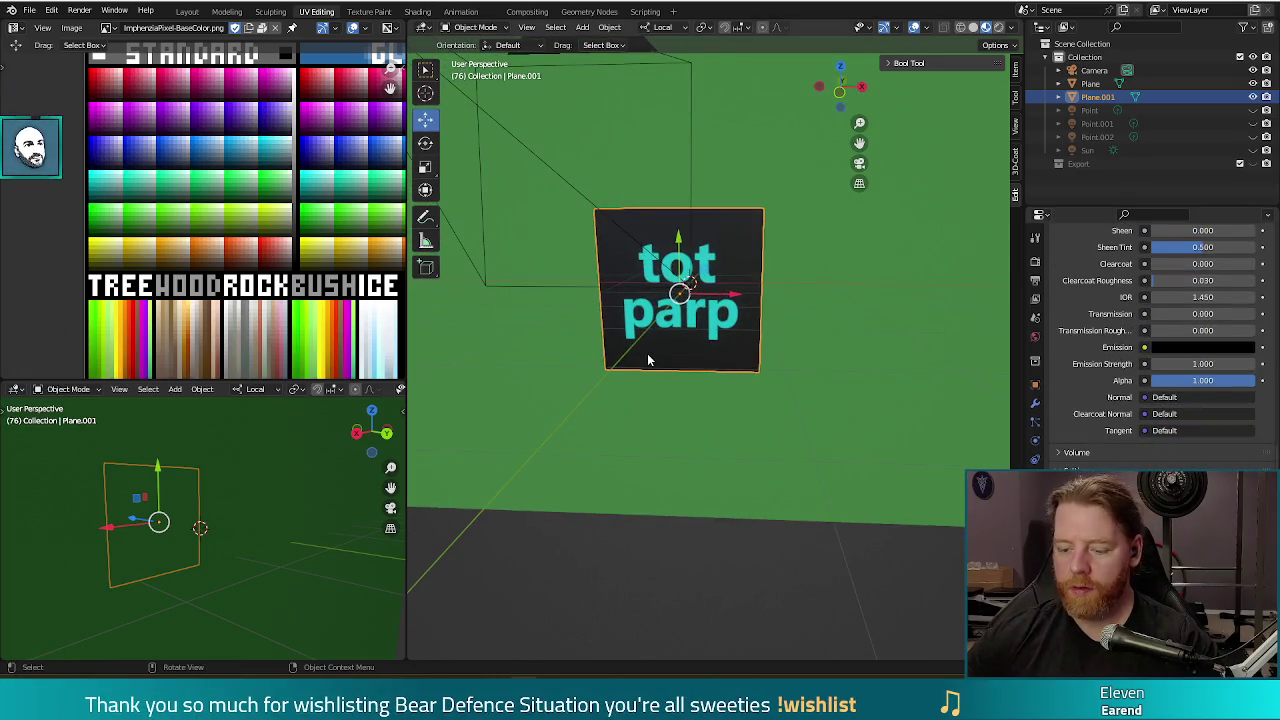
key("F12")
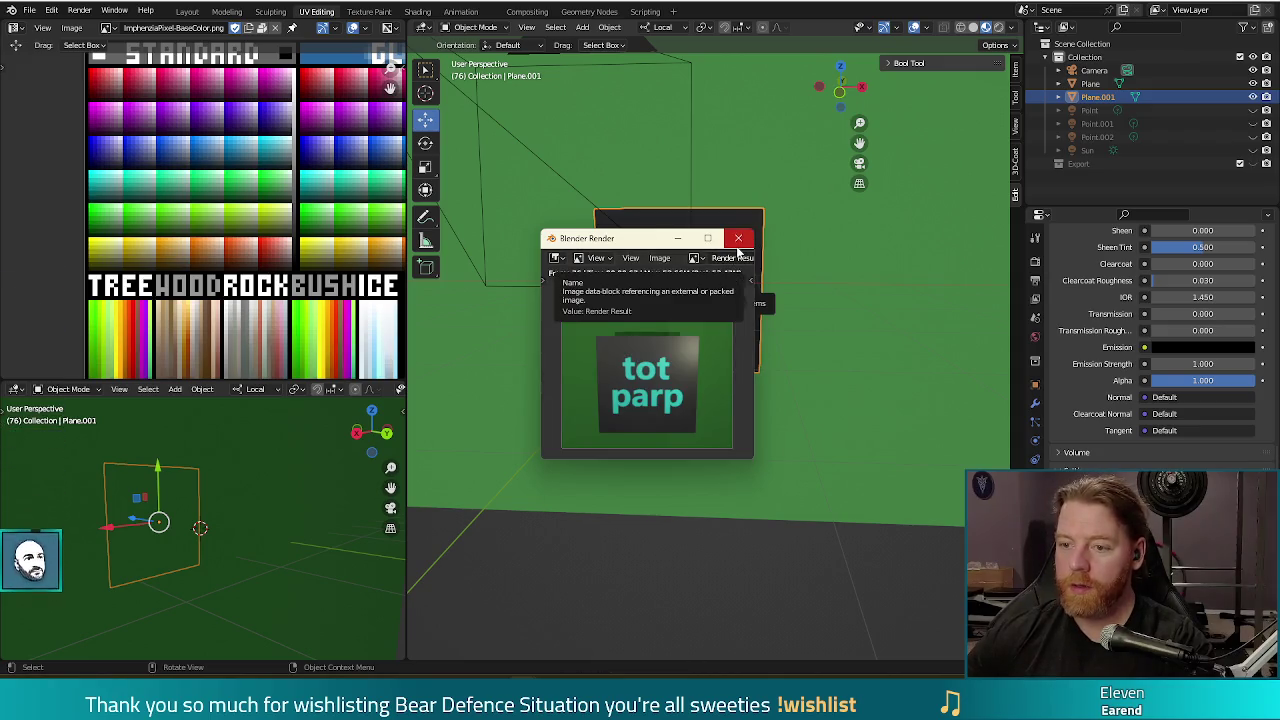
left_click(738, 240)
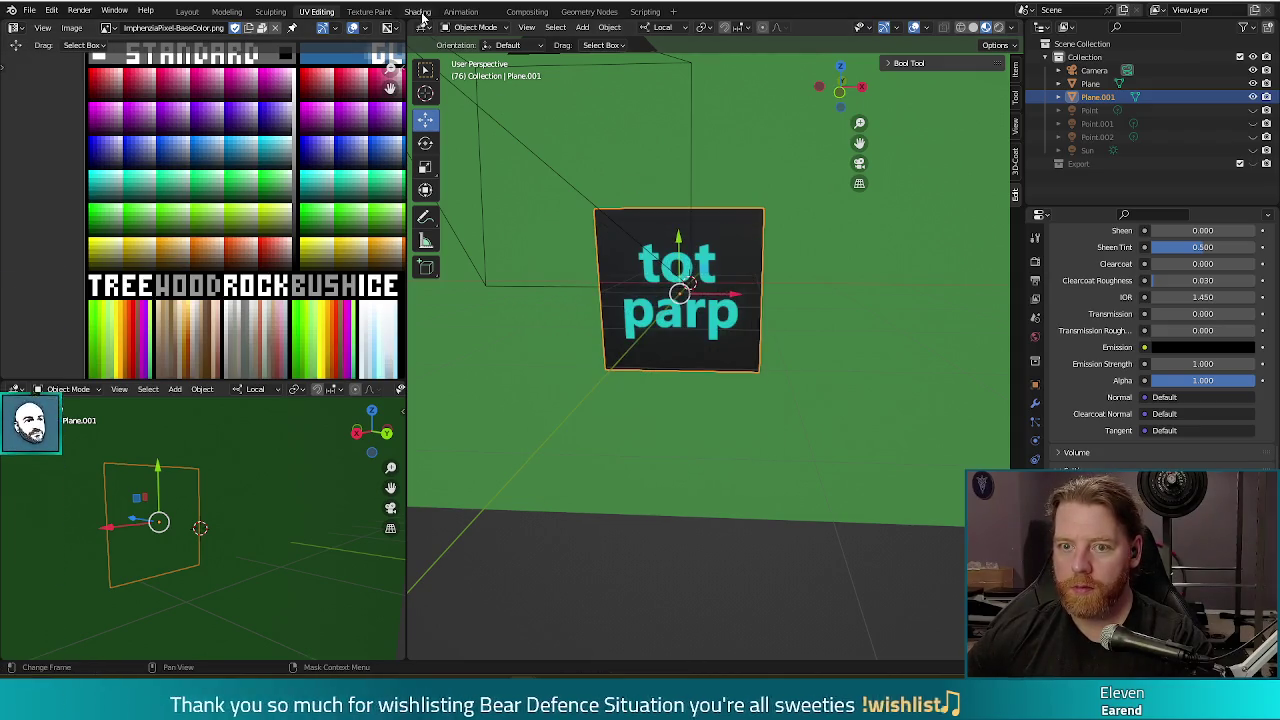
left_click(418, 12)
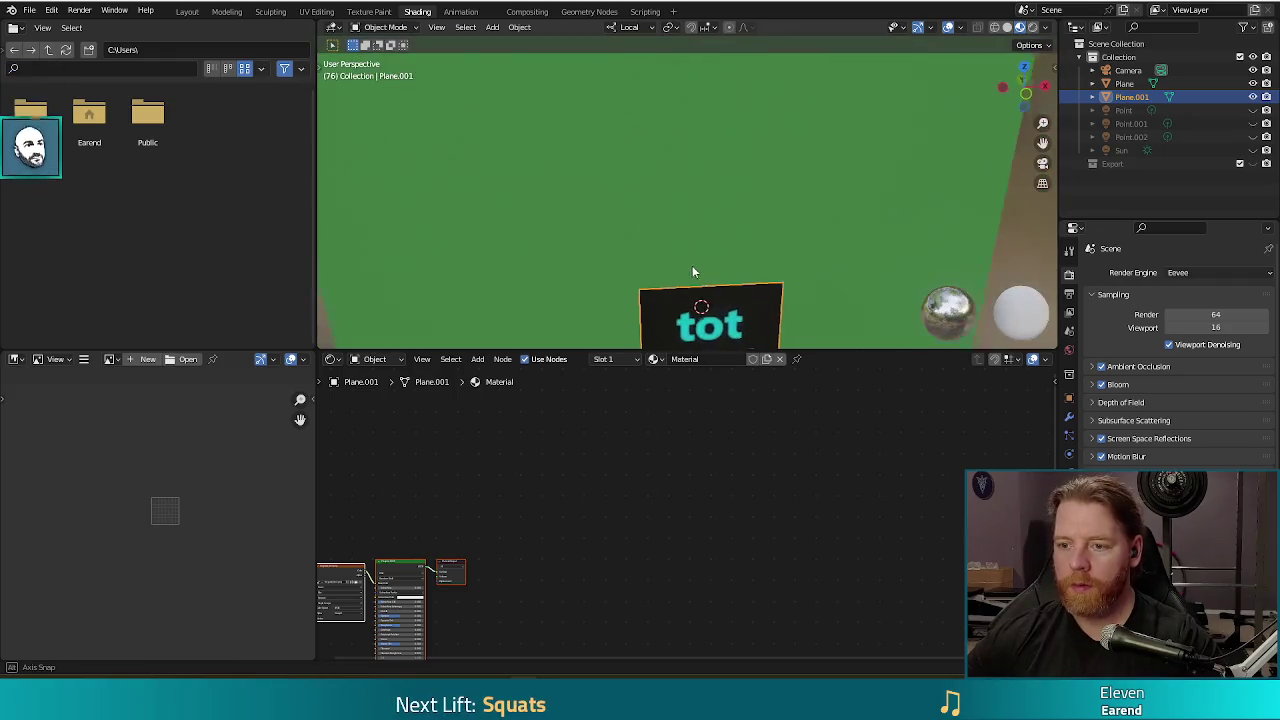
Add a Transparent BSDF node above the text plane's existing material nodes.
scroll(692, 268, "down", 3)
scroll(766, 264, "up", 2)
scroll(764, 297, "up", 2)
scroll(764, 297, "up", 3)
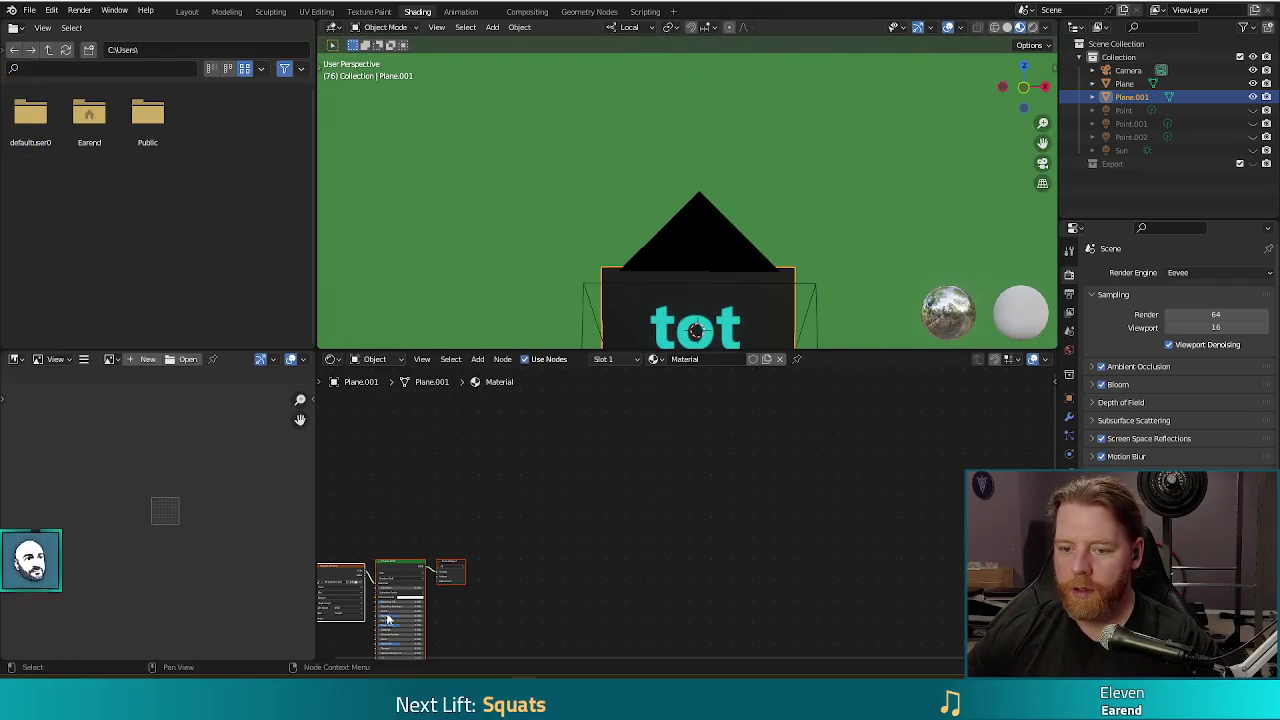
middle_click_drag(474, 617, 651, 528)
scroll(600, 505, "up", 2)
scroll(590, 505, "up", 2)
scroll(580, 512, "up", 2)
middle_click_drag(580, 510, 749, 577)
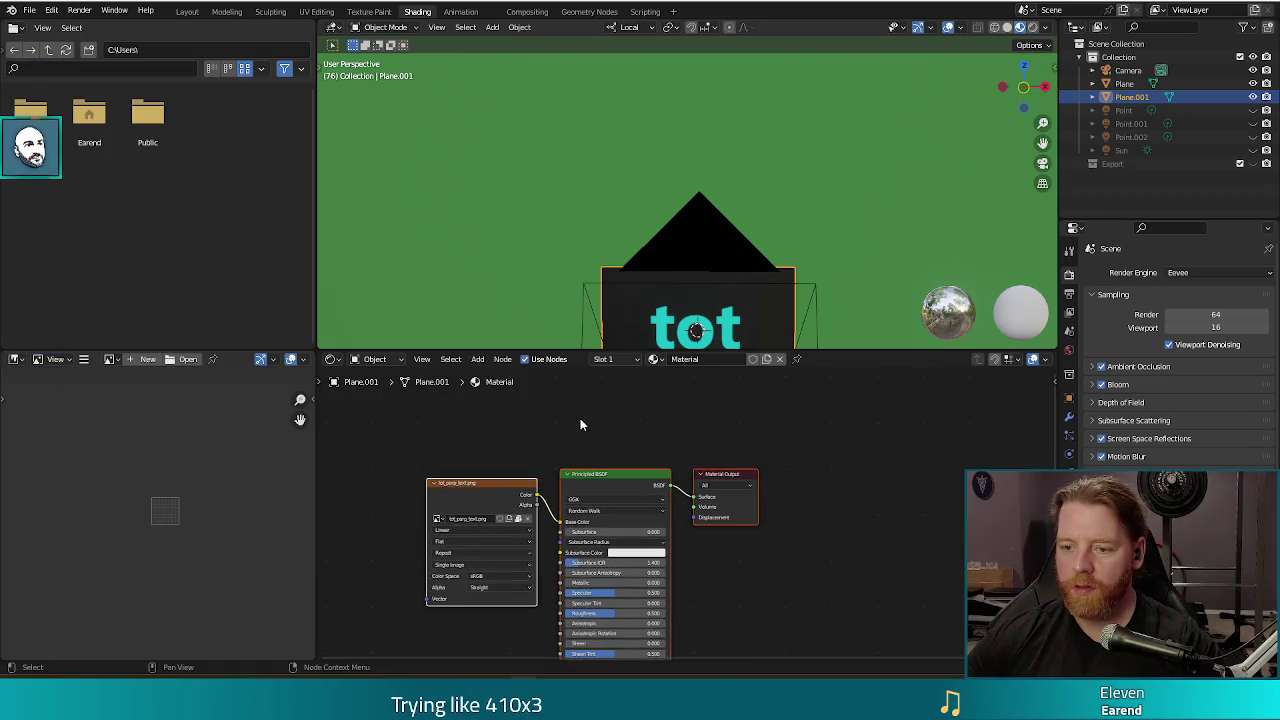
right_click(546, 409)
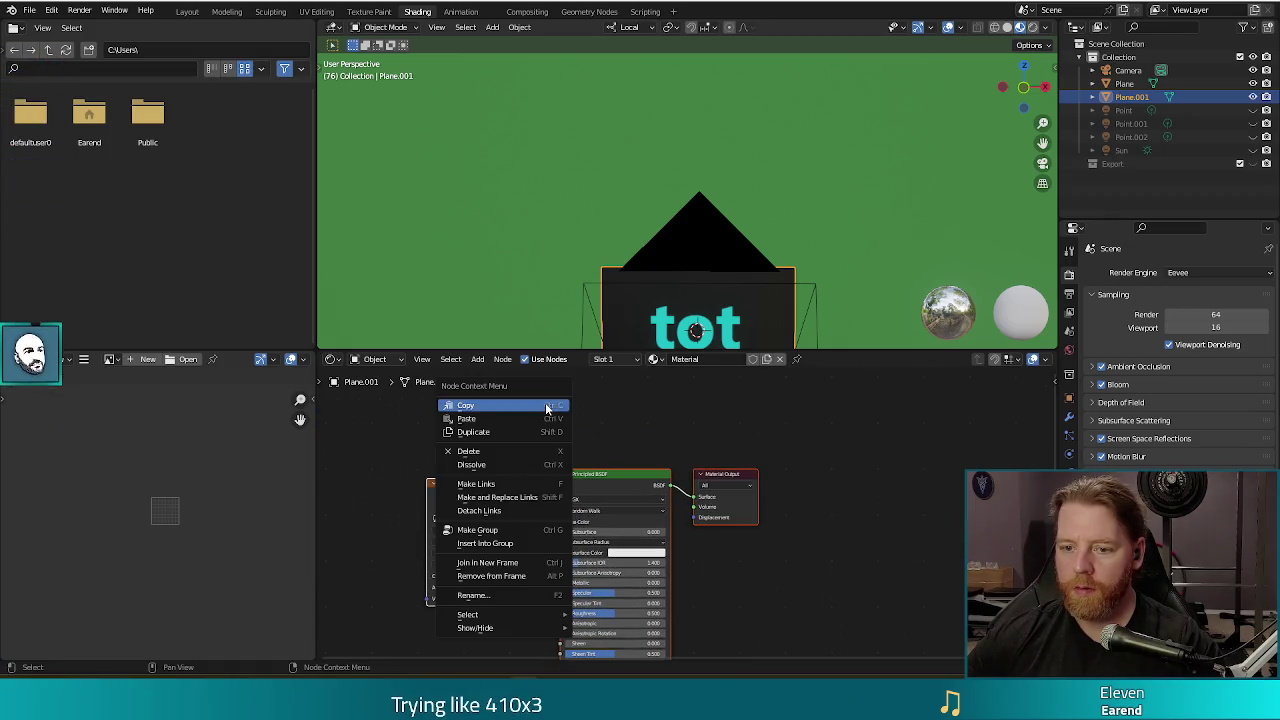
left_click(478, 359)
left_click(500, 372)
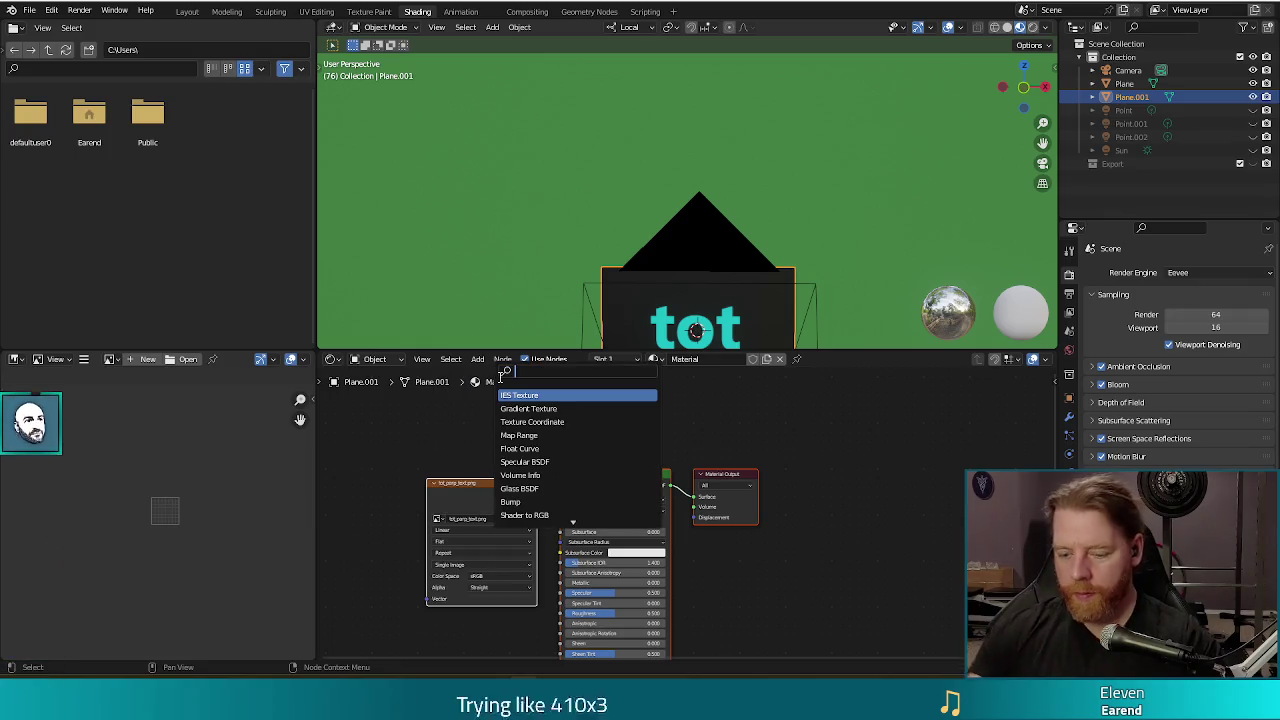
type("tras")
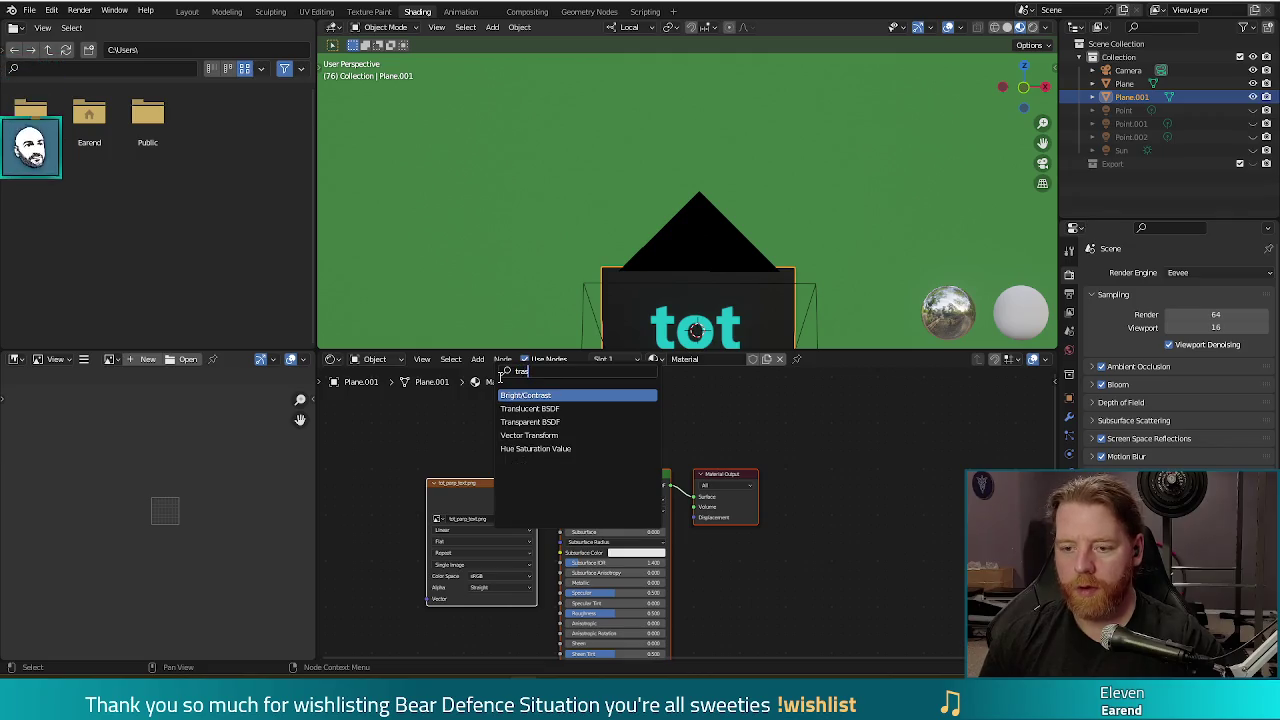
left_click(554, 421)
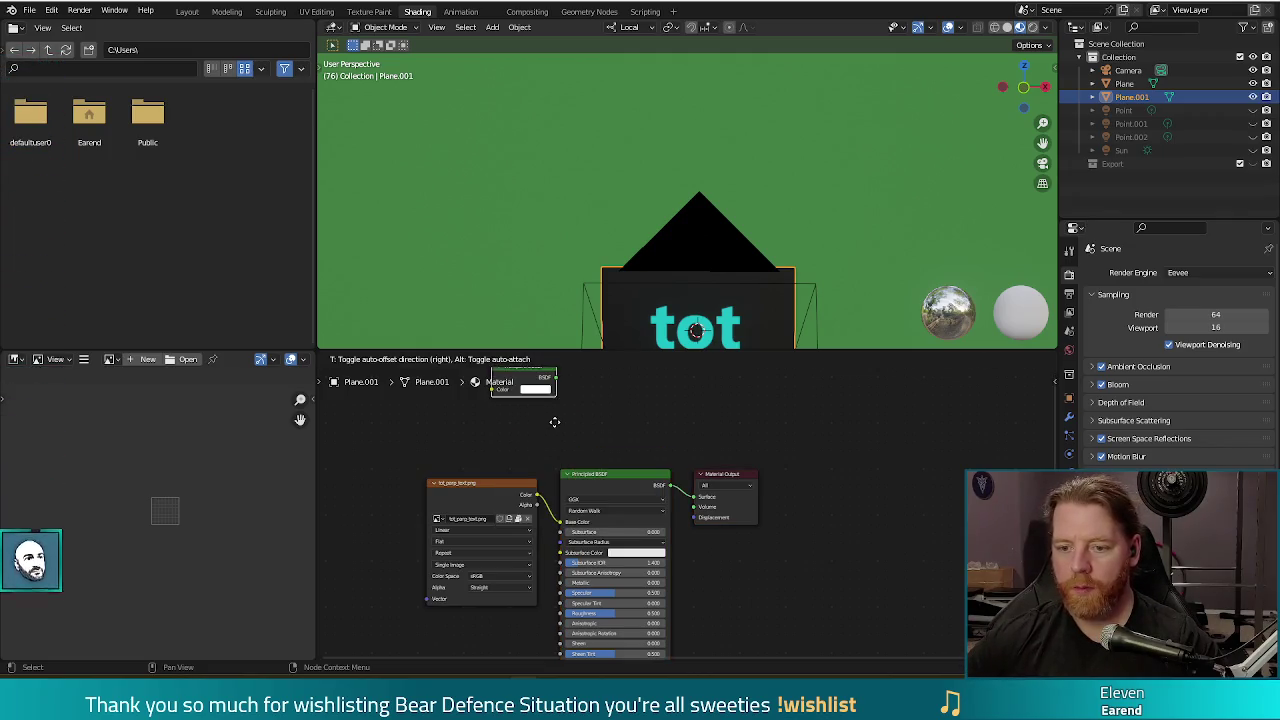
left_click(582, 458)
Add a Mix Shader and route the Principled BSDF into it instead of the output.
left_click(482, 361)
left_click(505, 381)
type("mix")
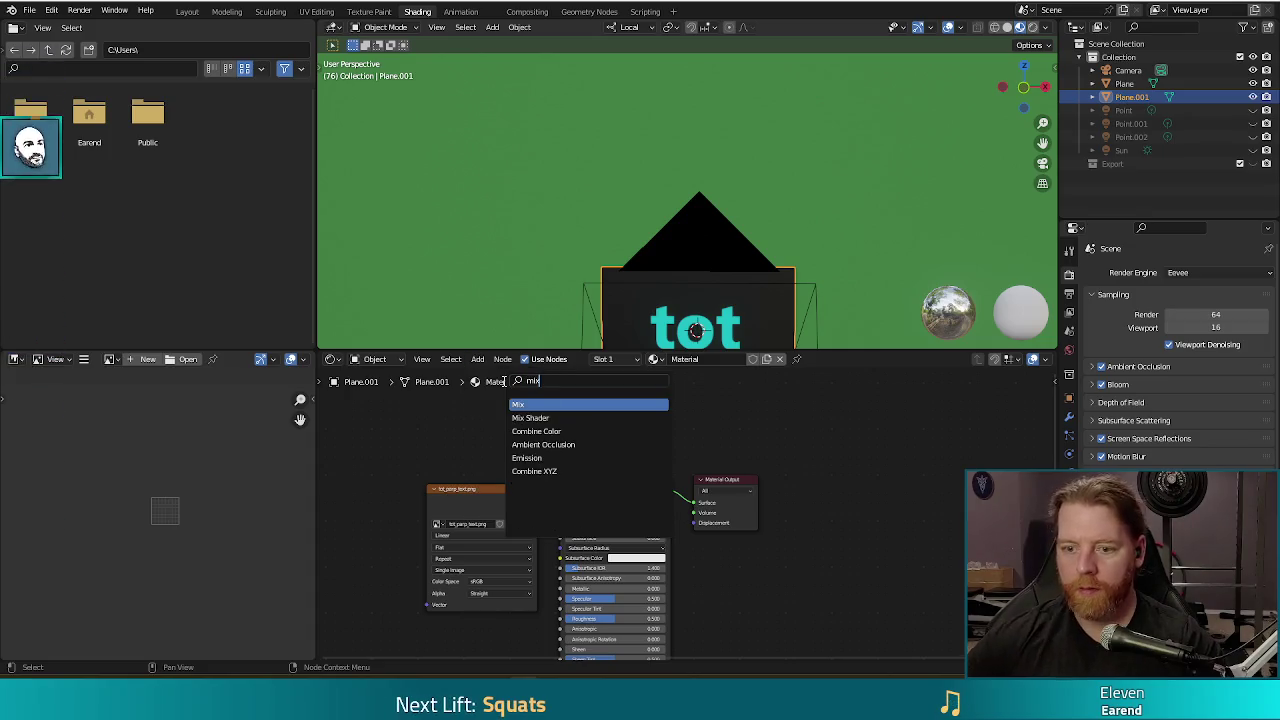
left_click(530, 417)
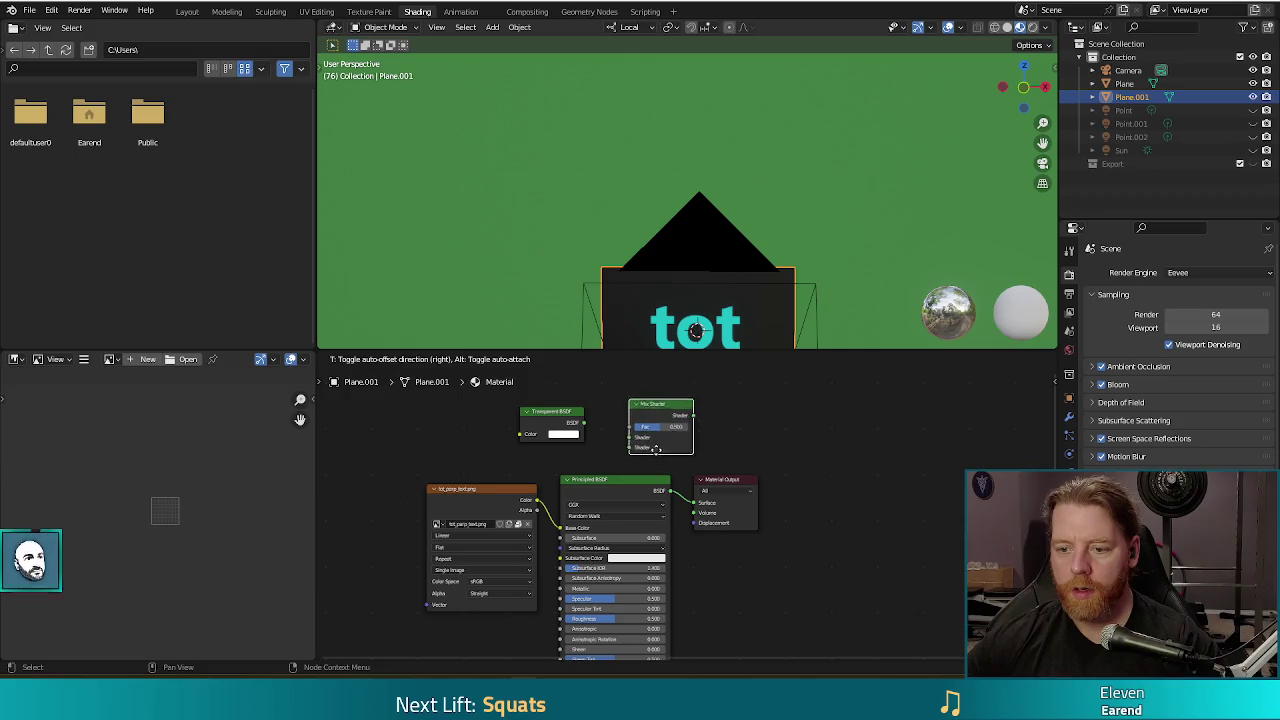
left_click(650, 447)
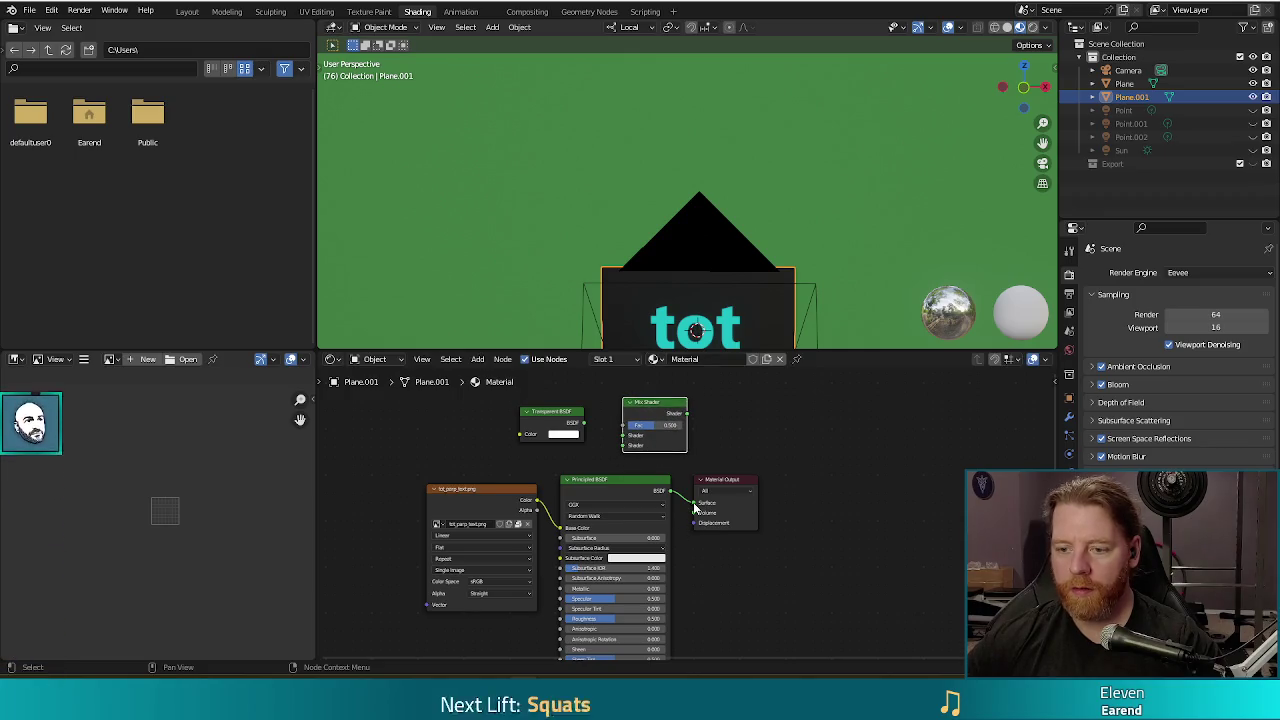
left_click_drag(693, 507, 622, 444)
mouse_move(537, 510)
left_mouse_down()
mouse_move(620, 425)
mouse_move(695, 510)
left_mouse_up()
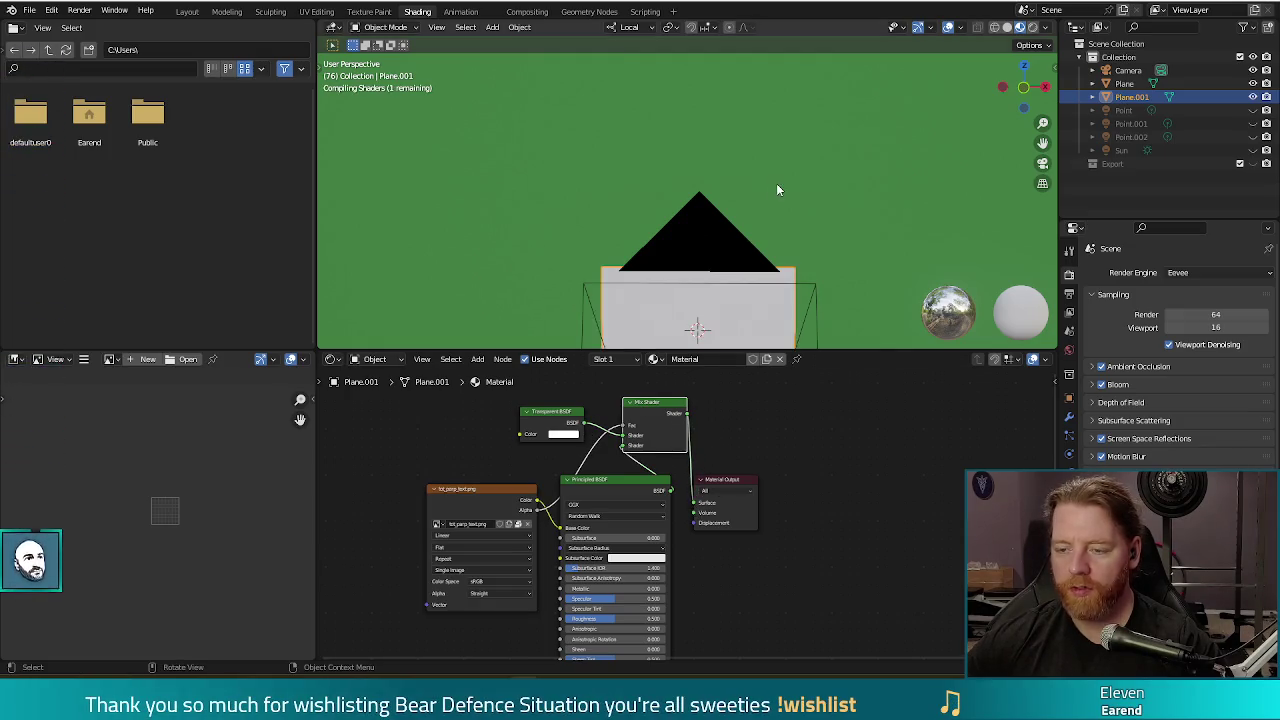
Render to confirm only the tot parp letters show over the green backdrop.
scroll(800, 240, "down", 4)
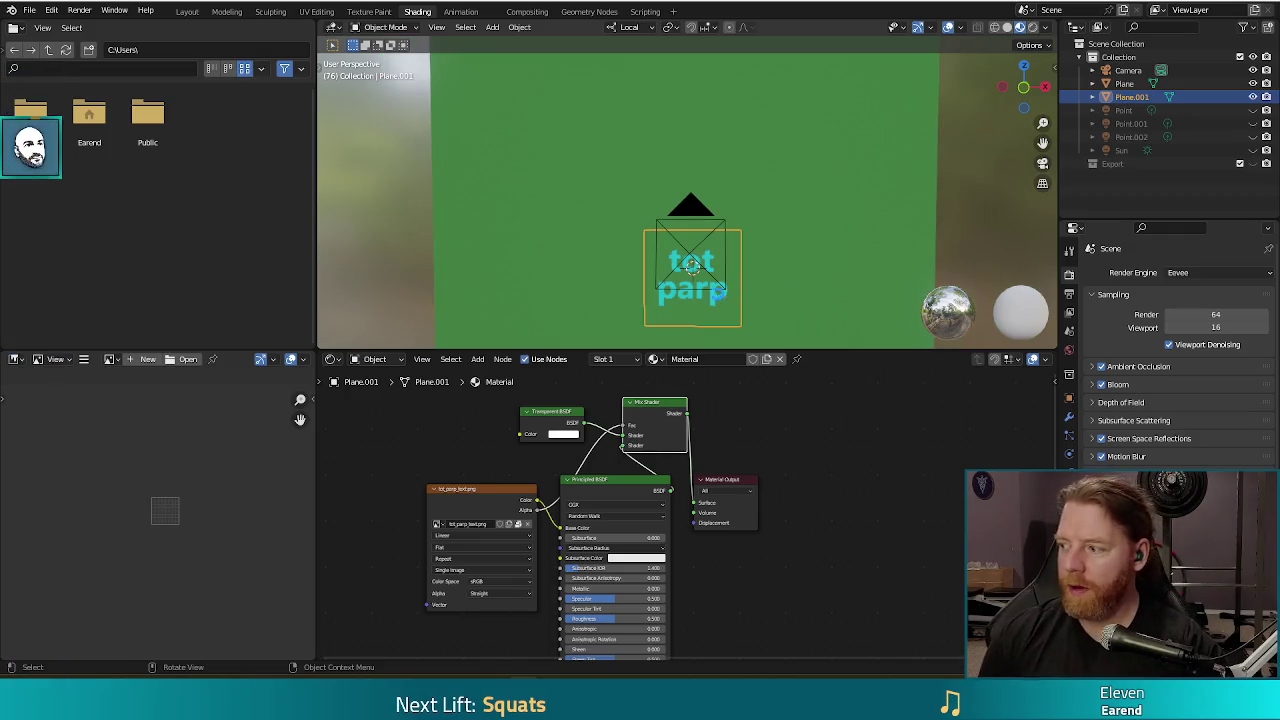
key("F12")
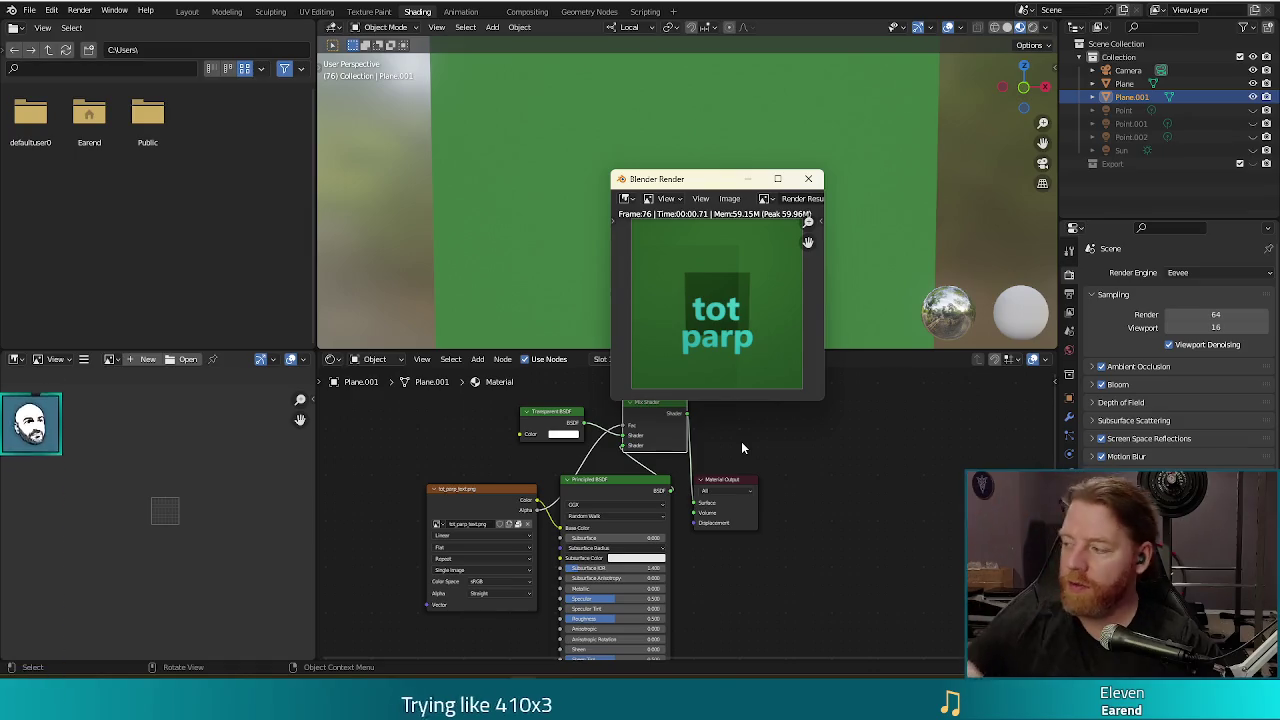
left_click(809, 180)
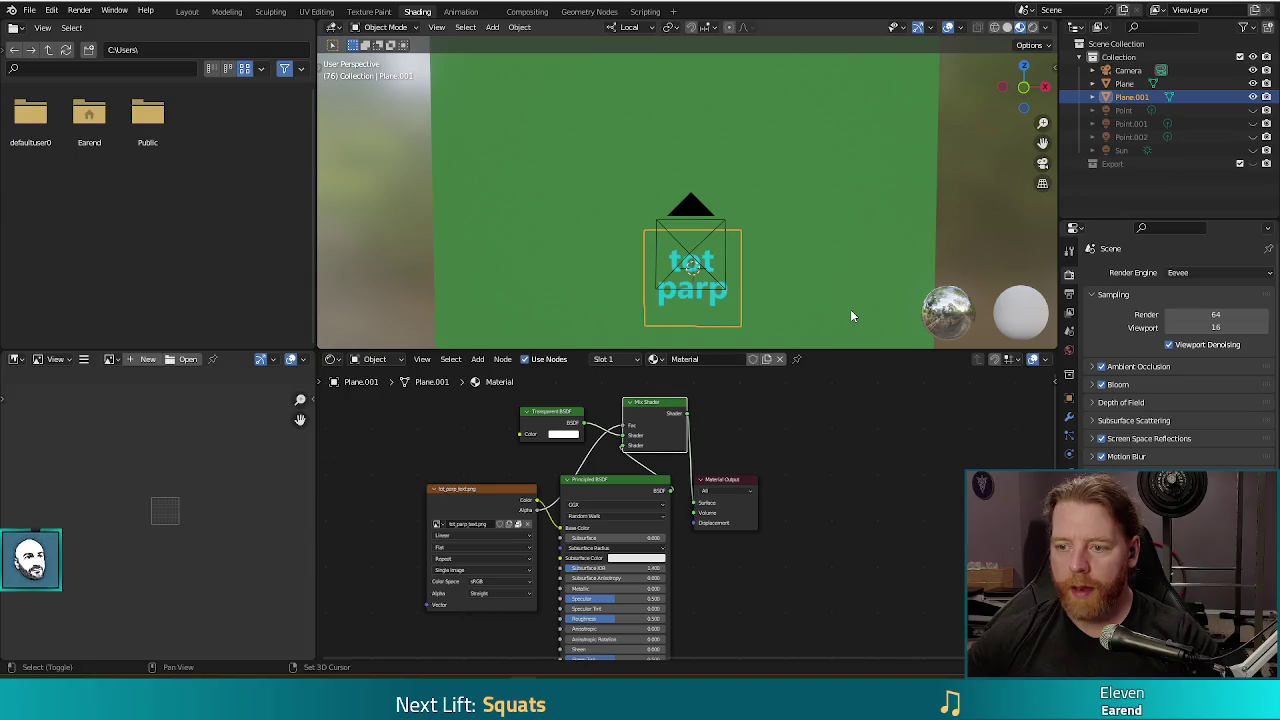
Deselect everything by box-selecting empty space, then switch to the UV Editing workspace.
key("b")
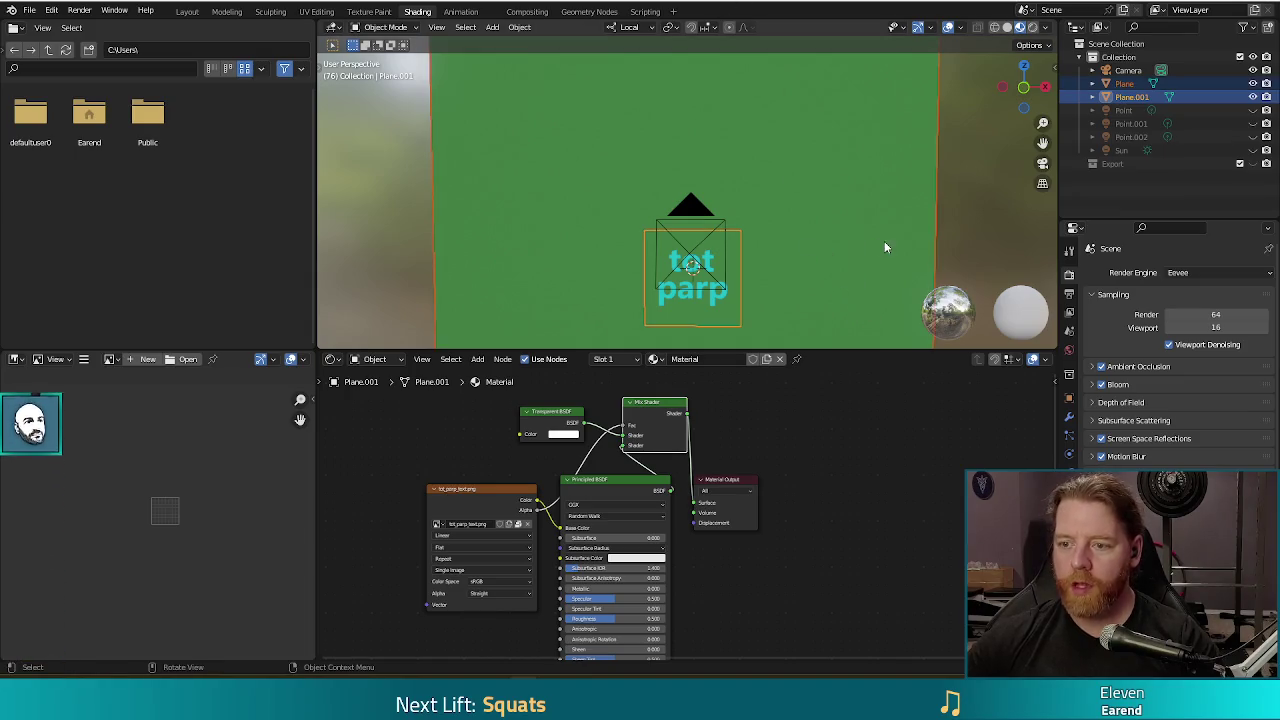
left_click(976, 239)
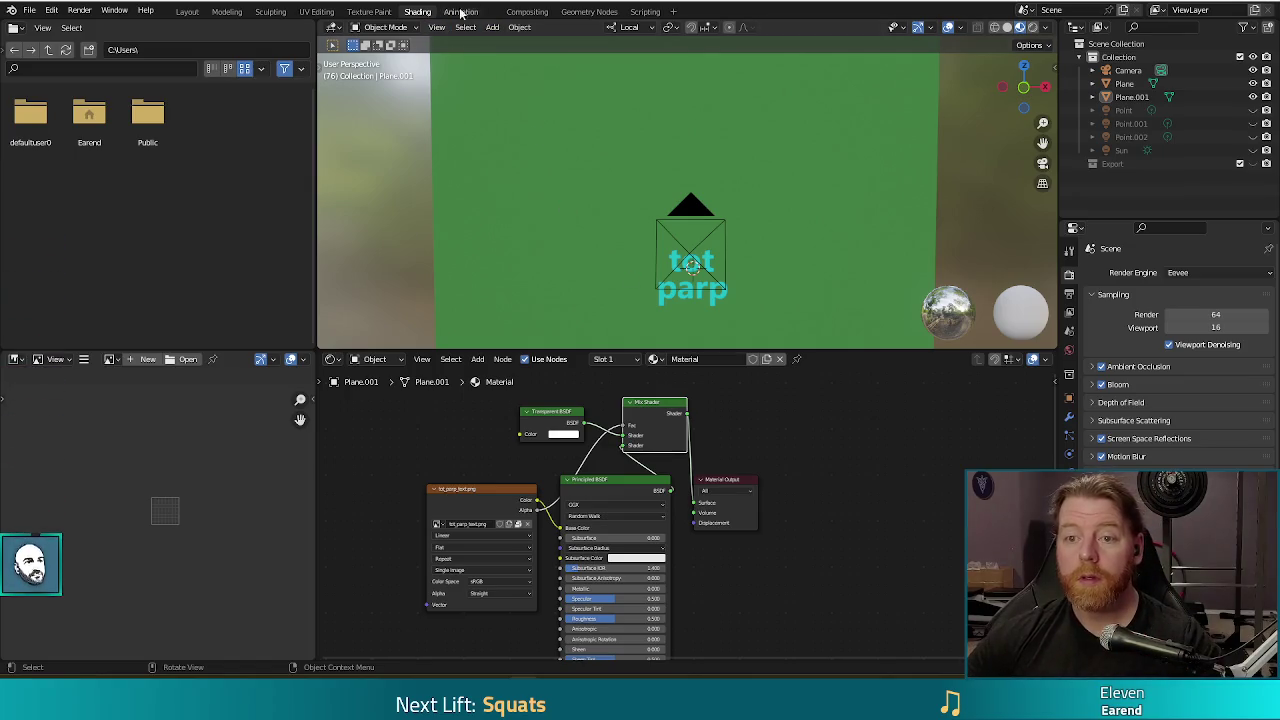
left_click(318, 12)
Return to Object Mode and add a new cube to the scene.
middle_click_drag(813, 455, 814, 434)
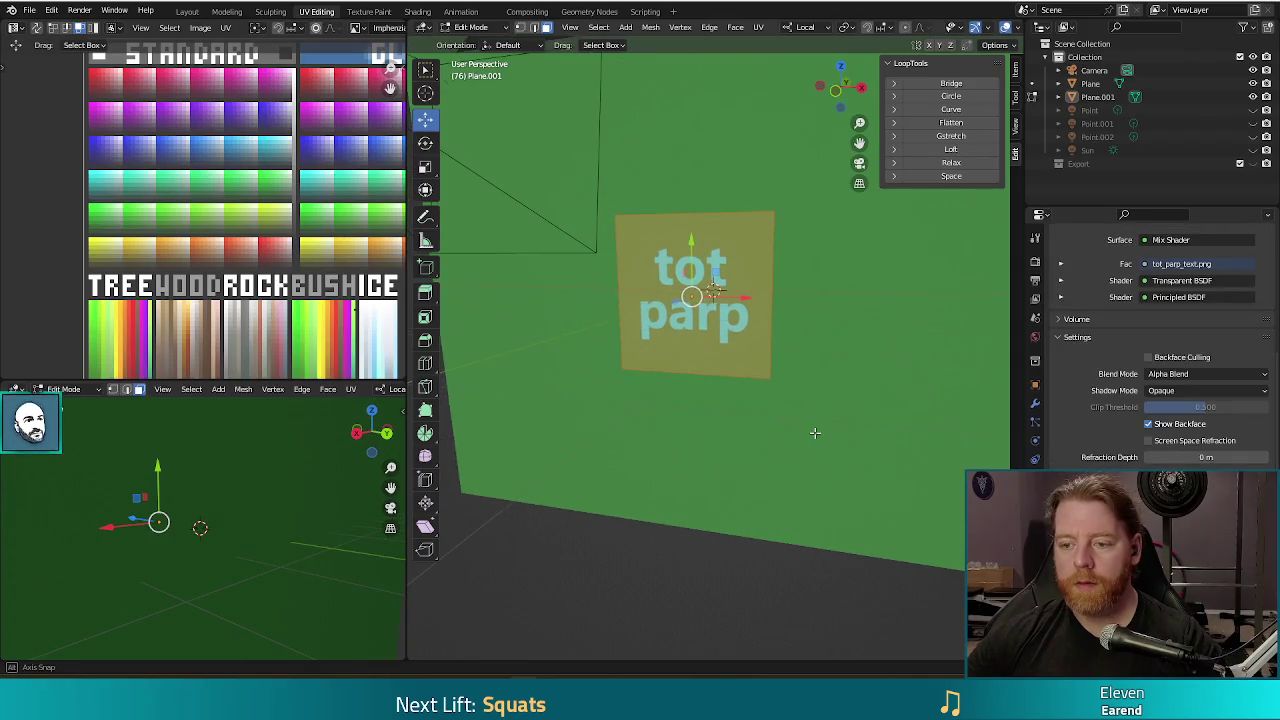
key("Tab")
left_click(476, 27)
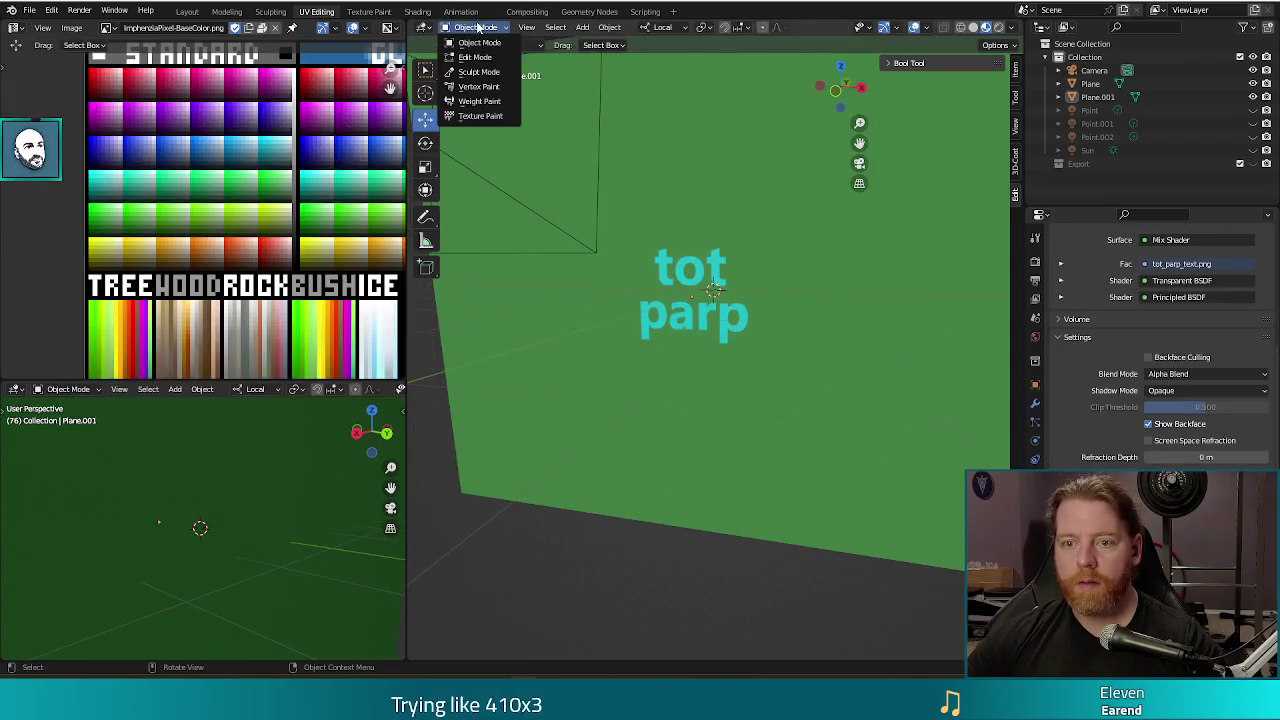
left_click(582, 27)
mouse_move(601, 43)
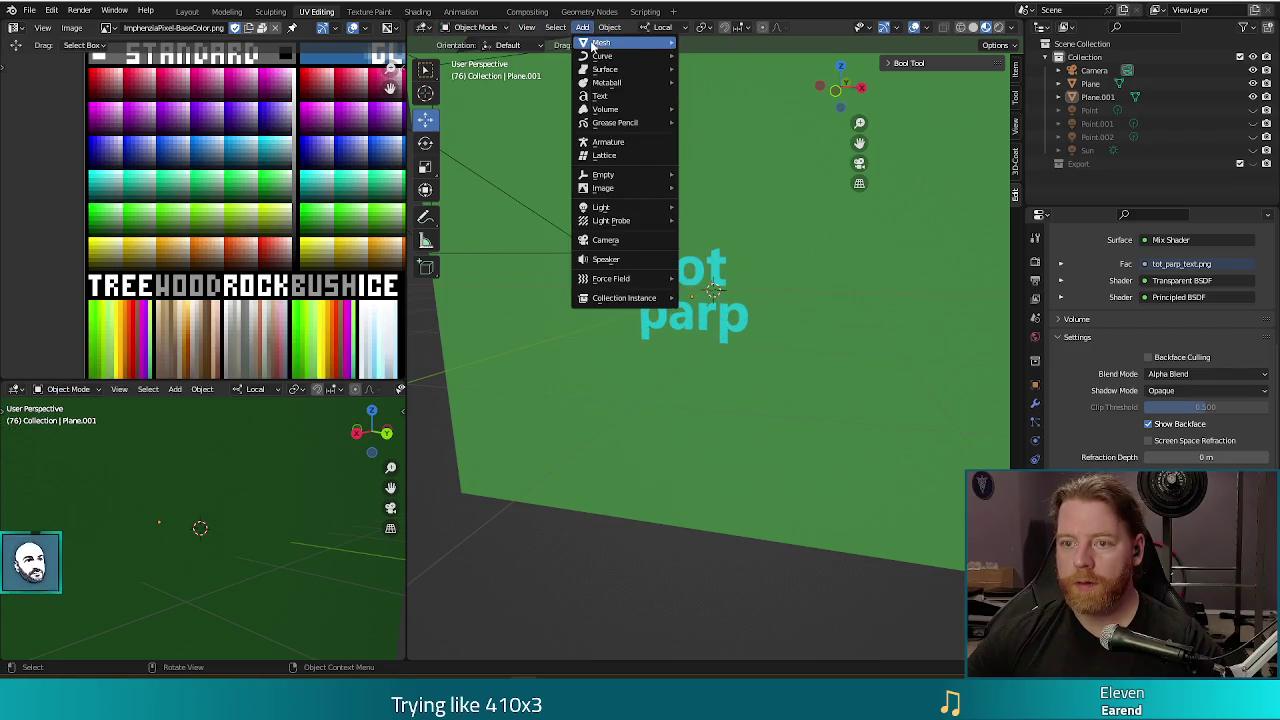
left_click(712, 58)
mouse_move(796, 431)
middle_mouse_down()
mouse_move(848, 400)
mouse_move(764, 404)
mouse_move(832, 432)
middle_mouse_up()
scroll(847, 446, "down", 2)
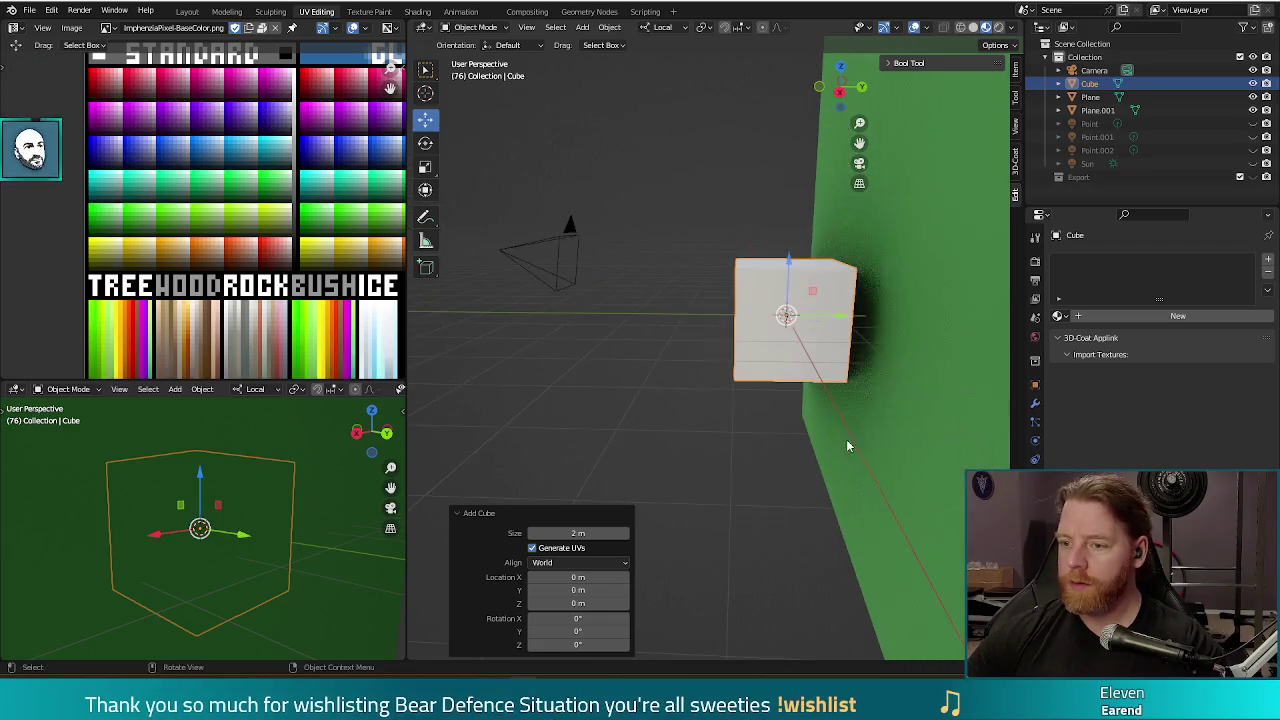
Give the cube the ImphenziaPixPal material and move its UVs onto an orange swatch.
key("Tab")
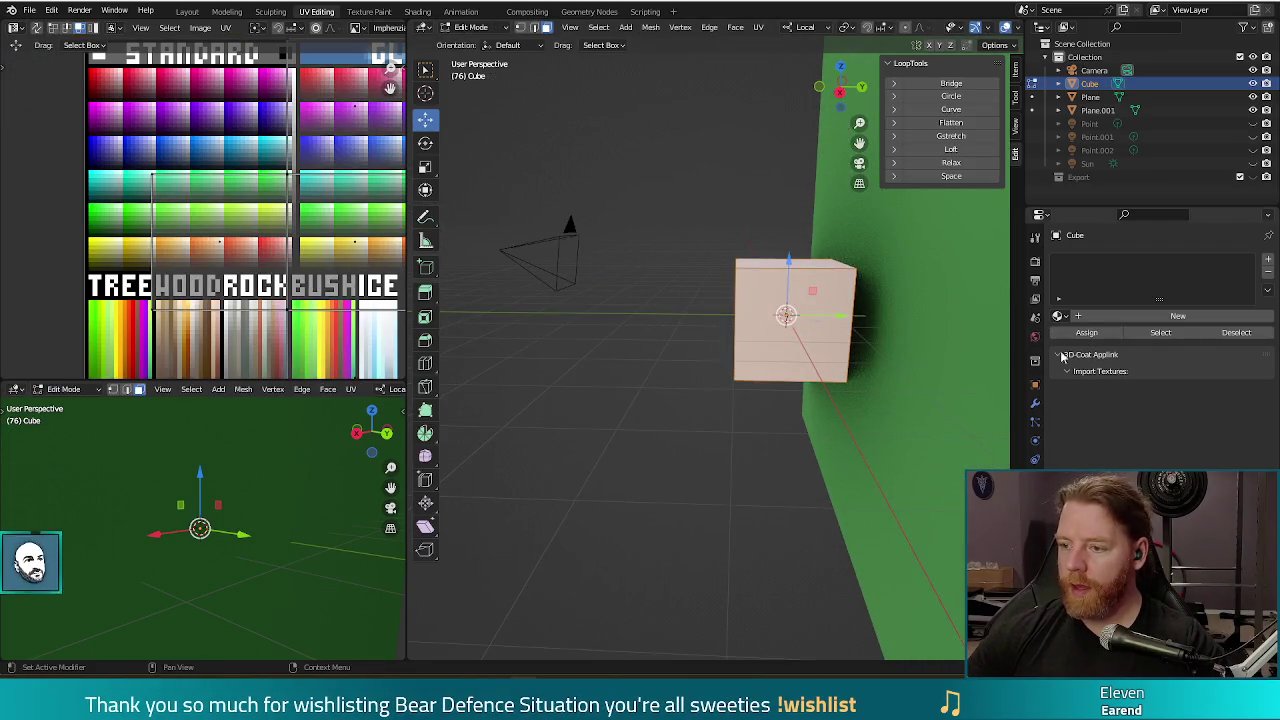
left_click(1059, 316)
left_click(1090, 336)
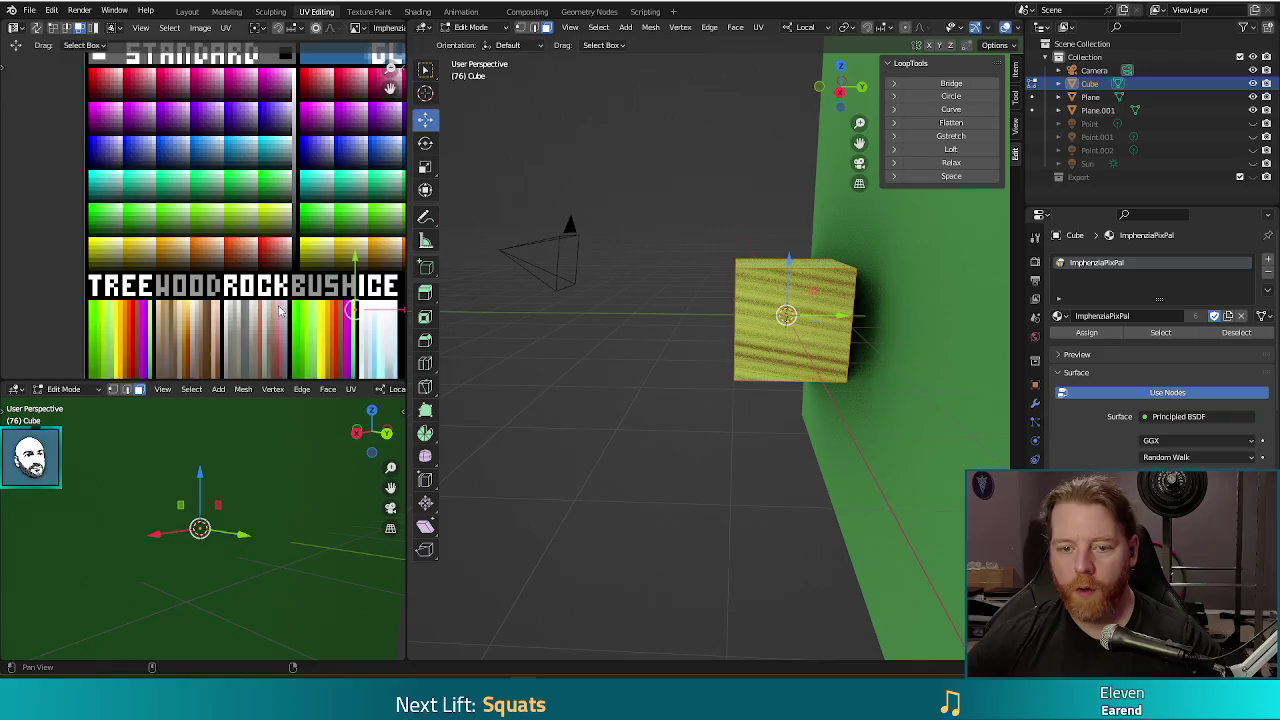
middle_click_drag(280, 311, 291, 317)
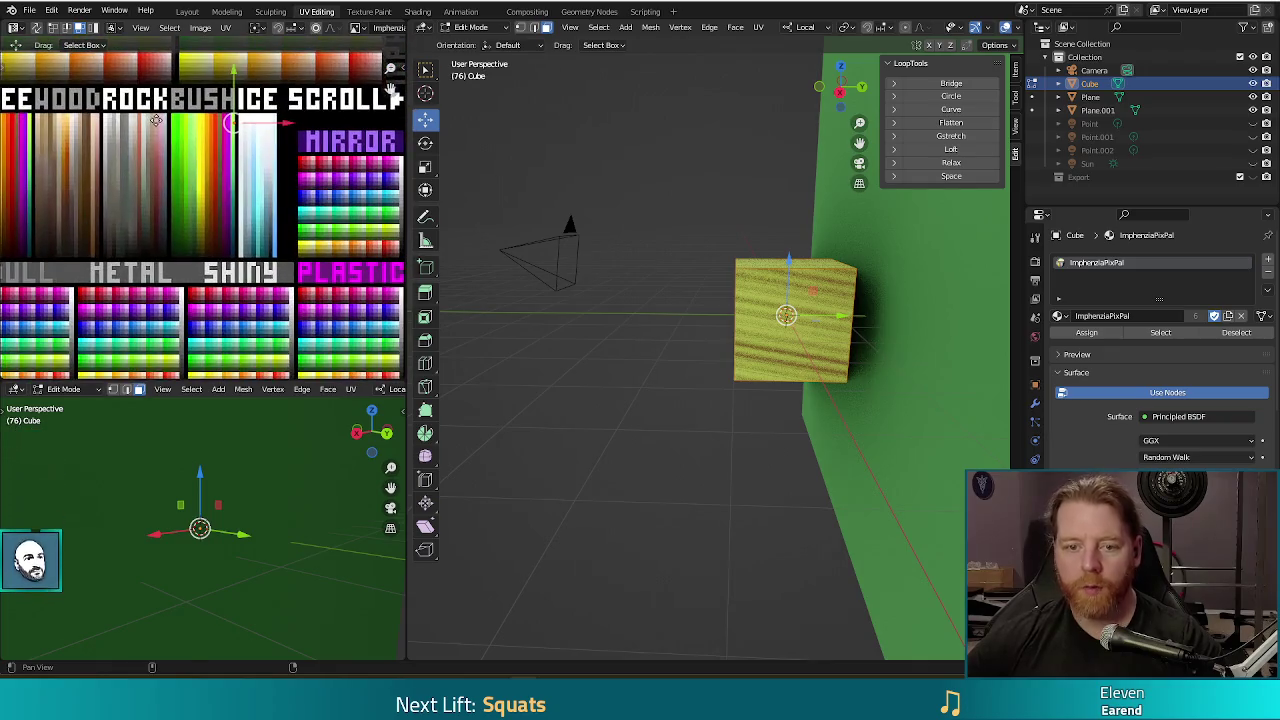
key("g")
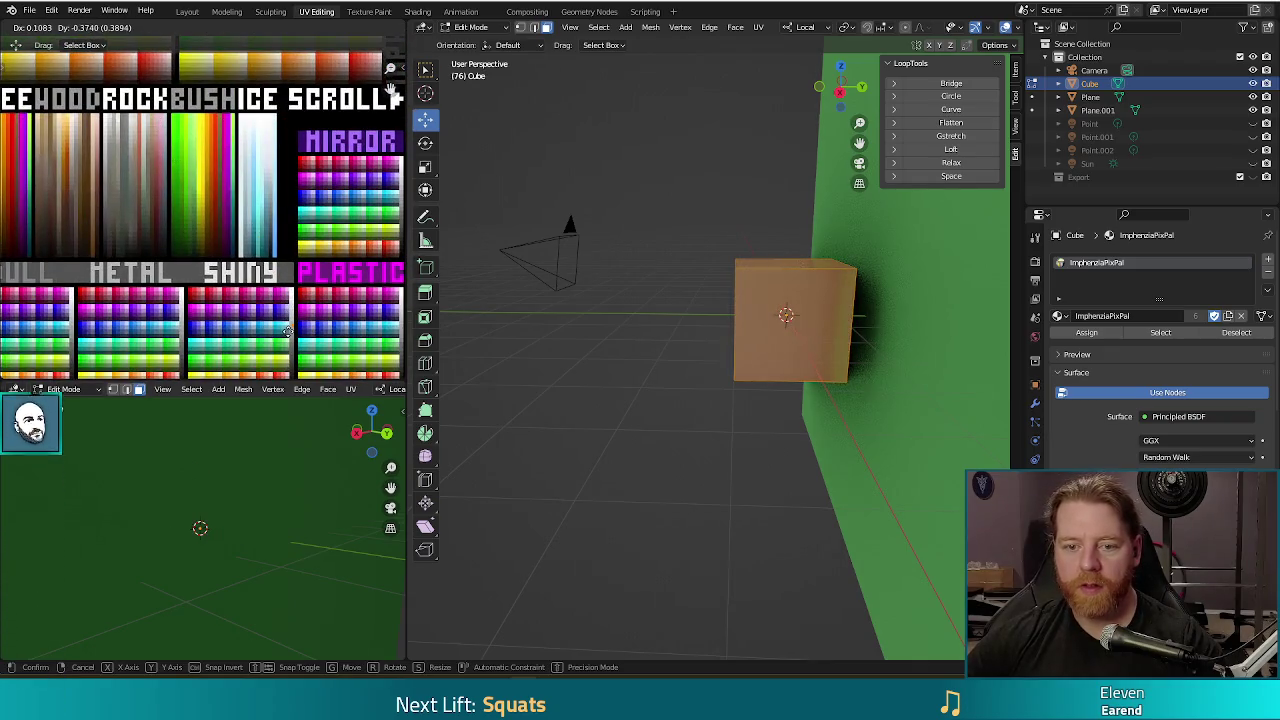
left_click(289, 322)
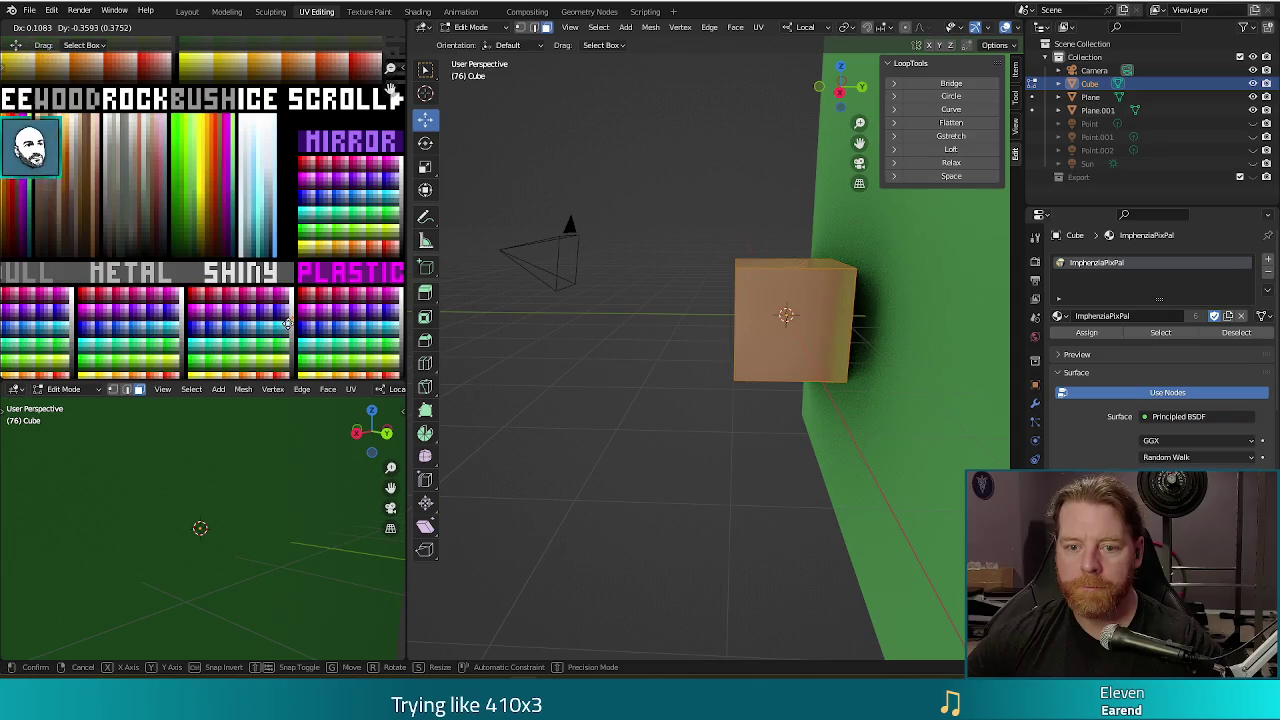
Flatten the cube to 0.061 along its local Y axis.
middle_click_drag(720, 420, 909, 479)
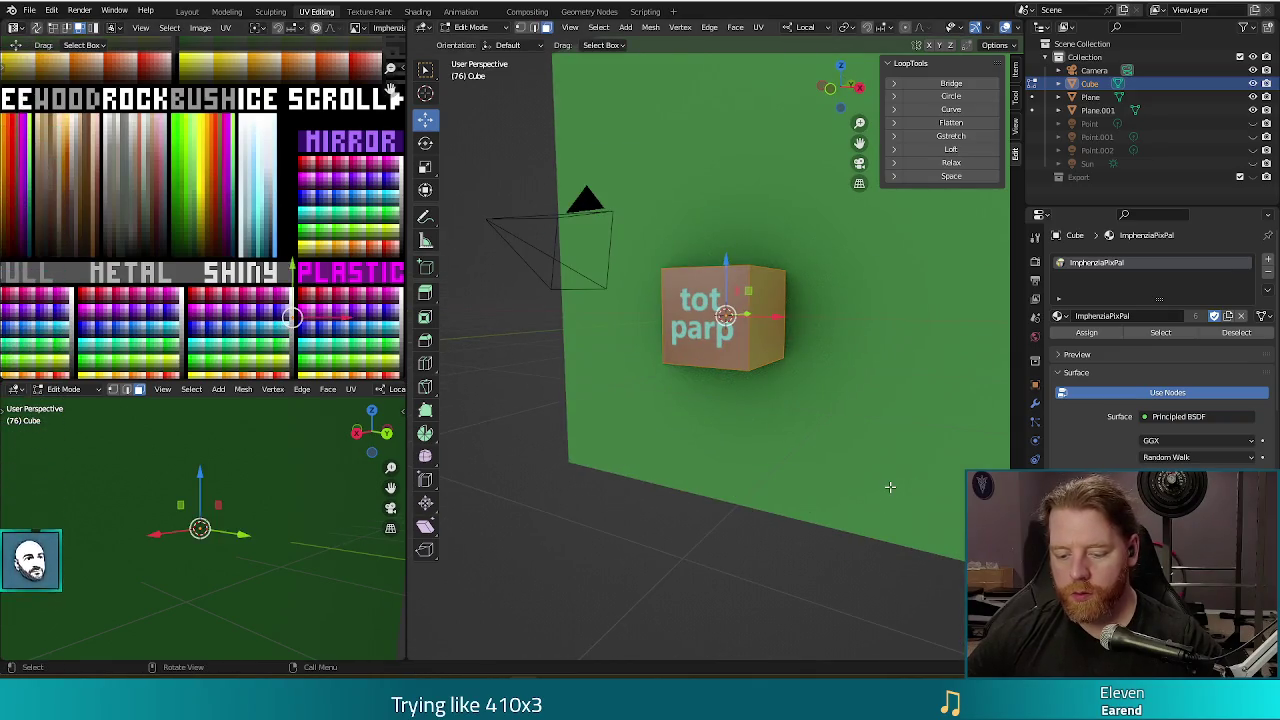
key("s")
key("y")
key("y")
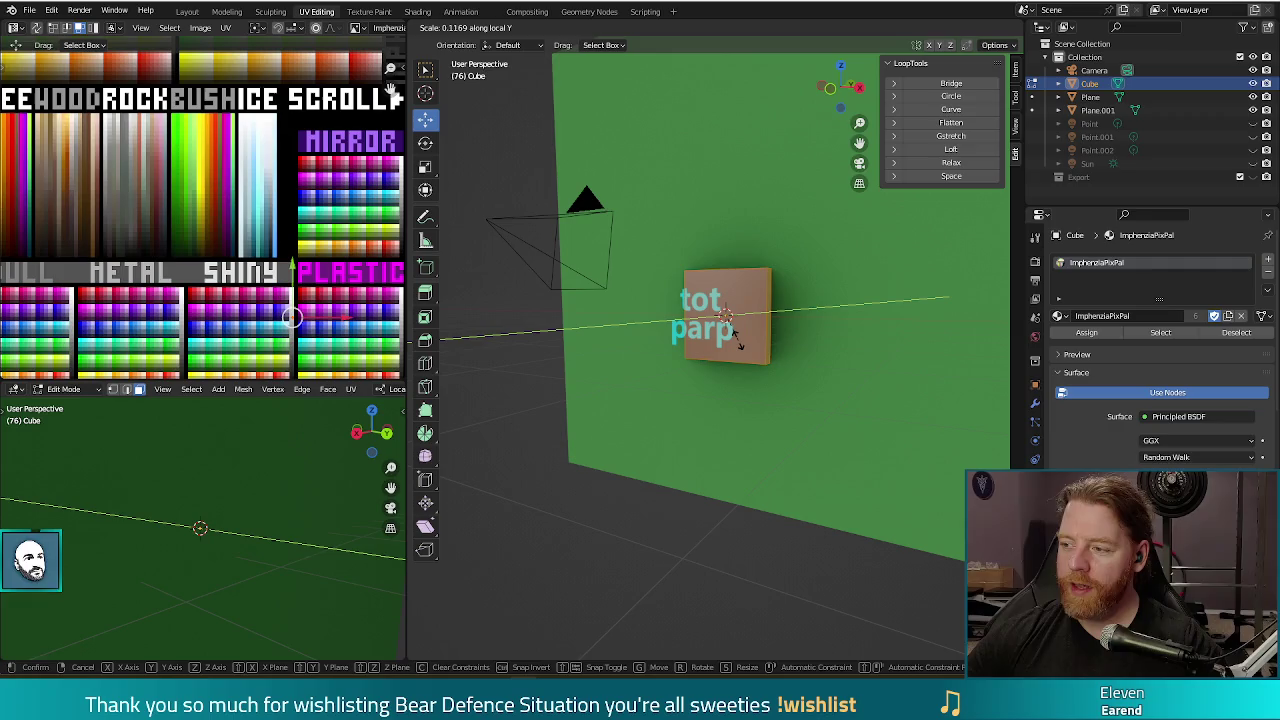
left_click(724, 330)
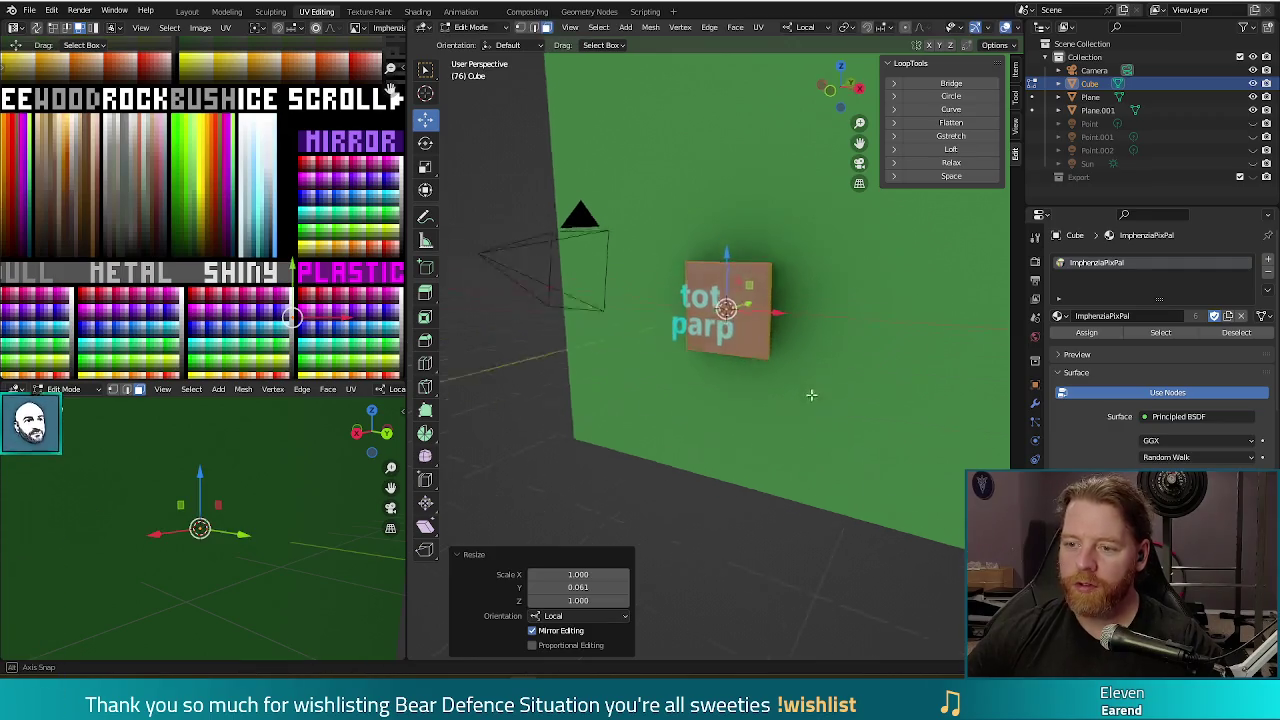
Narrow the cube to 0.718 along its local X axis from the front view.
middle_click_drag(814, 391, 827, 427)
key("KP_1")
key("s")
key("x")
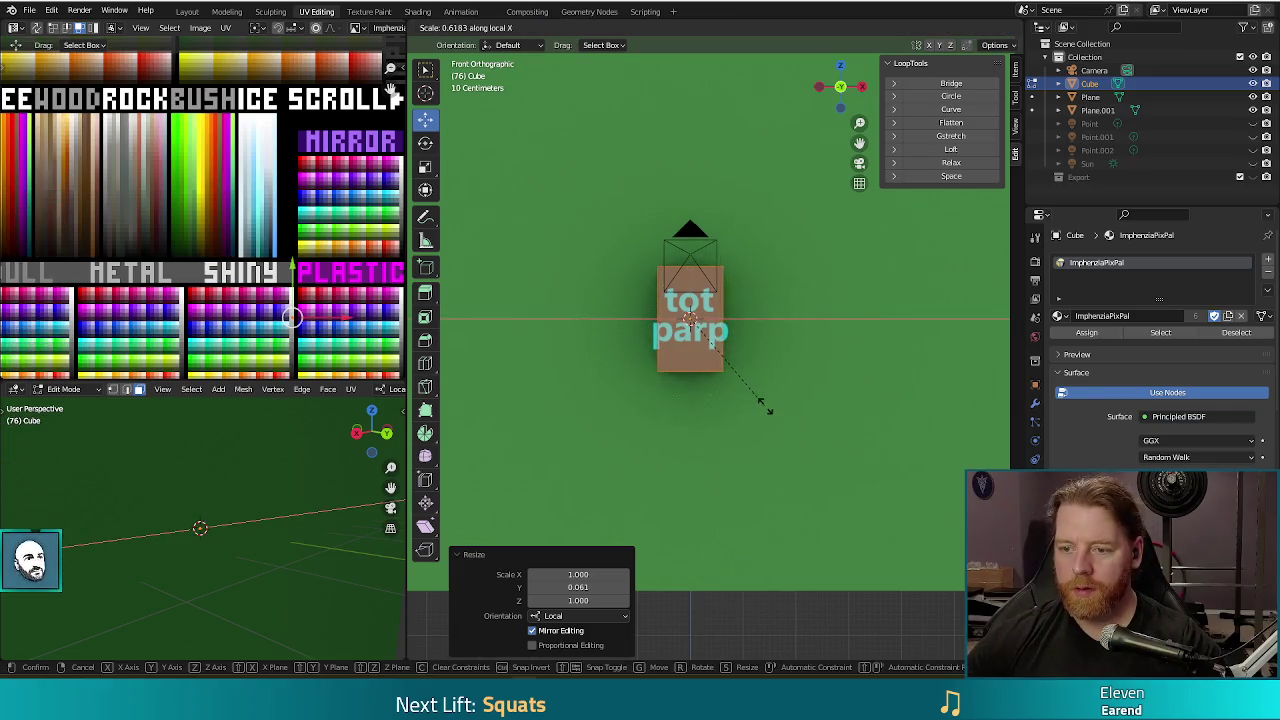
left_click(771, 420)
middle_click_drag(729, 404, 651, 423)
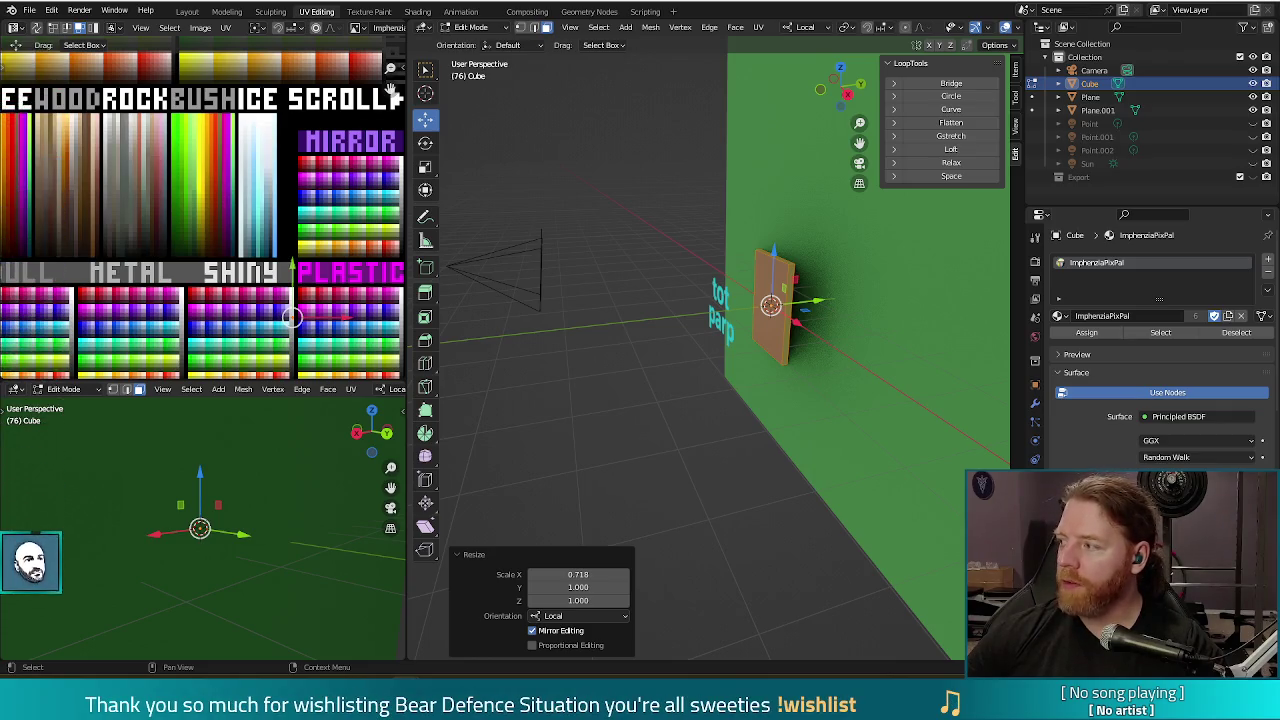
key("alt+Tab")
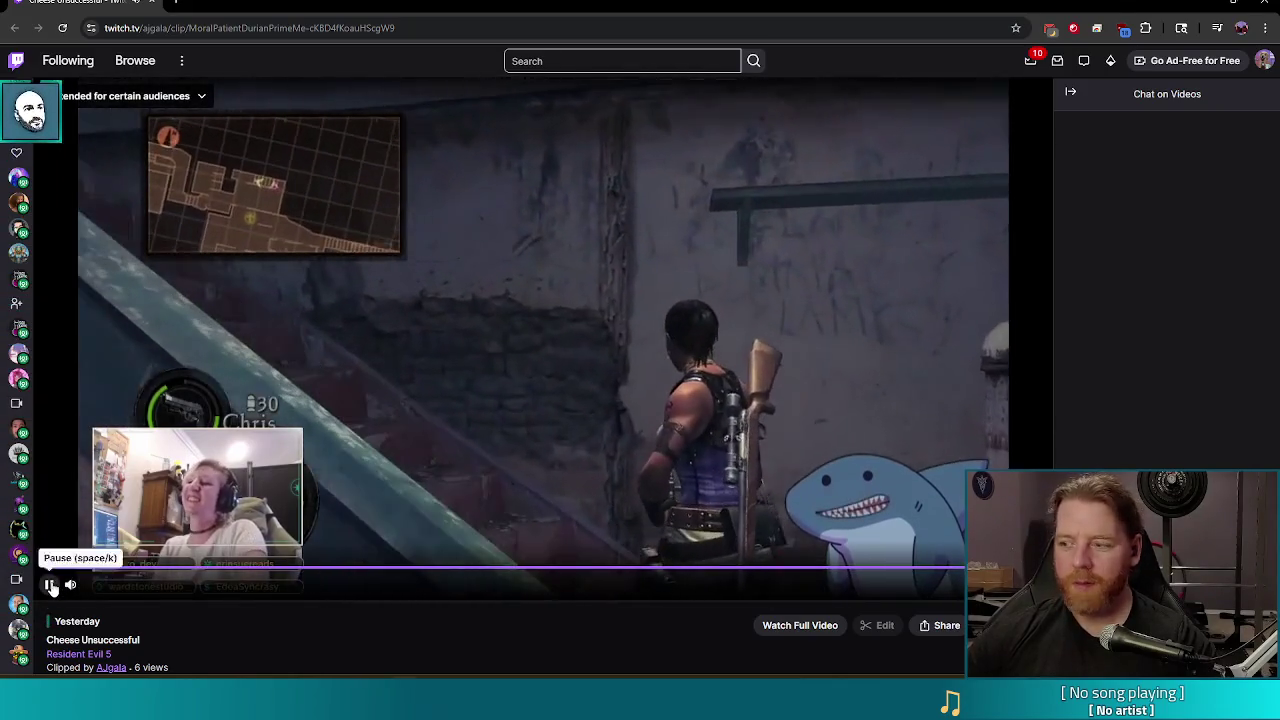
Pause the Twitch clip and bring up its browser tab's context menu.
left_click(50, 585)
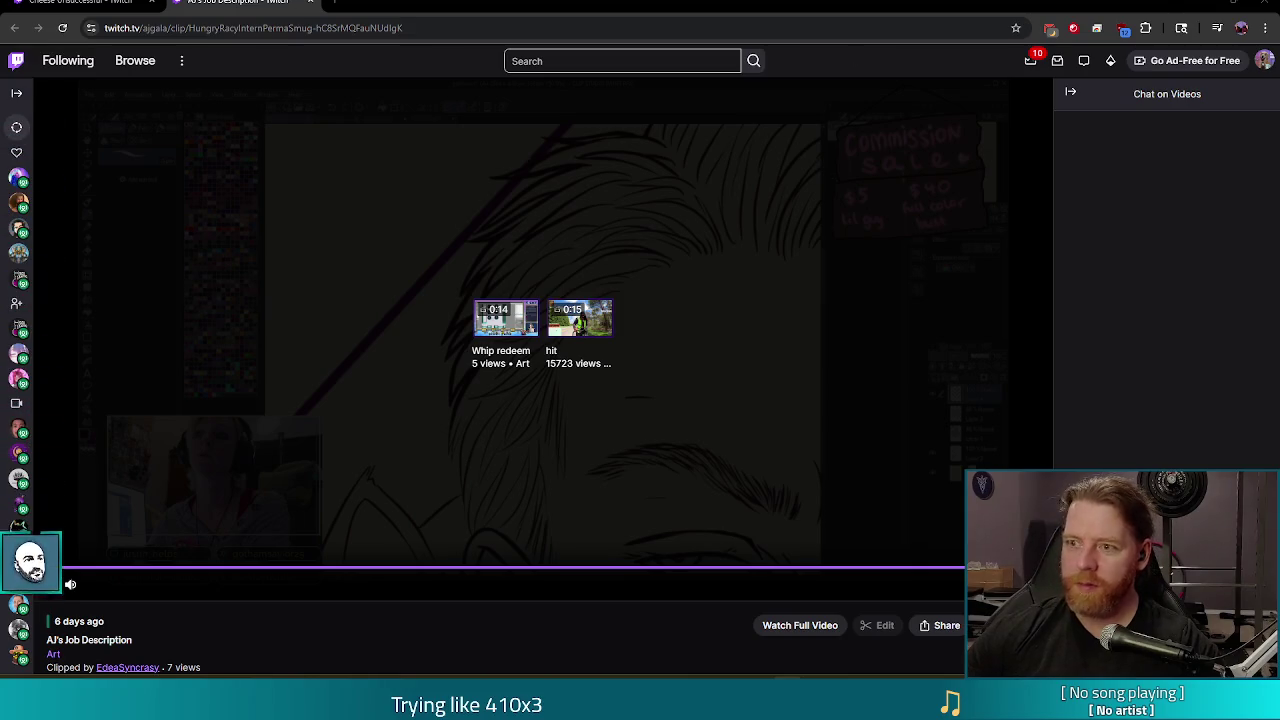
right_click(256, 4)
Mute the Twitch site from the tab's context menu.
left_click(309, 147)
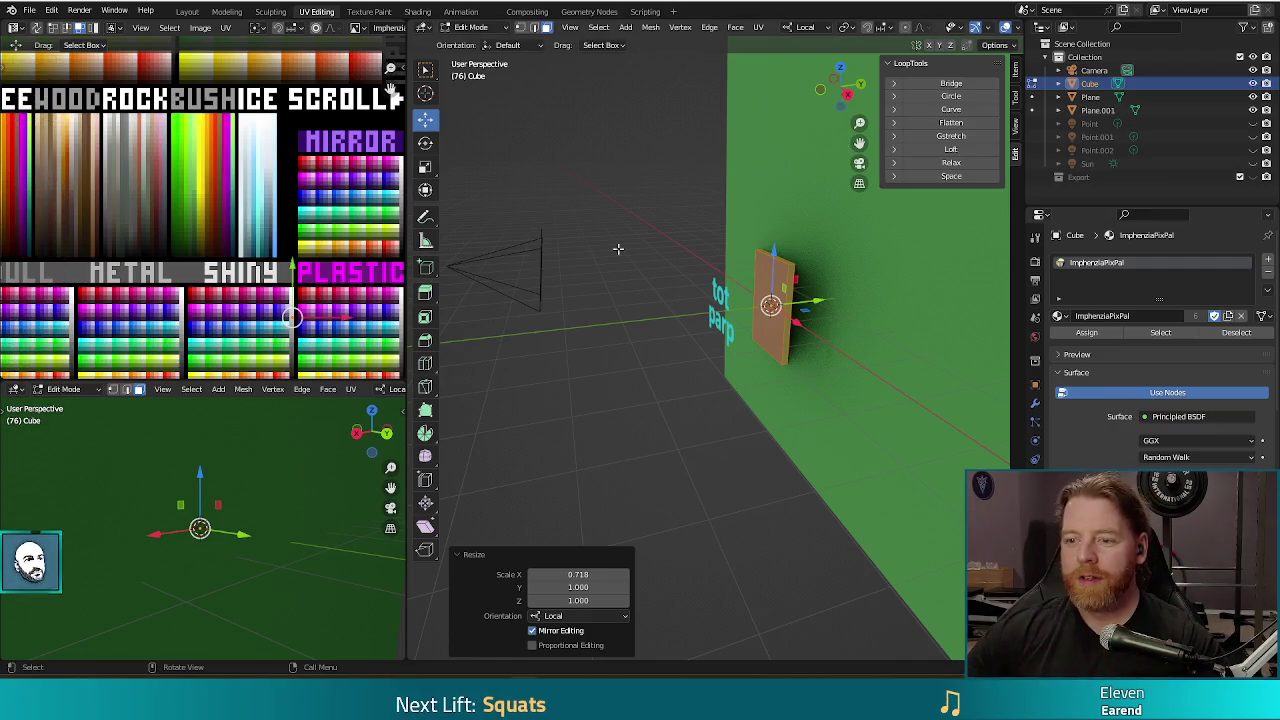
Exit the cube's Edit Mode, select the tot parp plane Plane.001, and zoom in on it.
middle_click_drag(618, 248, 755, 382)
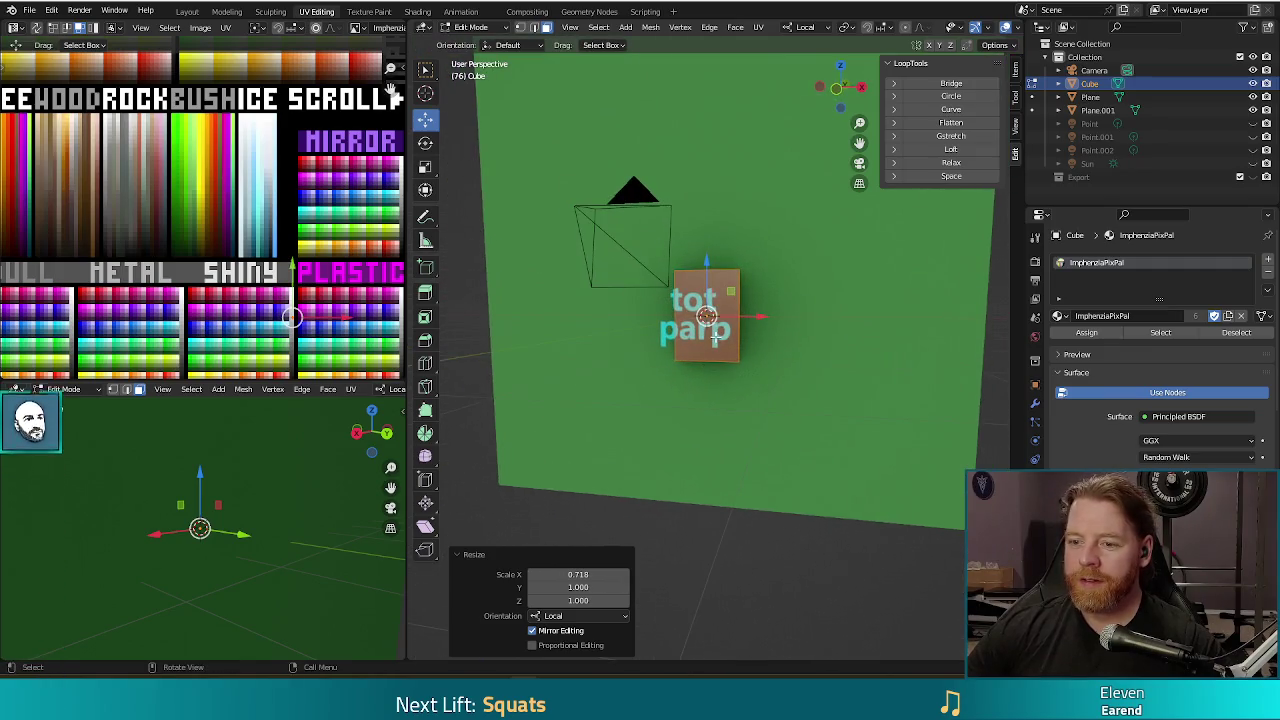
key("Tab")
left_click(686, 332)
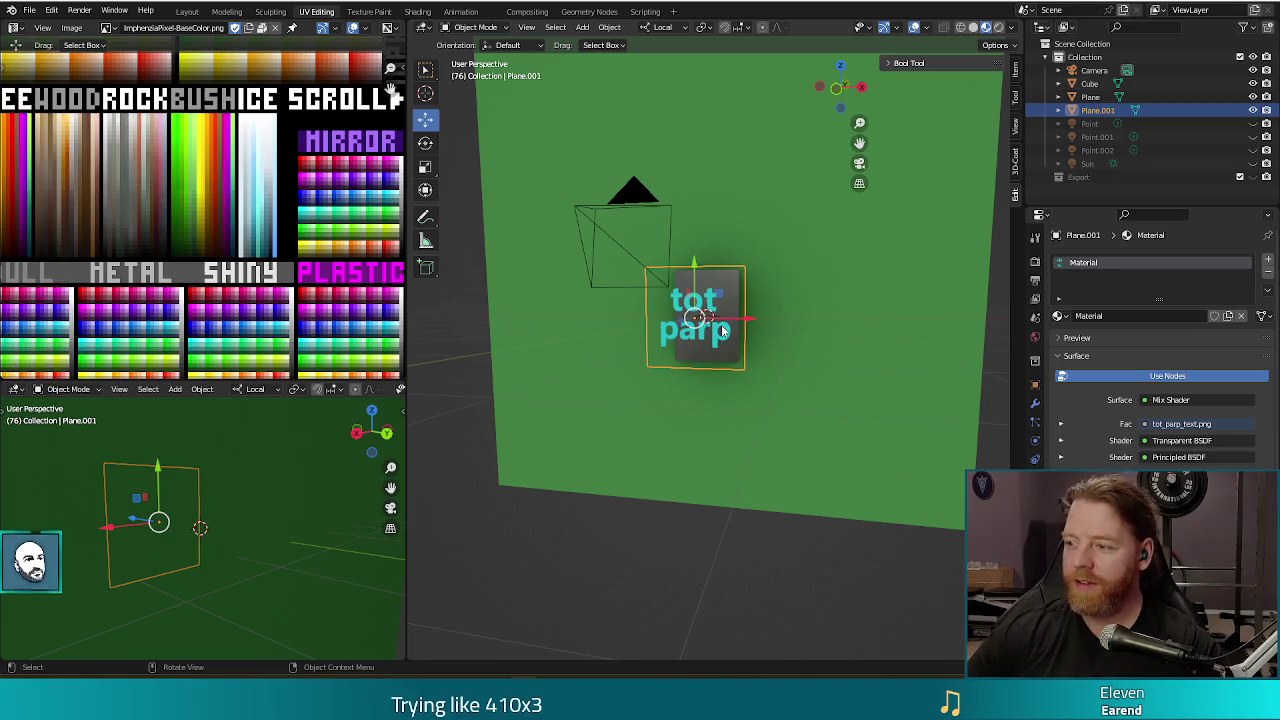
scroll(723, 330, "up", 2)
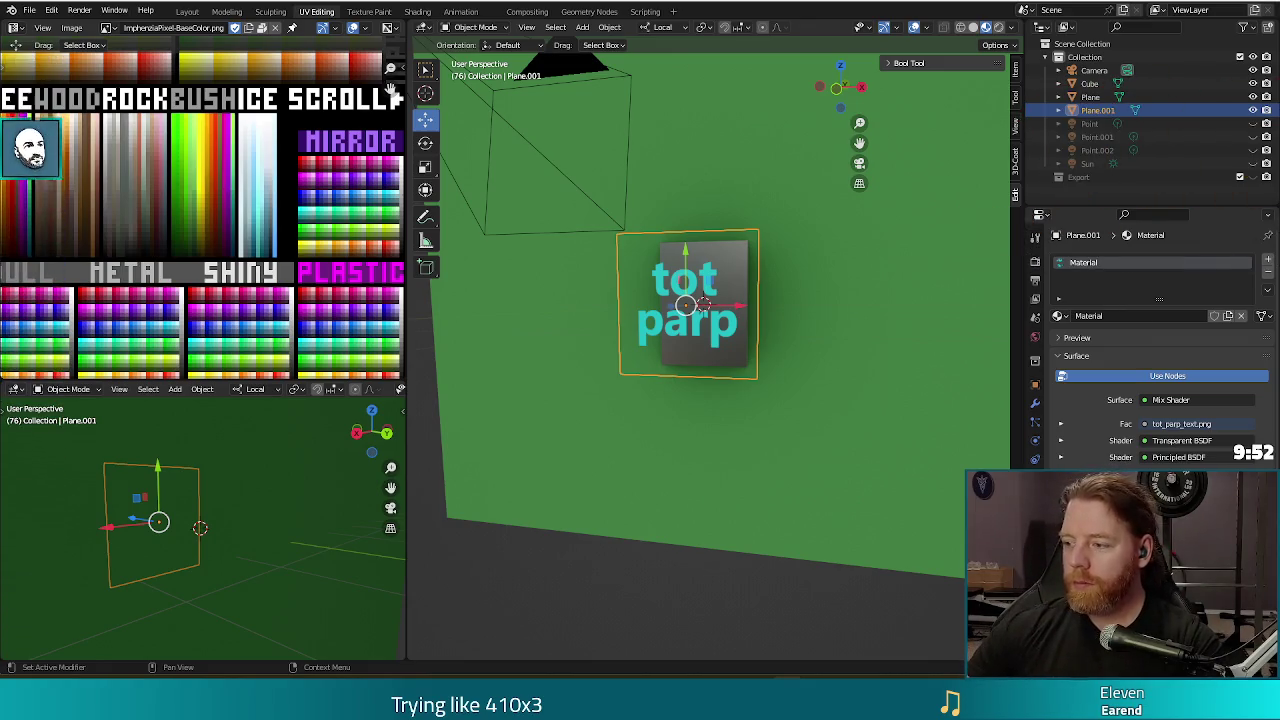
mouse_move(727, 428)
middle_mouse_down()
mouse_move(754, 441)
mouse_move(746, 409)
middle_mouse_up()
Shrink the tot parp plane to about half size and place it at the face's upper-left.
key("s")
left_click(758, 431)
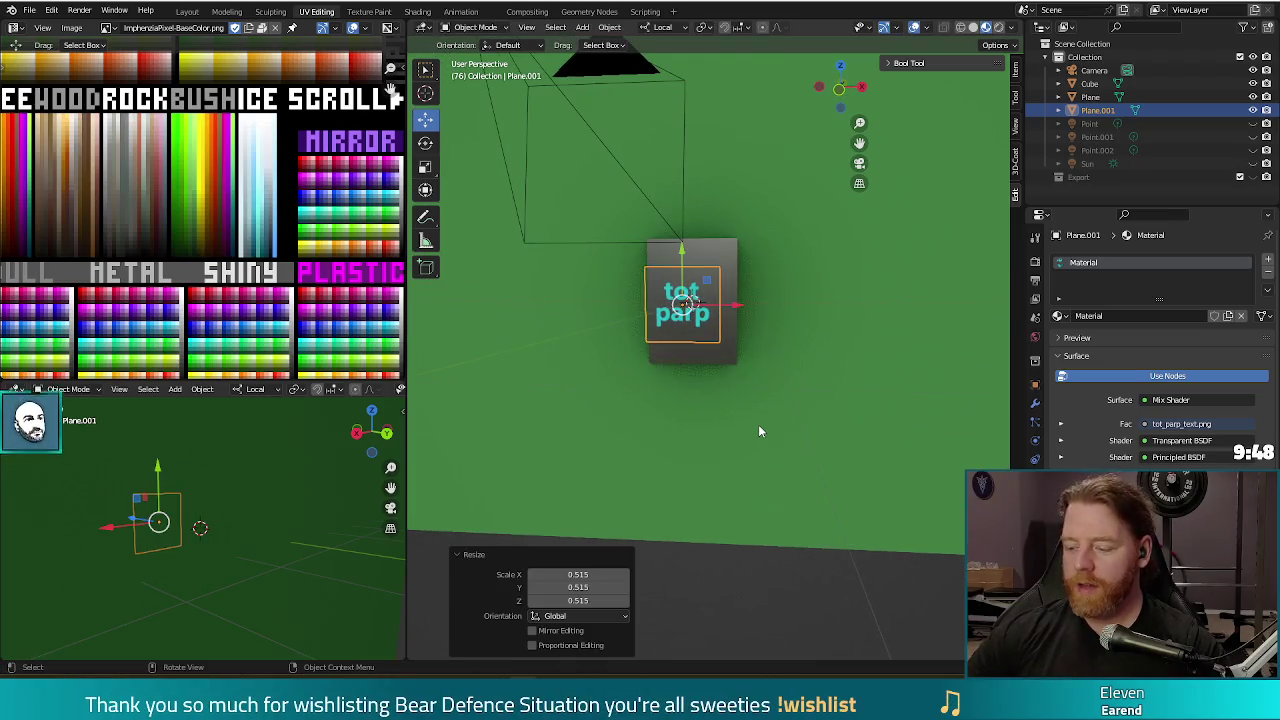
key("KP_1")
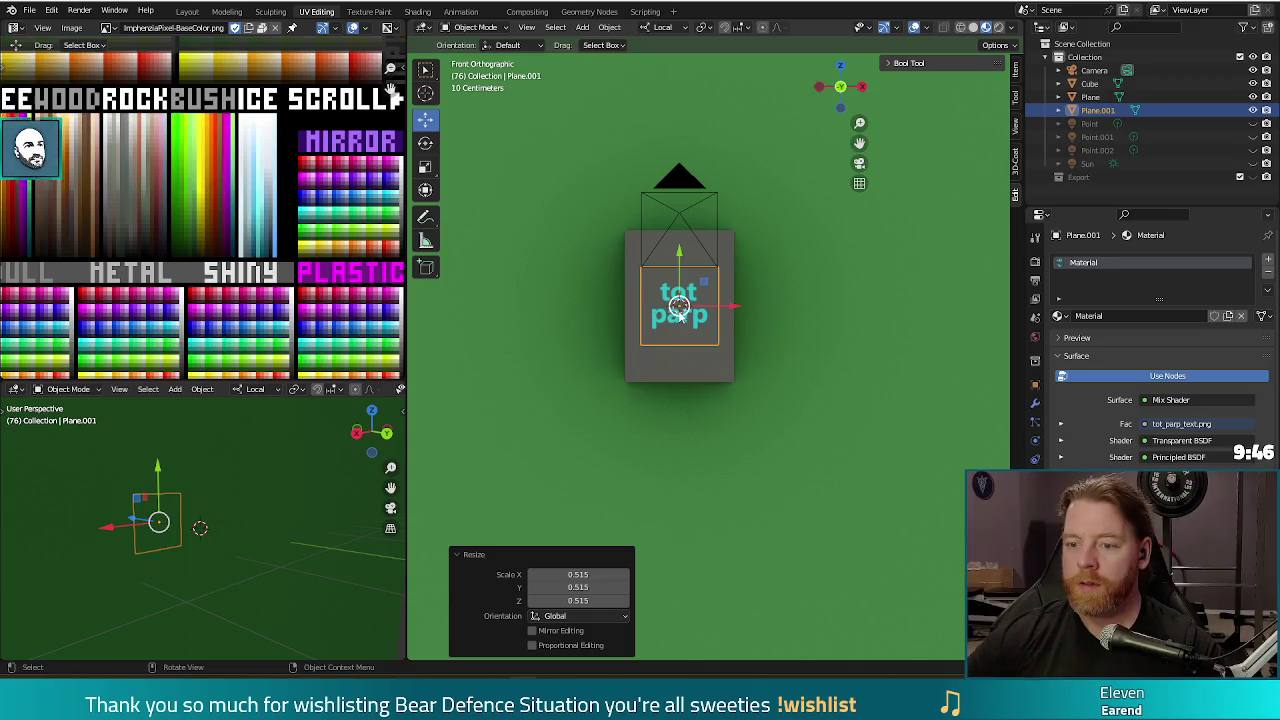
key("g")
left_click(664, 280)
key("s")
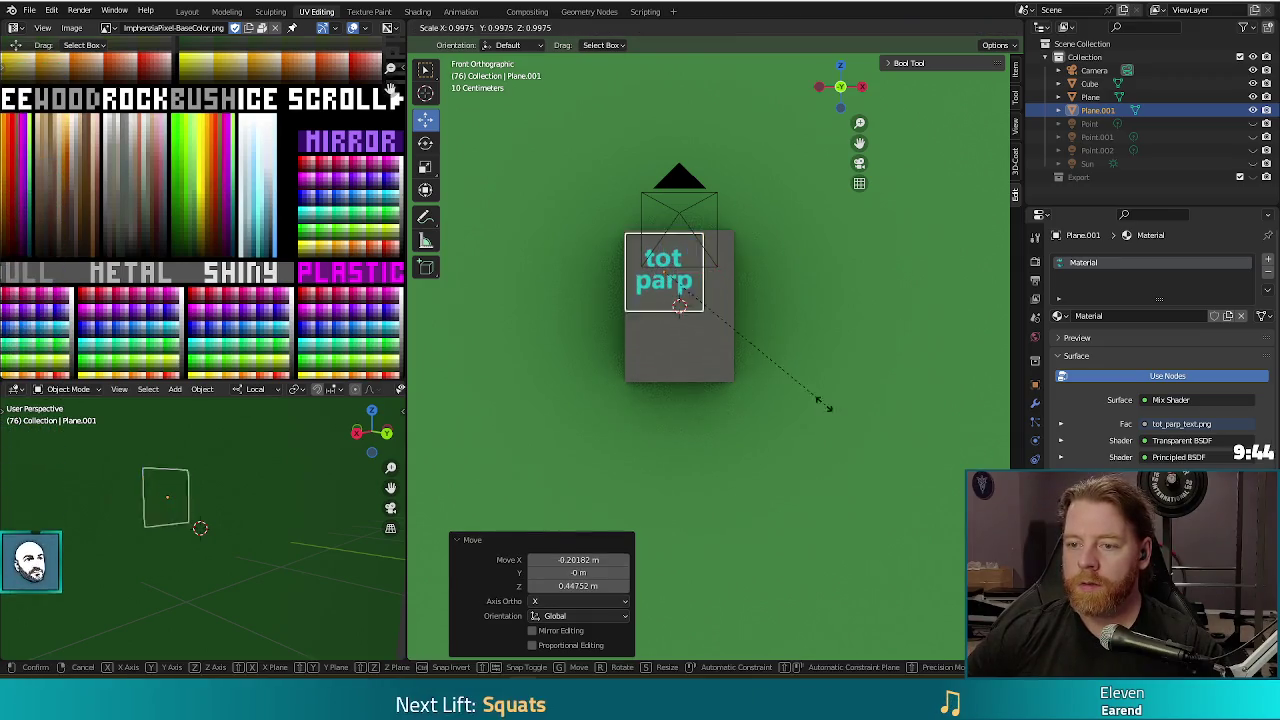
left_click(801, 392)
left_click_drag(664, 272, 659, 265)
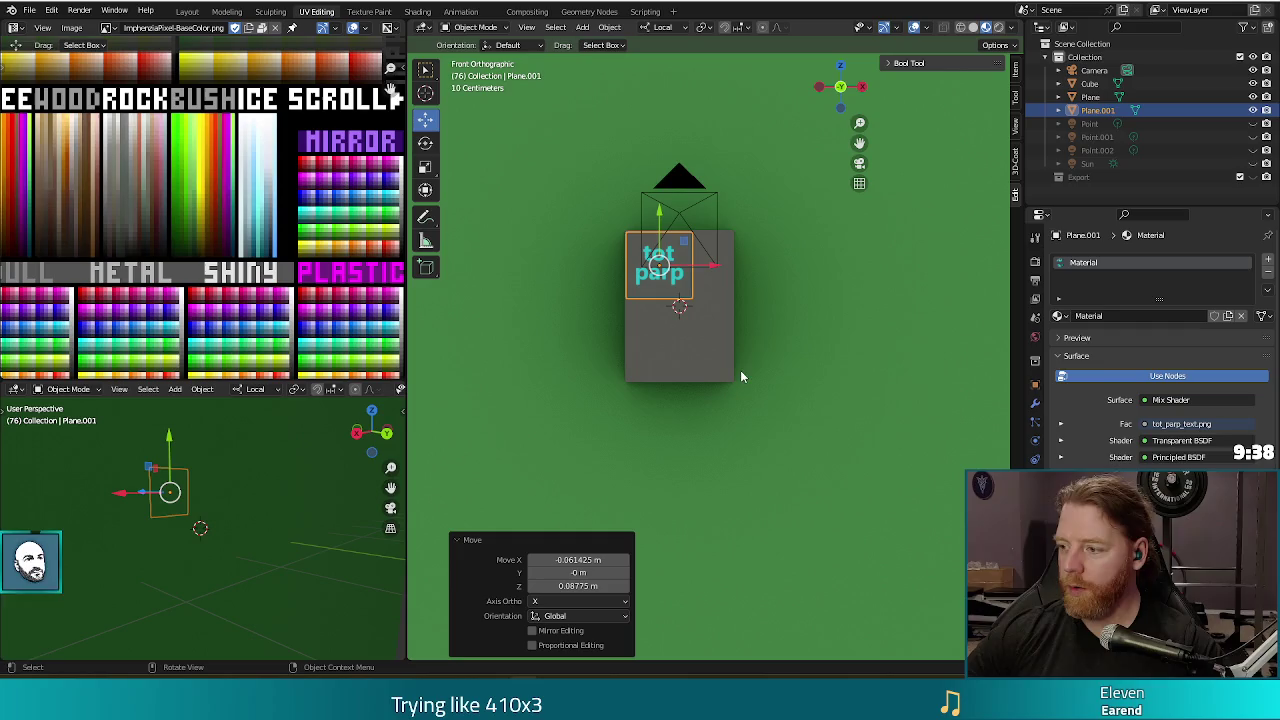
Duplicate the plane to the cube face's lower right and test-render.
key("shift+d")
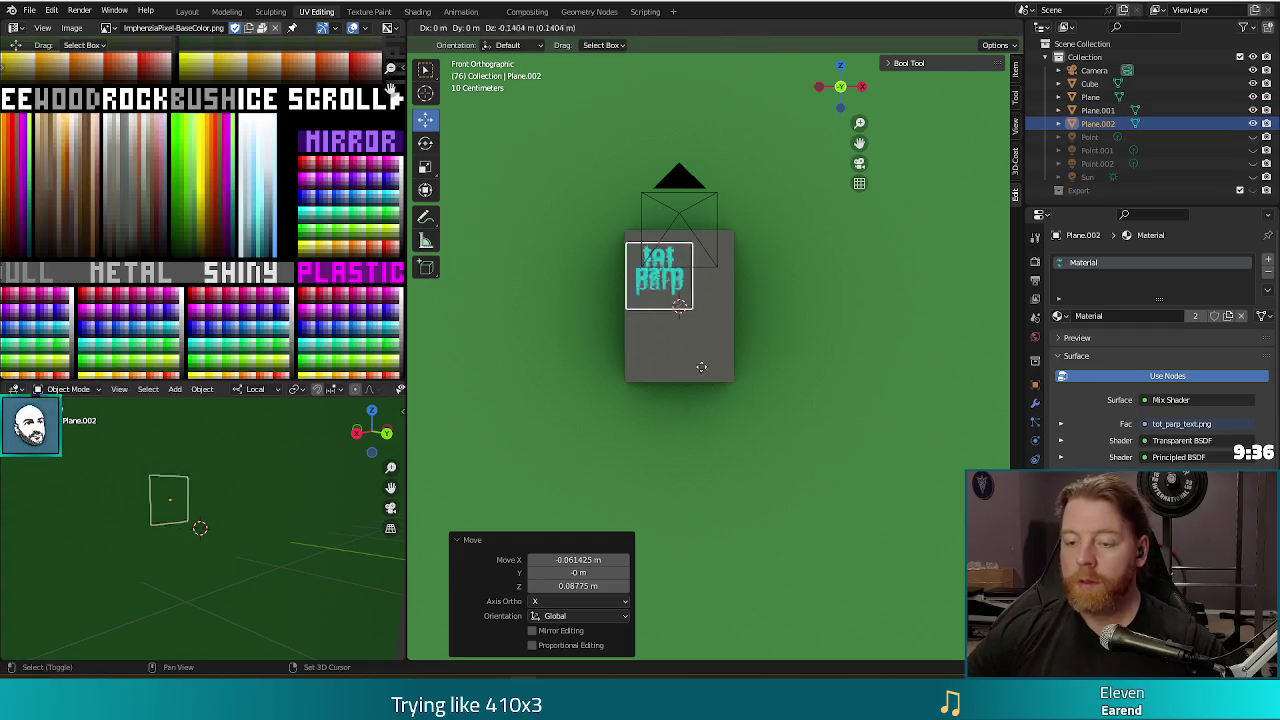
left_click(736, 426)
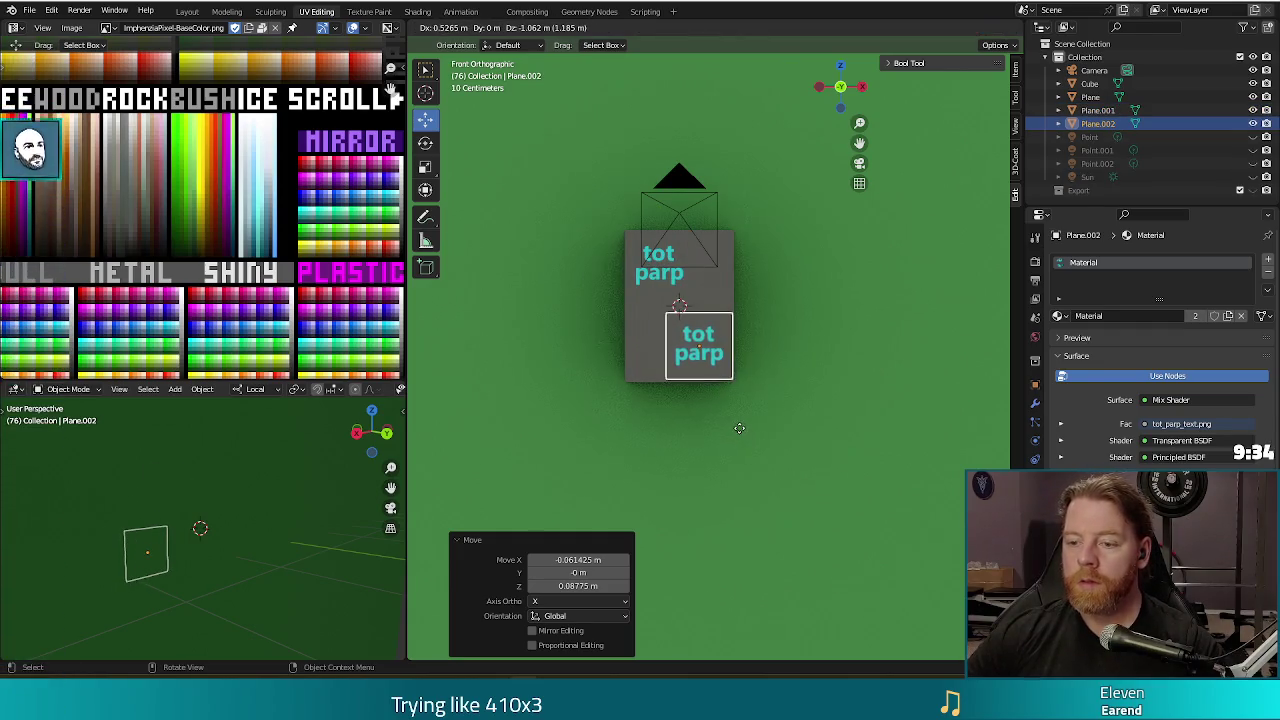
key("F12")
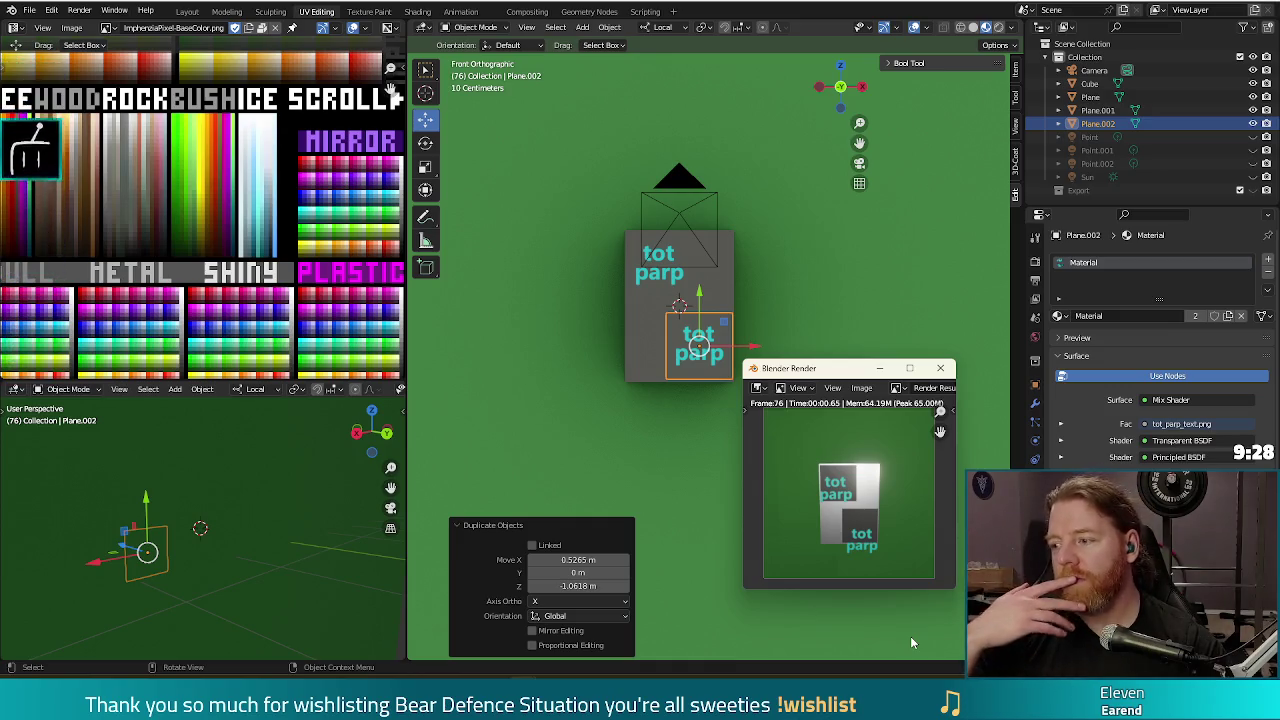
left_click(940, 369)
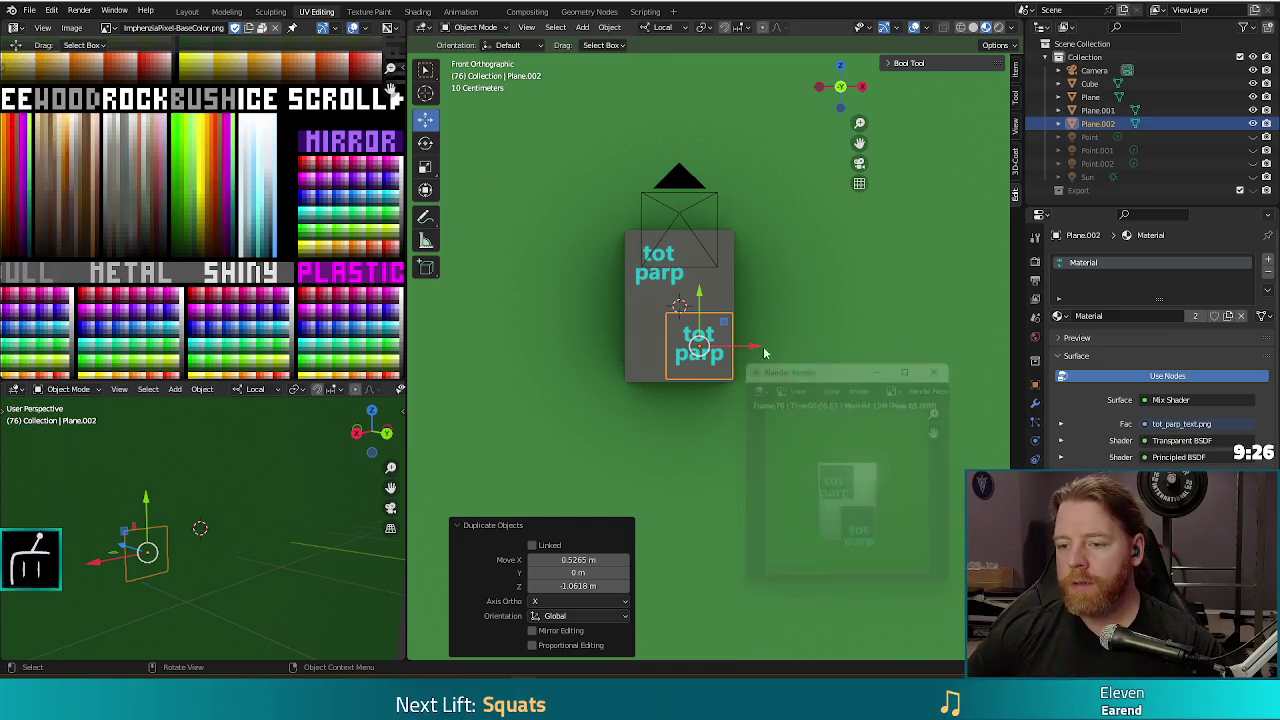
Set the text material's Shadow Mode to None and check it in a render.
left_click(1145, 213)
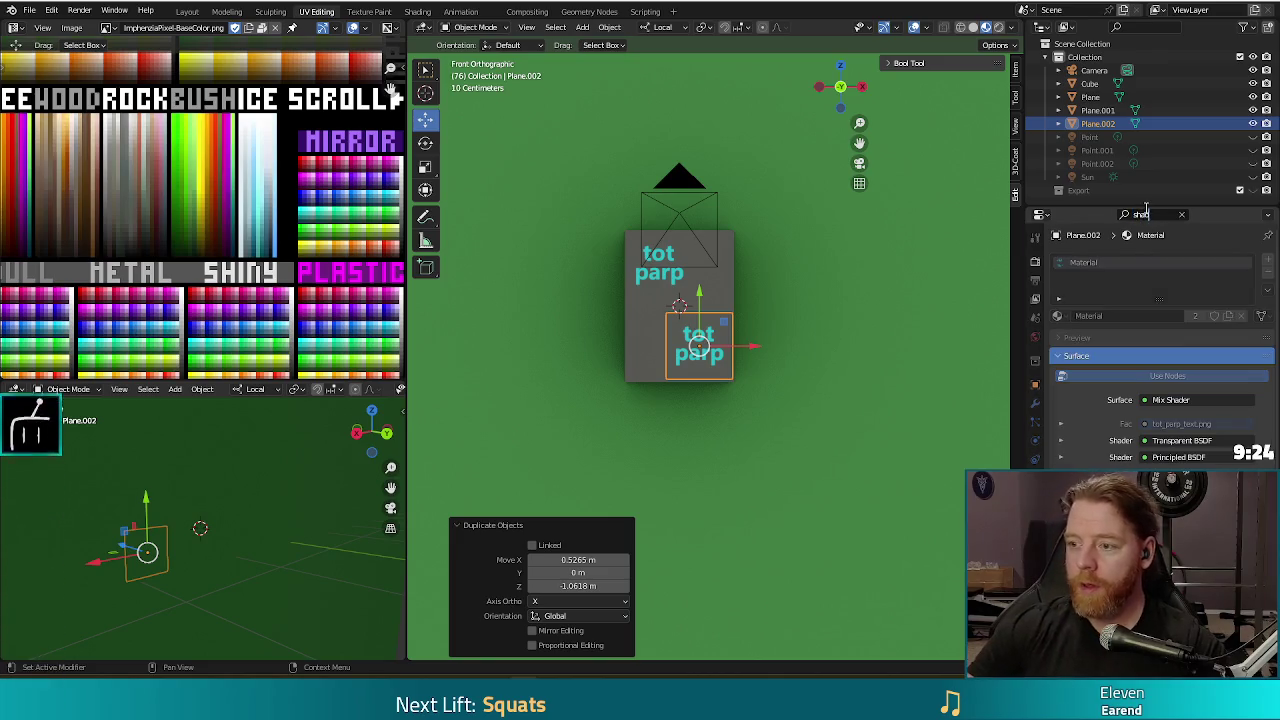
type("shadow")
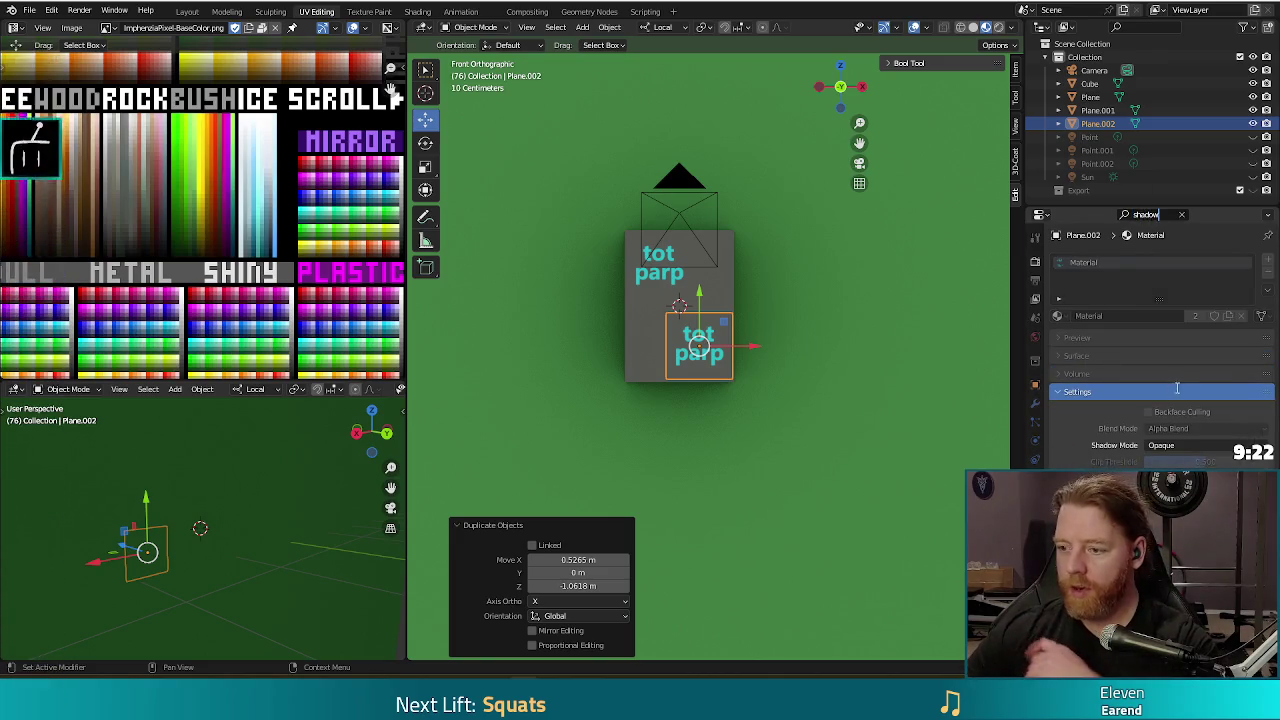
left_click(1209, 449)
left_click(1176, 460)
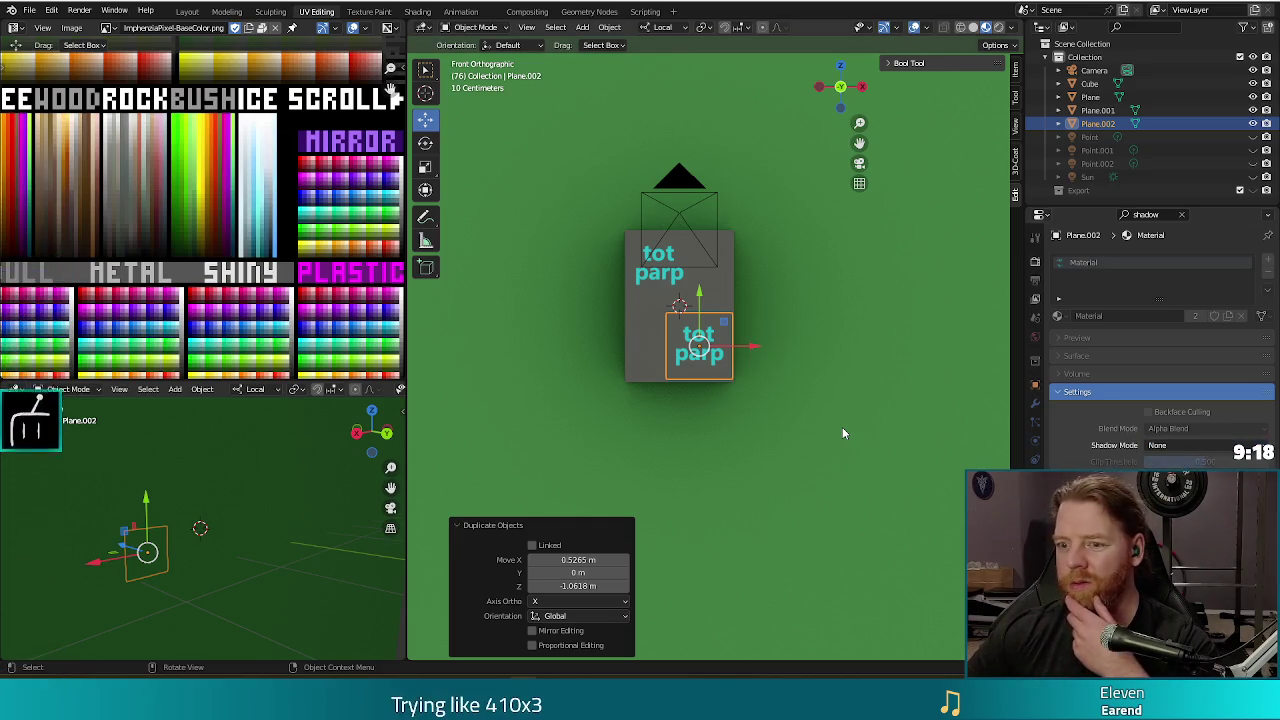
key("F12")
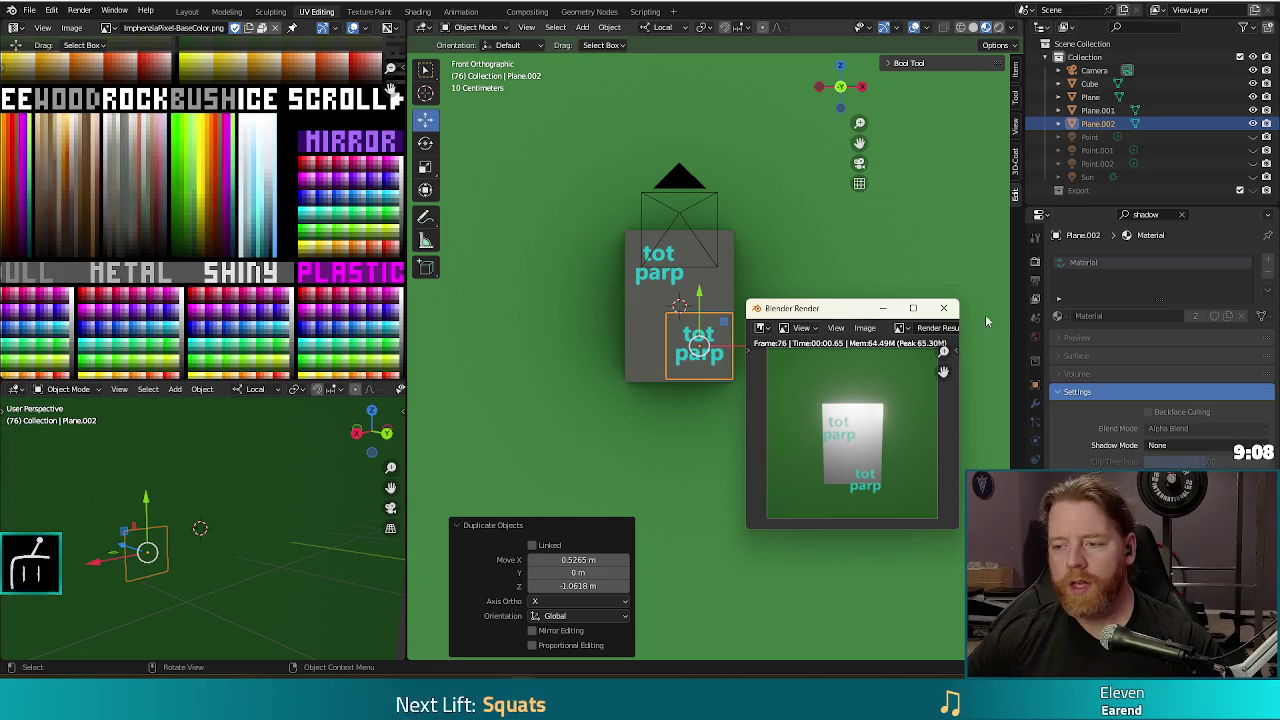
key("Escape")
Confirm Shadow Mode None on Plane.002 and re-render to compare.
left_click(1180, 446)
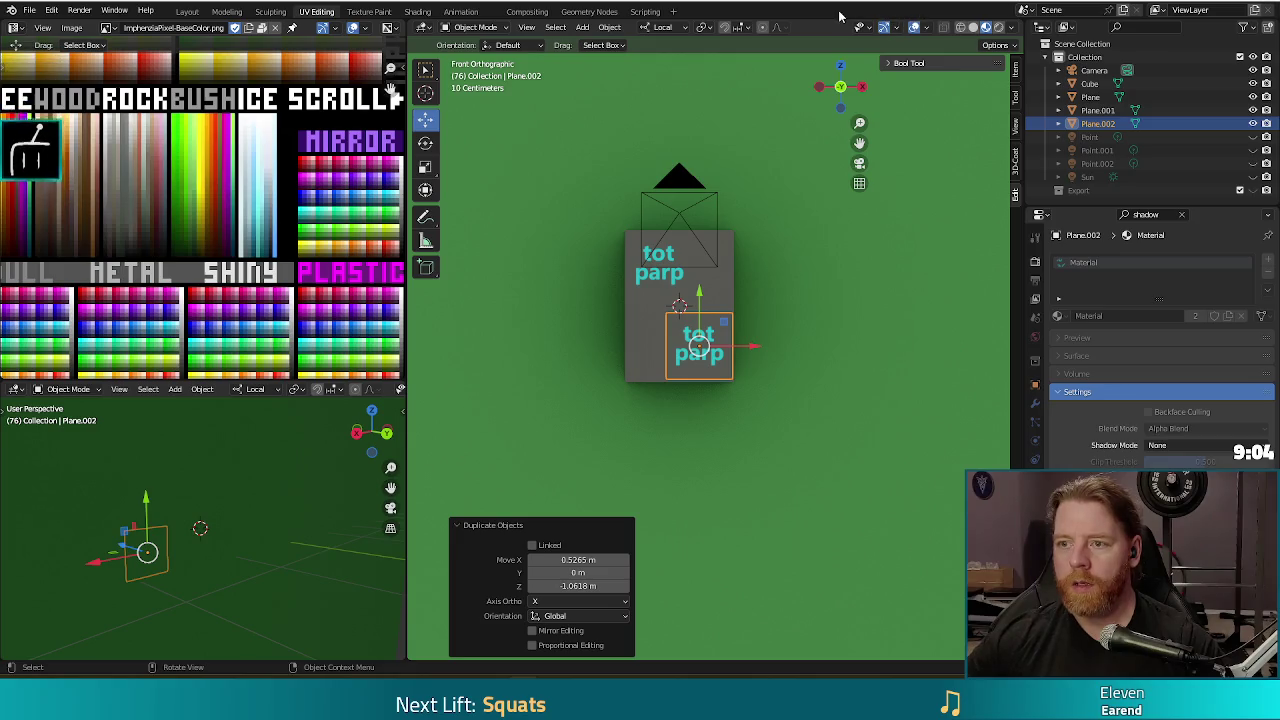
key("F12")
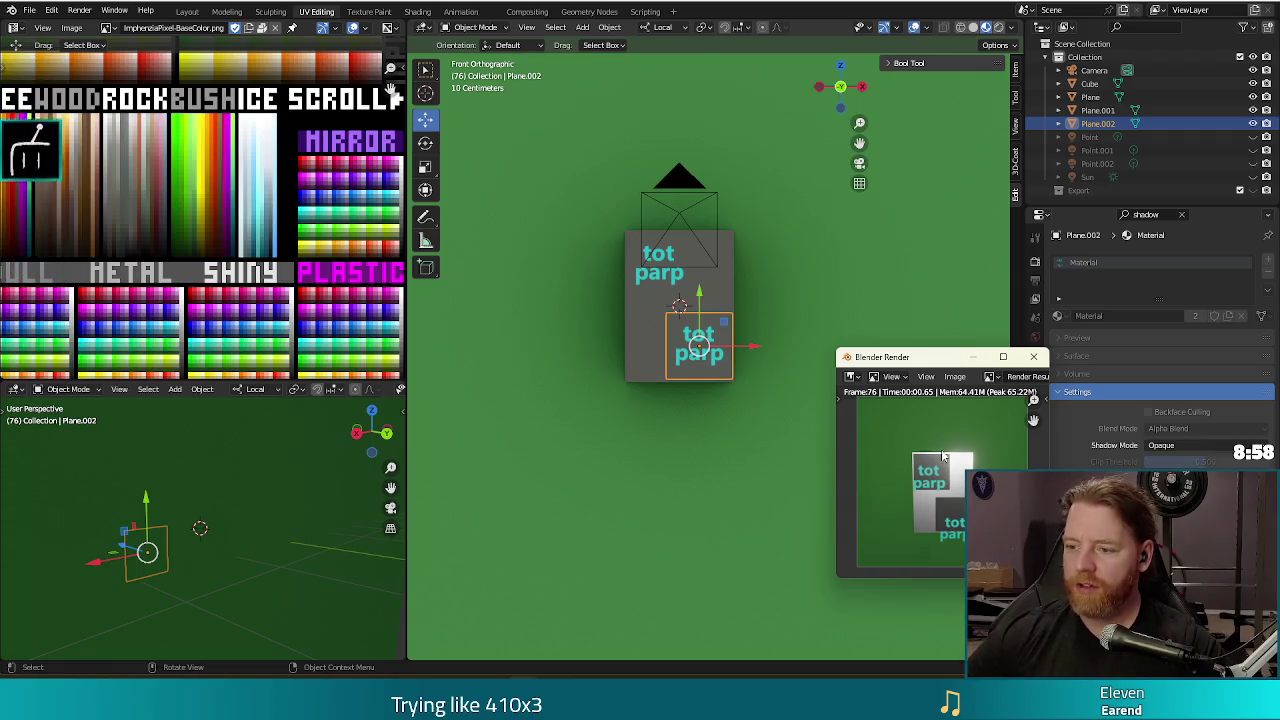
key("Escape")
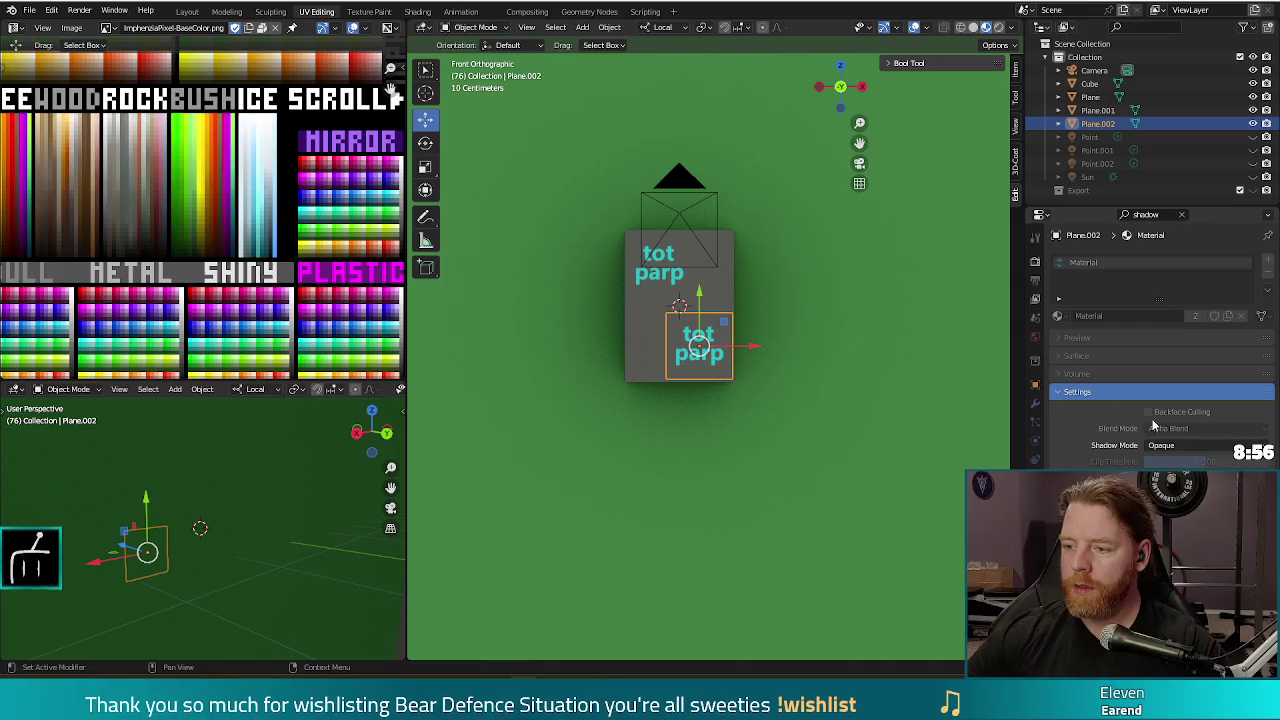
left_click(1168, 445)
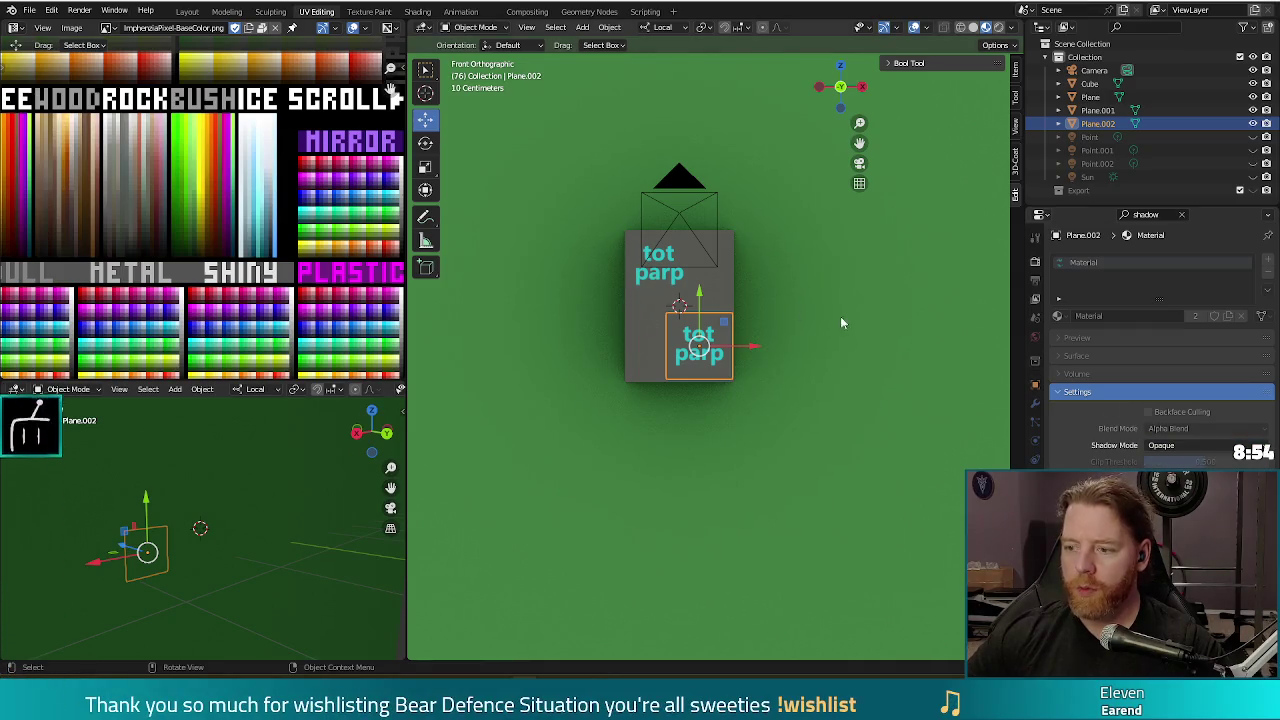
left_click(1168, 445)
left_click(1179, 463)
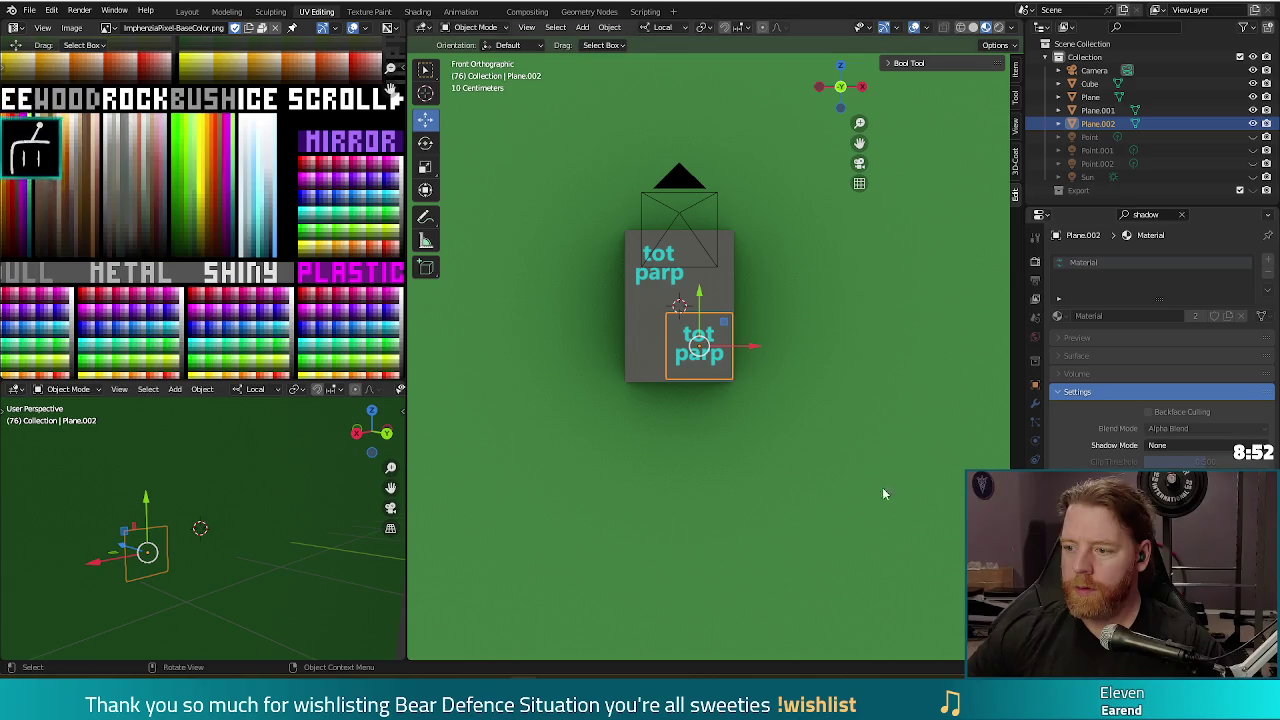
key("F12")
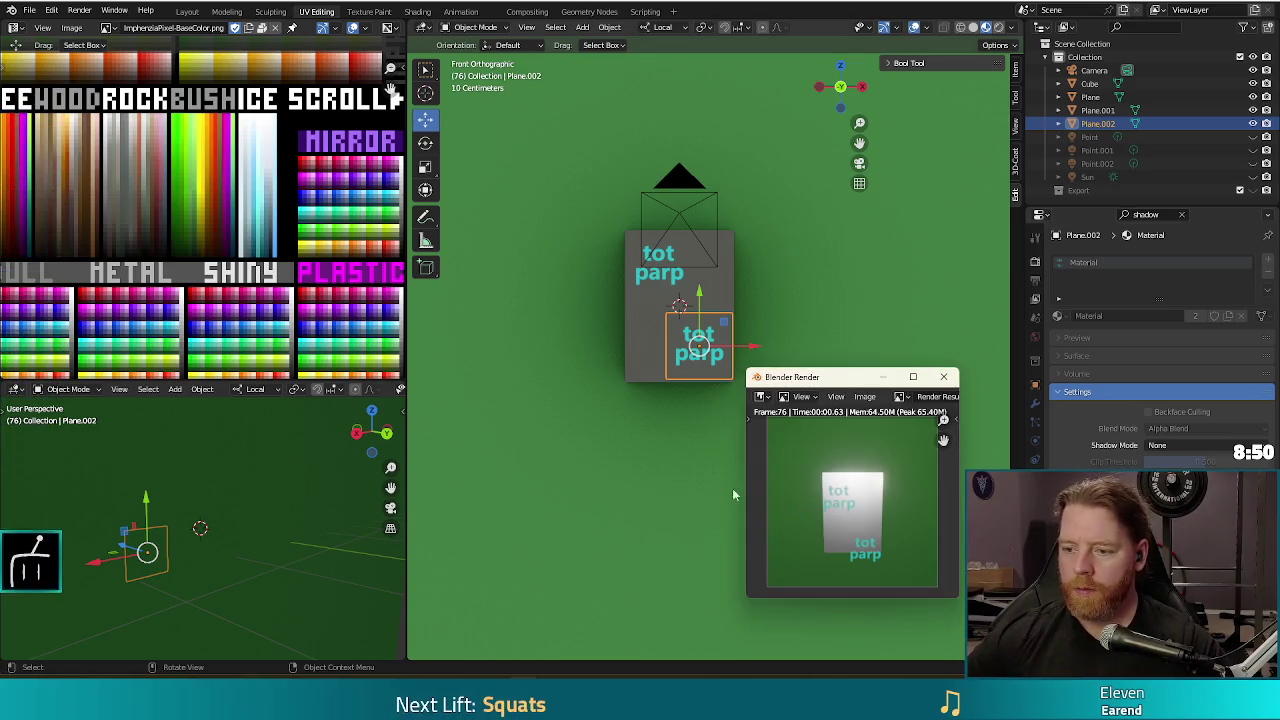
key("Escape")
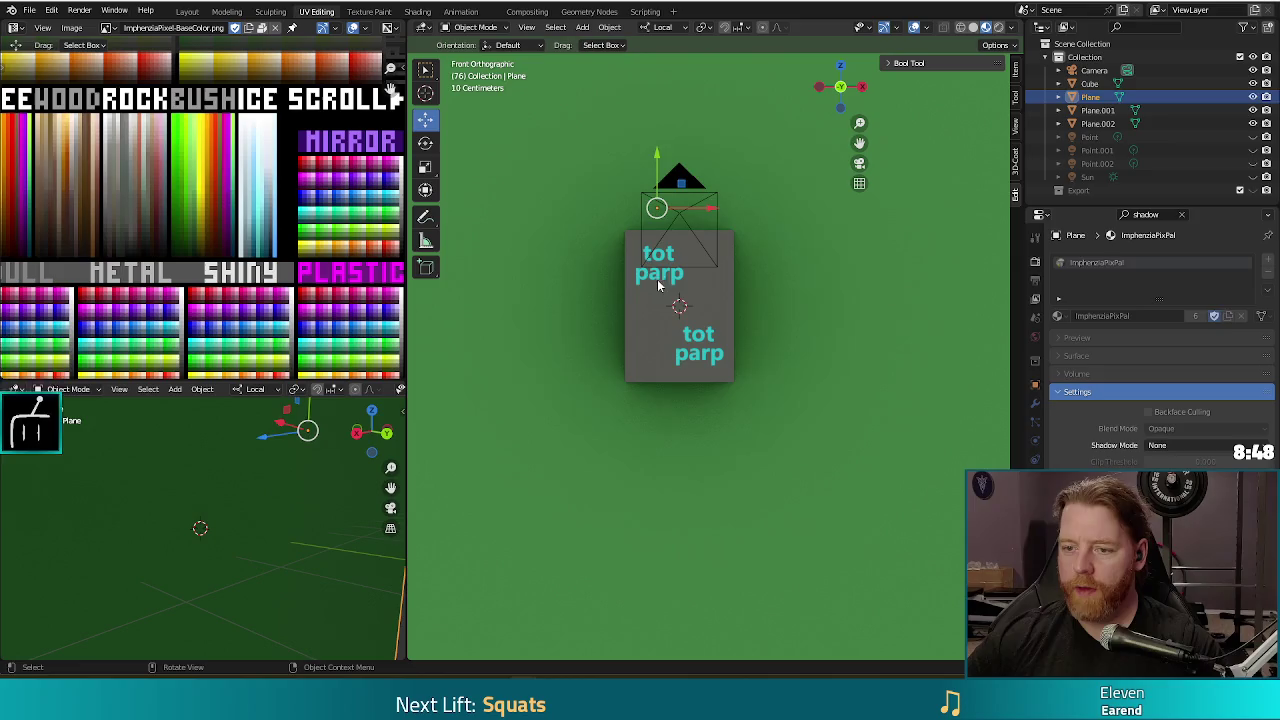
Move both tot parp planes -0.987 m along local Z onto the slab's face and render.
left_click(660, 285)
left_click(695, 340, "shift")
middle_click_drag(811, 381, 717, 402)
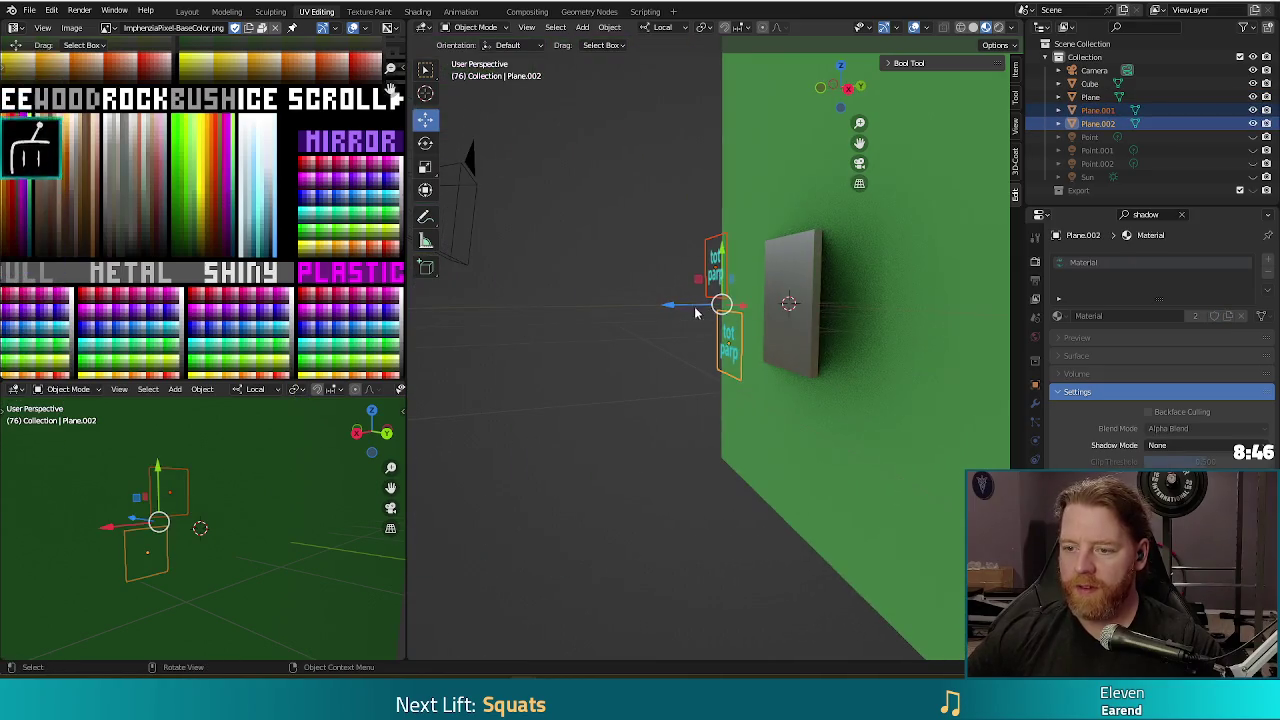
key("g")
key("z")
key("z")
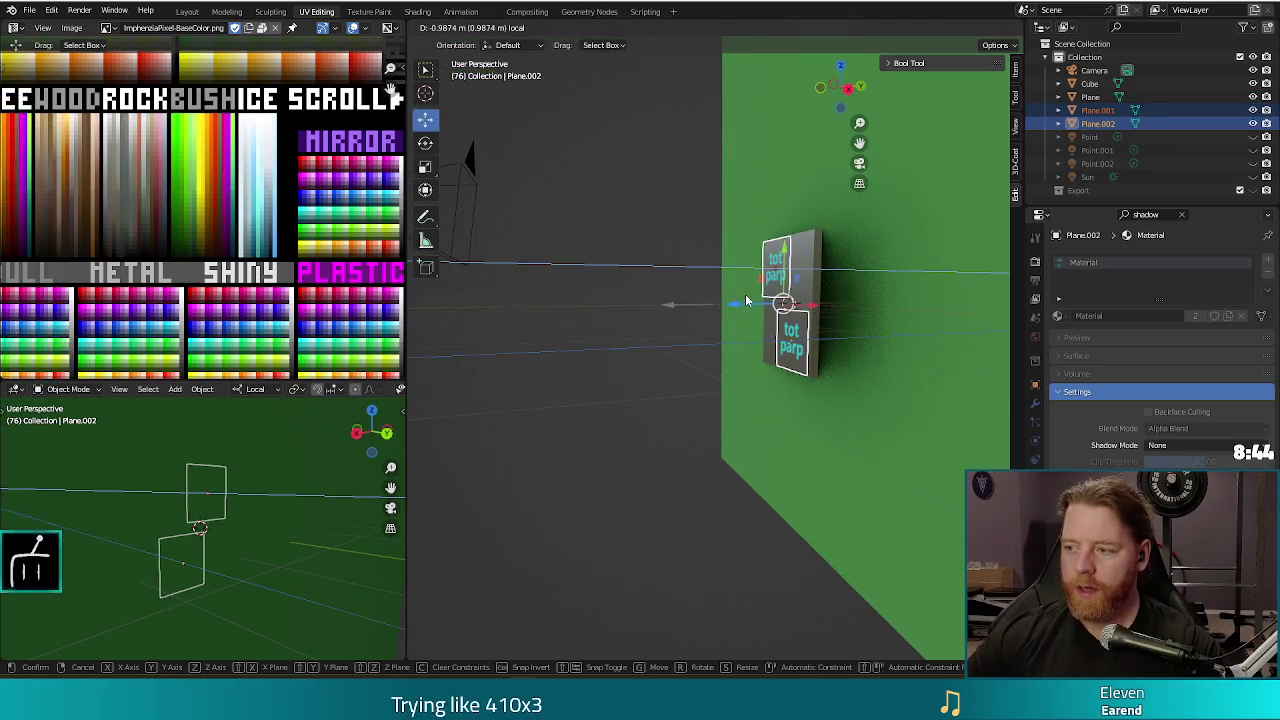
left_click(745, 295)
middle_click_drag(708, 477, 748, 470)
key("F12")
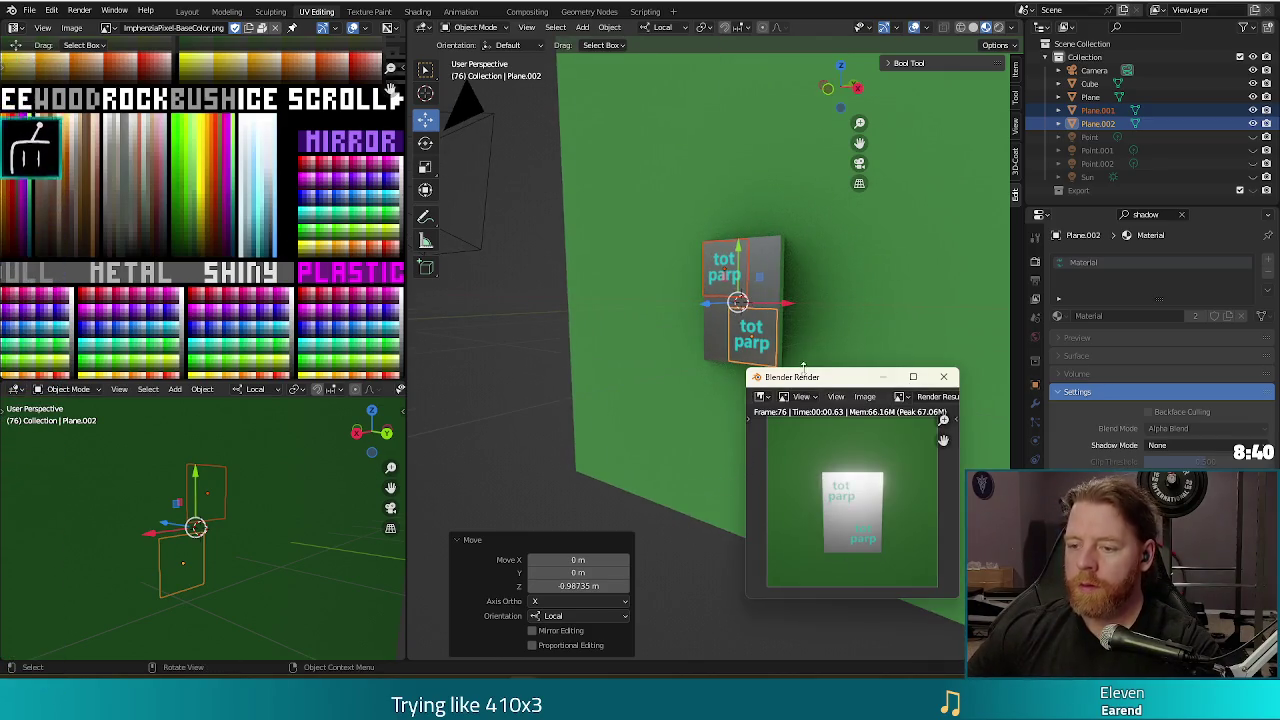
left_click(943, 377)
Orbit back toward the front and select the cube.
mouse_move(618, 429)
middle_mouse_down()
mouse_move(648, 404)
mouse_move(691, 426)
middle_mouse_up()
left_click(712, 287)
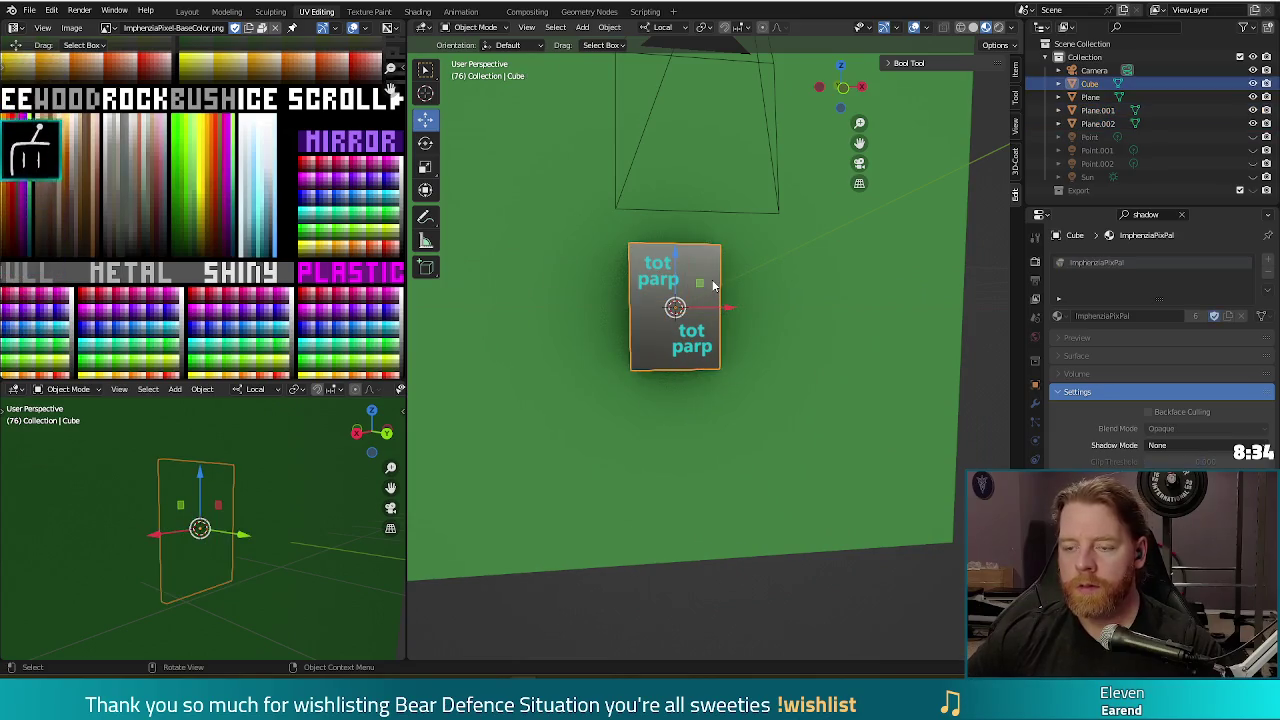
right_click(712, 287)
Inset the cube's front face by 0.2333 m in Edit Mode.
key("Escape")
key("Tab")
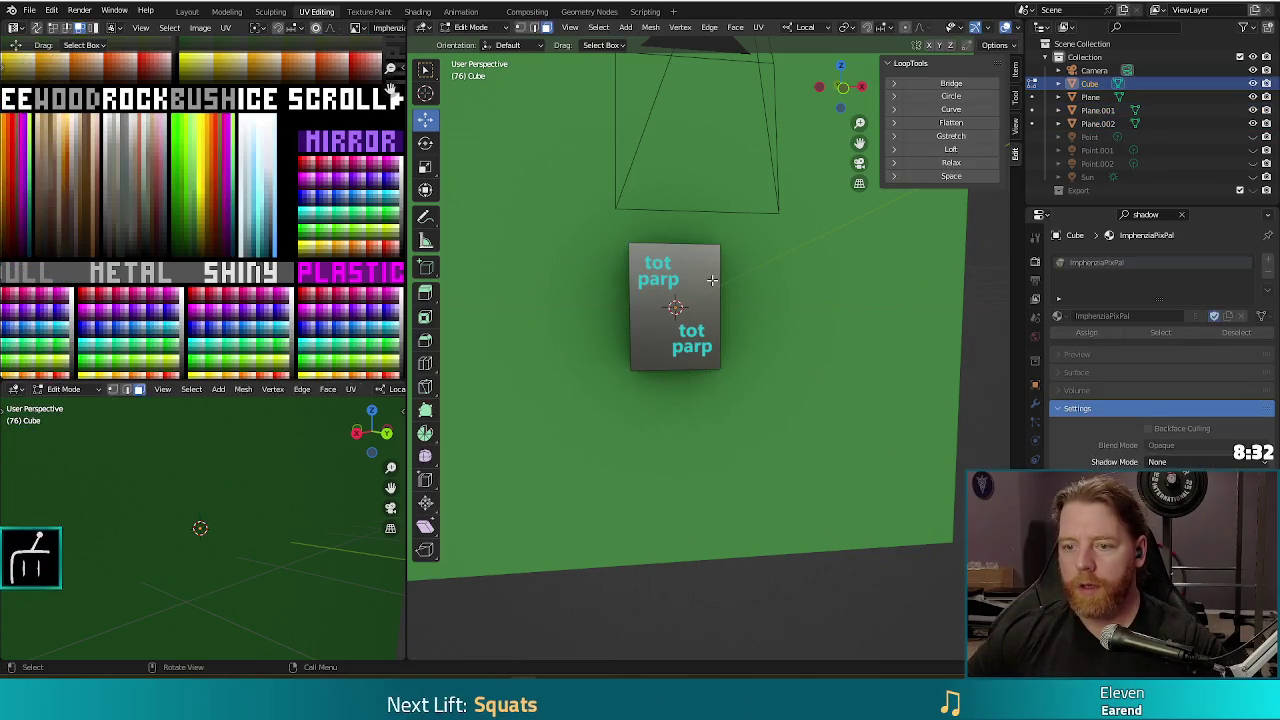
left_click(711, 284)
key("i")
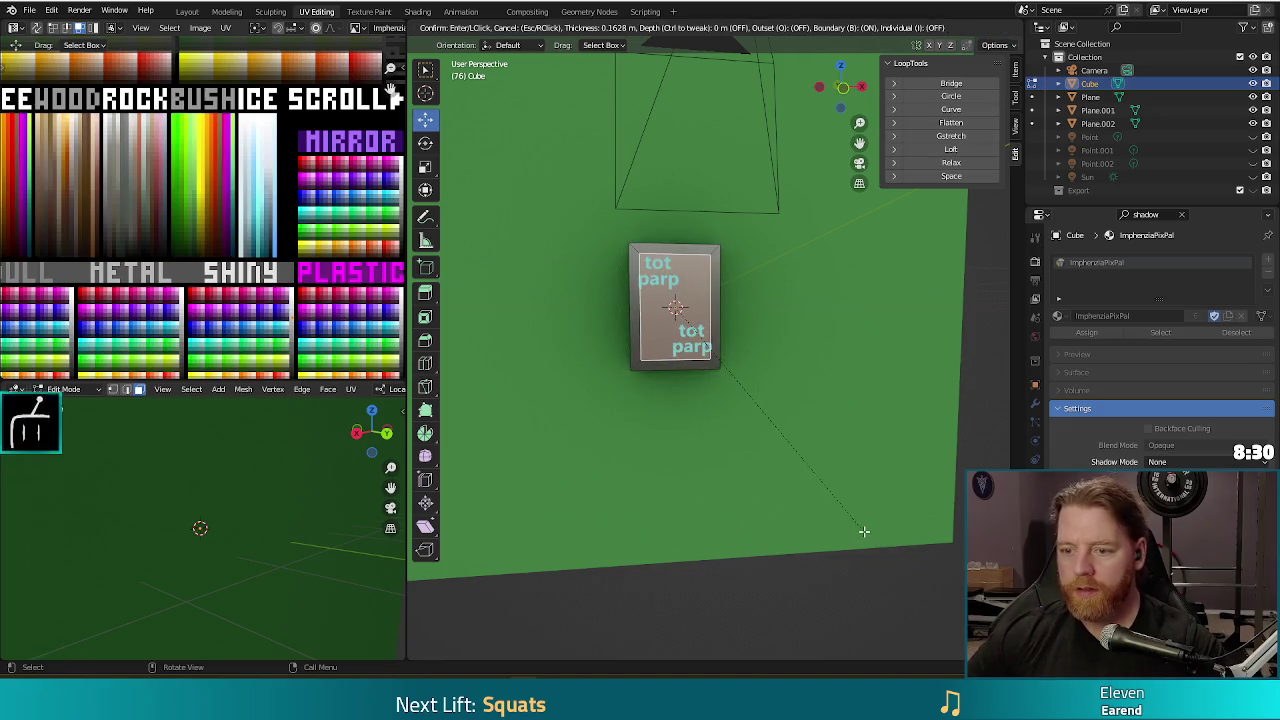
mouse_move(866, 479)
middle_mouse_down()
mouse_move(829, 279)
mouse_move(694, 423)
mouse_move(611, 323)
mouse_move(679, 300)
middle_mouse_up()
Push the inset panel about 0.048 m along Y, then select both tot parp planes in Object Mode.
key("g")
key("y")
key("y")
right_click(820, 293)
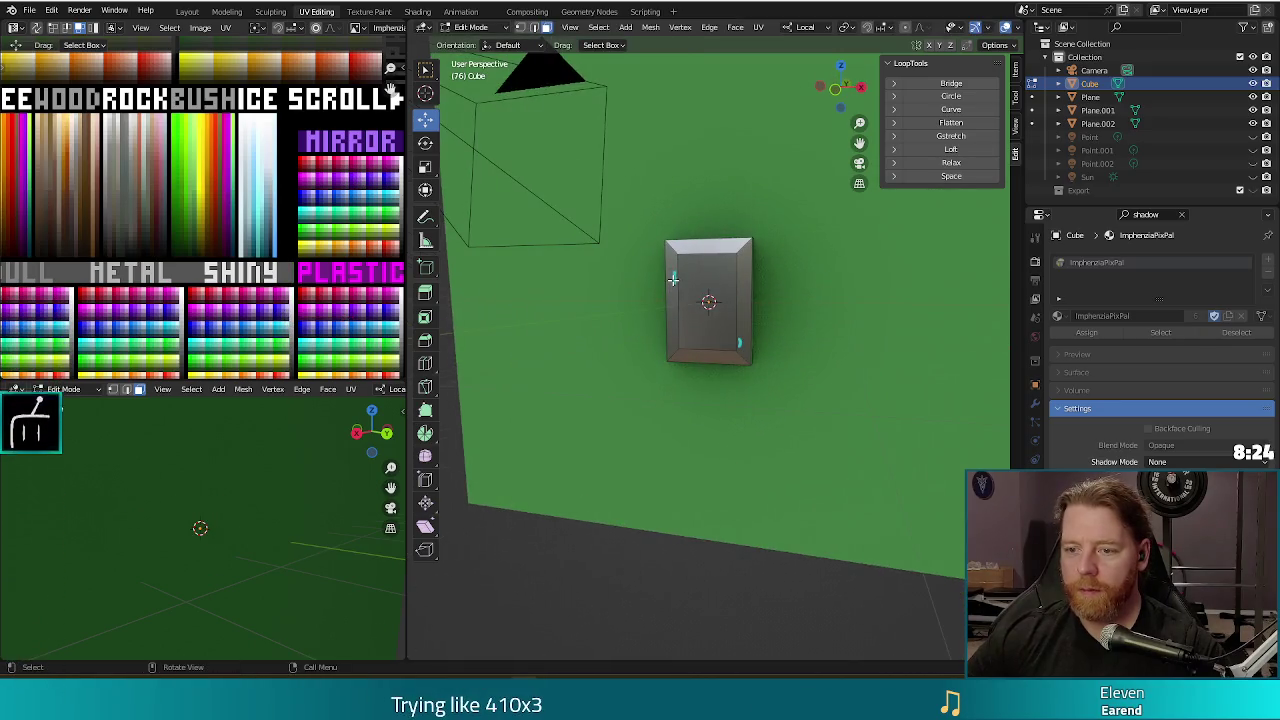
key("Tab")
left_click(673, 280)
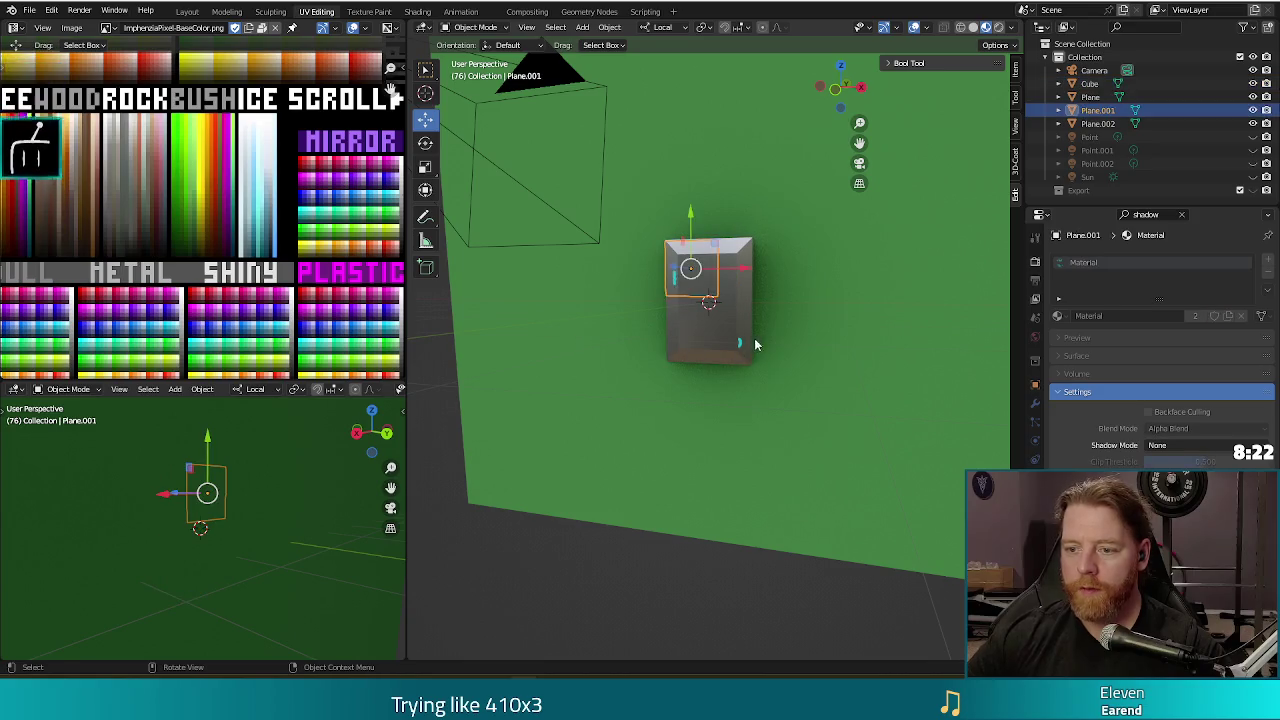
left_click(741, 347)
Move both tot parp planes 0.0256 m forward along local Z and test-render.
mouse_move(847, 392)
middle_mouse_down()
mouse_move(810, 268)
mouse_move(783, 349)
mouse_move(795, 297)
middle_mouse_up()
left_click_drag(782, 302, 680, 363)
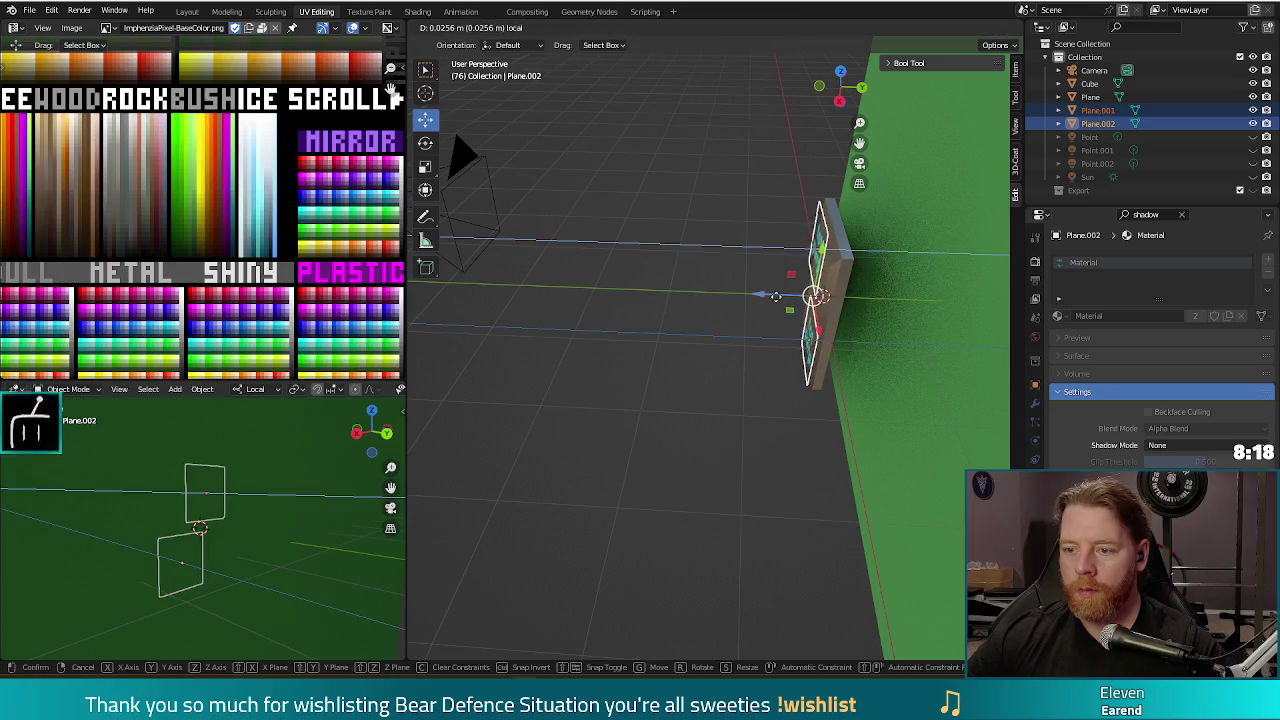
middle_click_drag(680, 363, 790, 314)
key("F12")
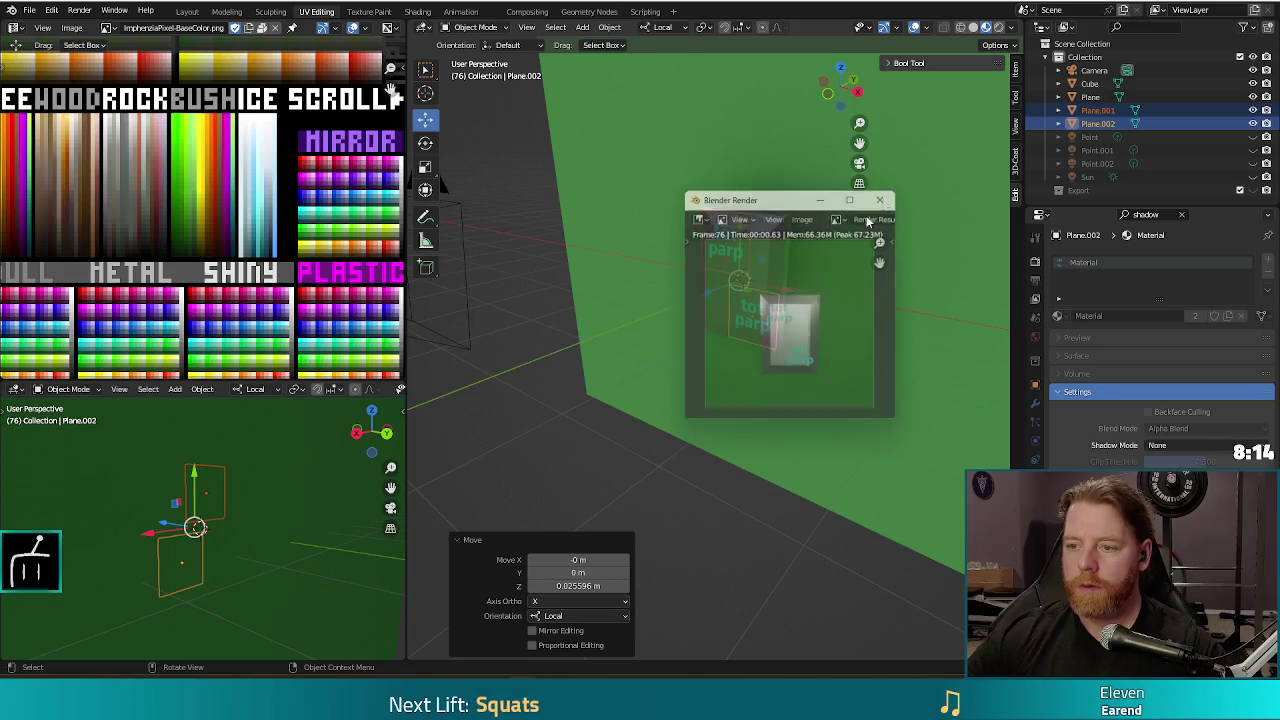
Frame both planes in front orthographic view and start scaling them down.
key("KP_1")
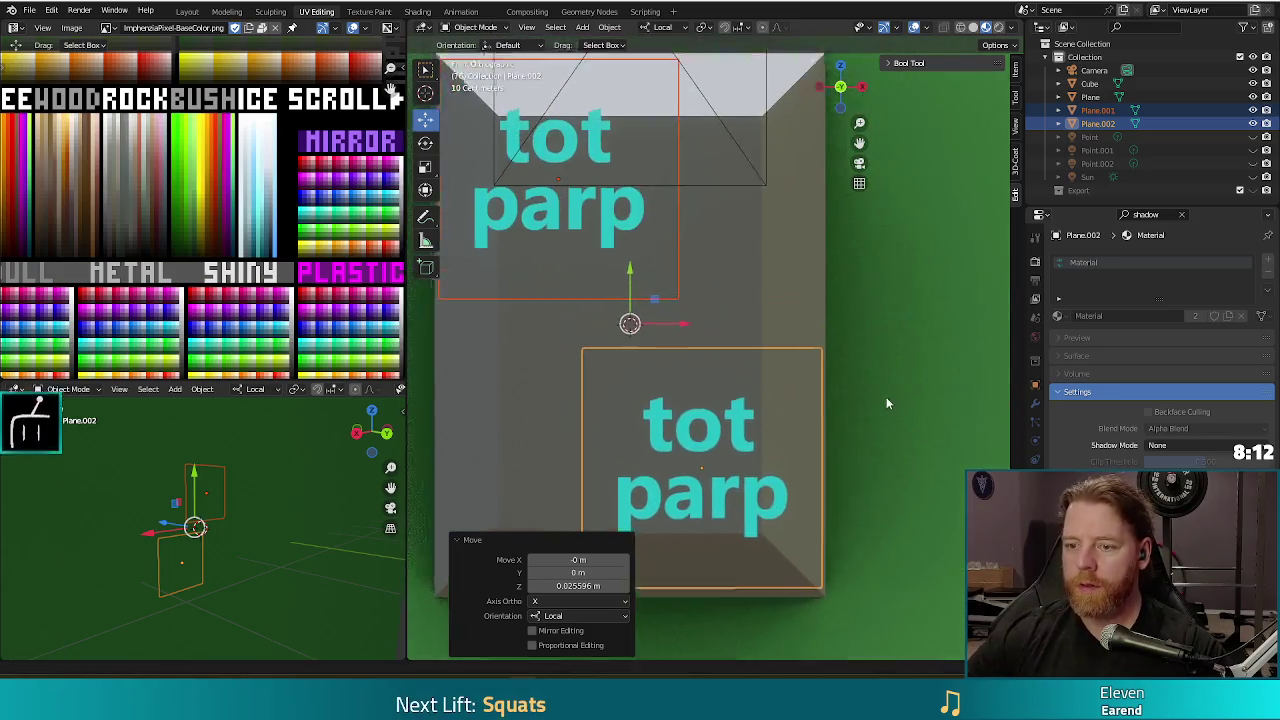
key("KP_Decimal")
key("s")
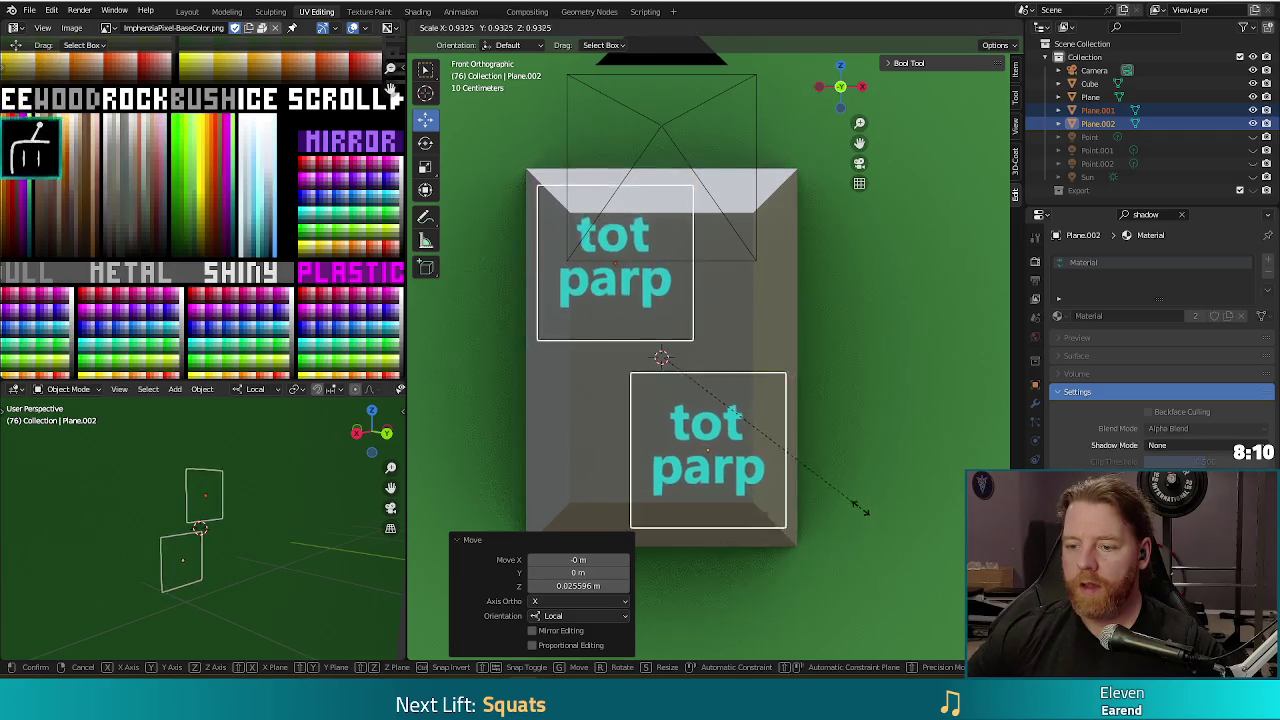